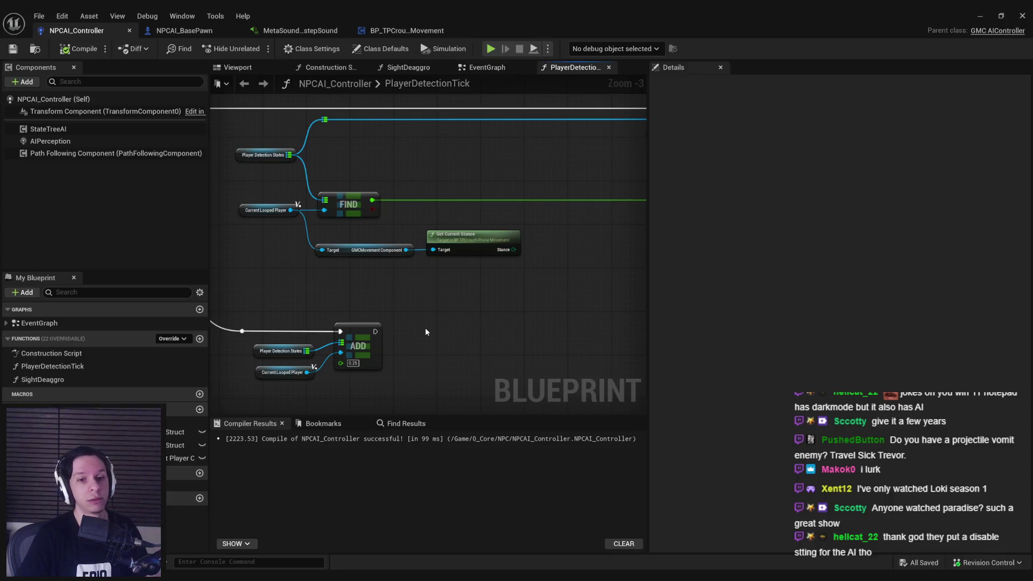
Pan to the stance nodes and drag off the GMCMovement Component pin to list its actions.
{"action": "left_click_drag", "start_coordinate": [431, 312], "coordinate": [416, 335]}
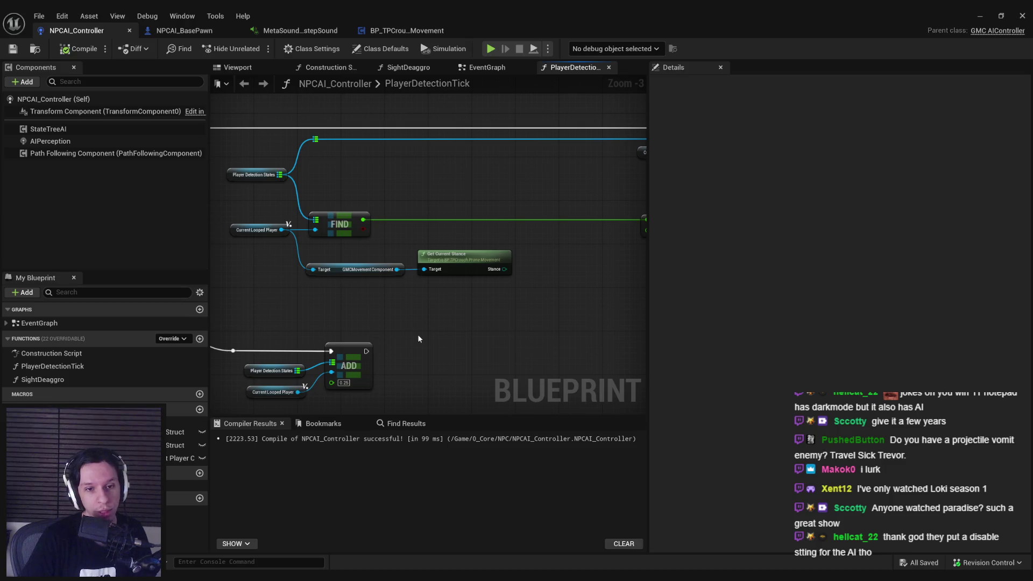
{"action": "scroll", "coordinate": [418, 334], "scroll_direction": "up", "scroll_amount": 1}
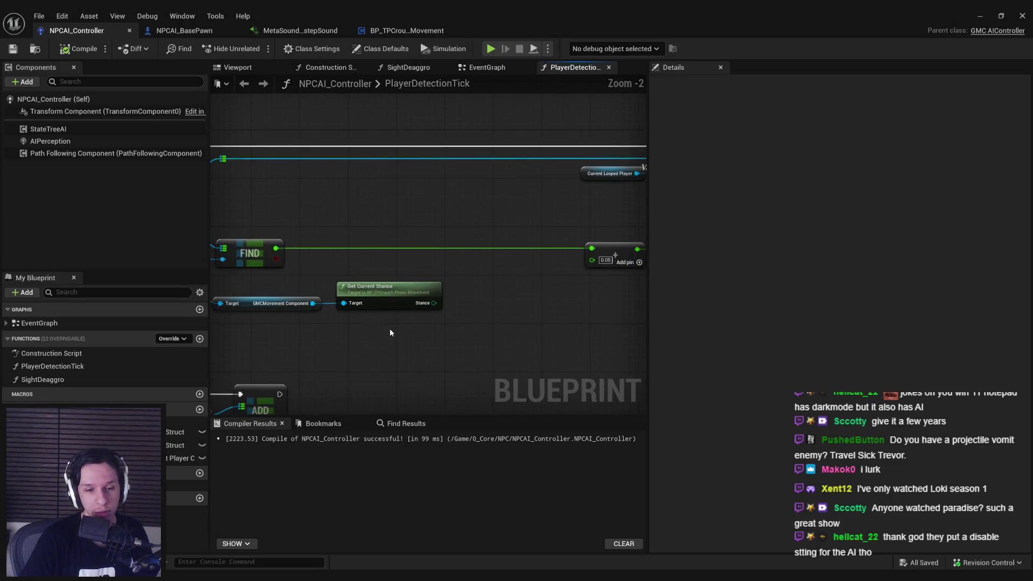
{"action": "scroll", "coordinate": [392, 331], "scroll_direction": "down", "scroll_amount": 1}
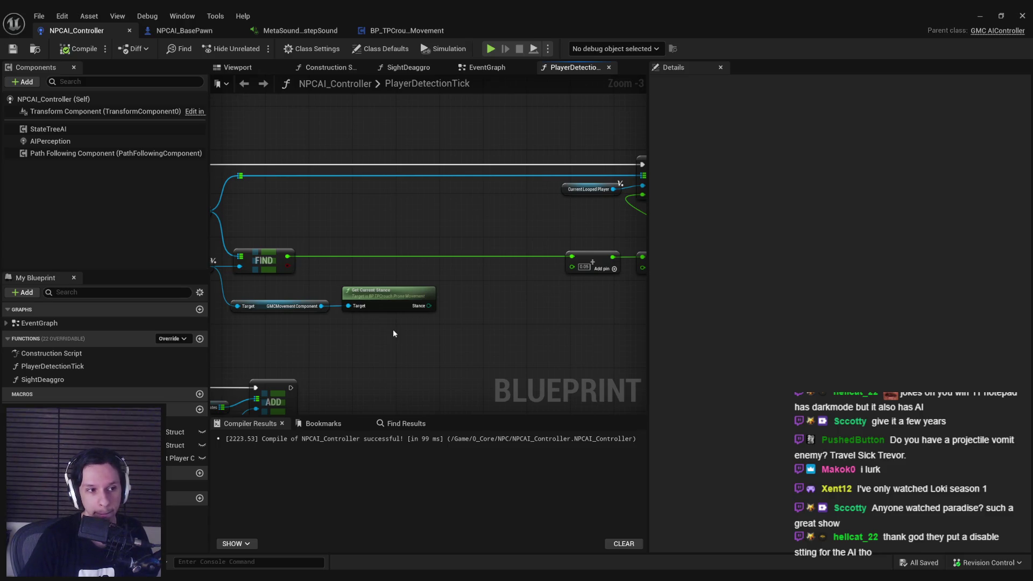
{"action": "scroll", "coordinate": [394, 333], "scroll_direction": "down", "scroll_amount": 2}
{"action": "scroll", "coordinate": [401, 328], "scroll_direction": "up", "scroll_amount": 4}
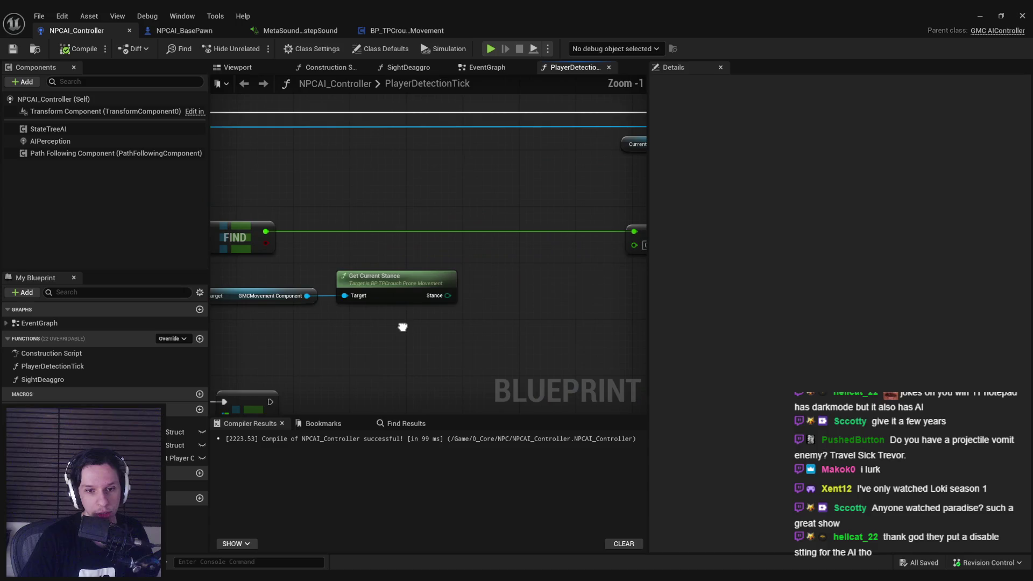
{"action": "scroll", "coordinate": [403, 327], "scroll_direction": "down", "scroll_amount": 1}
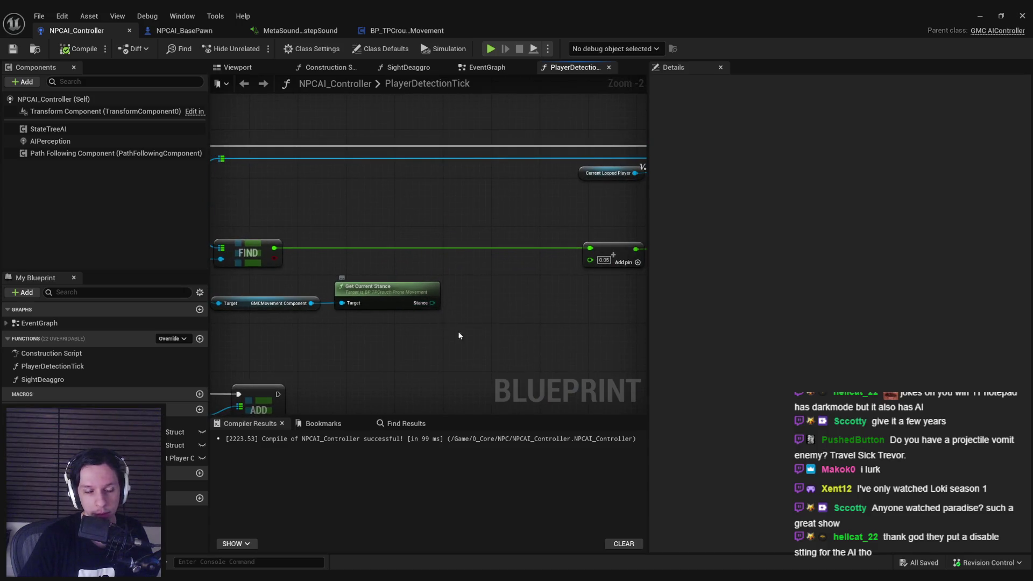
{"action": "left_click_drag", "start_coordinate": [458, 335], "coordinate": [431, 314]}
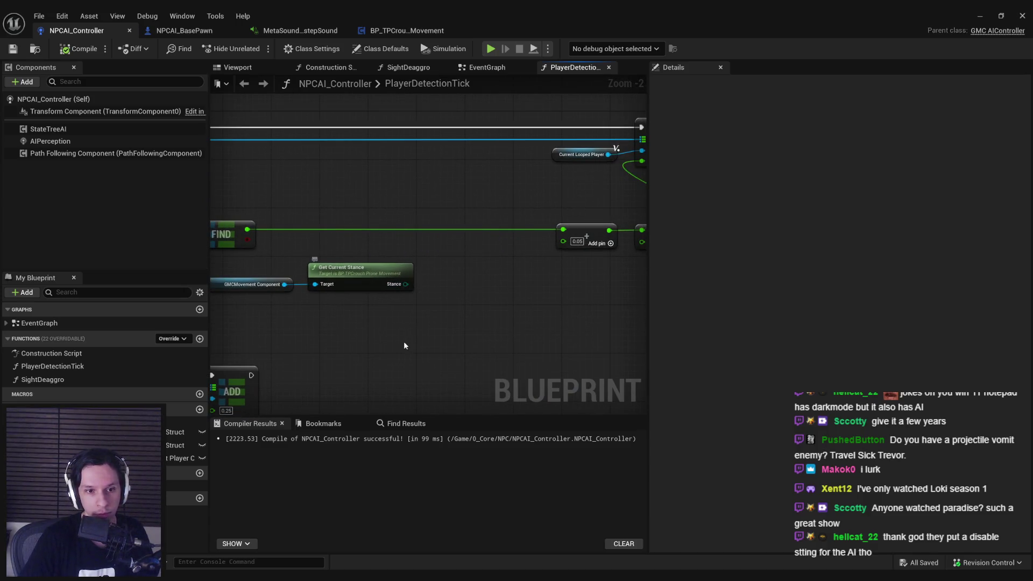
{"action": "left_click_drag", "start_coordinate": [360, 360], "coordinate": [457, 302]}
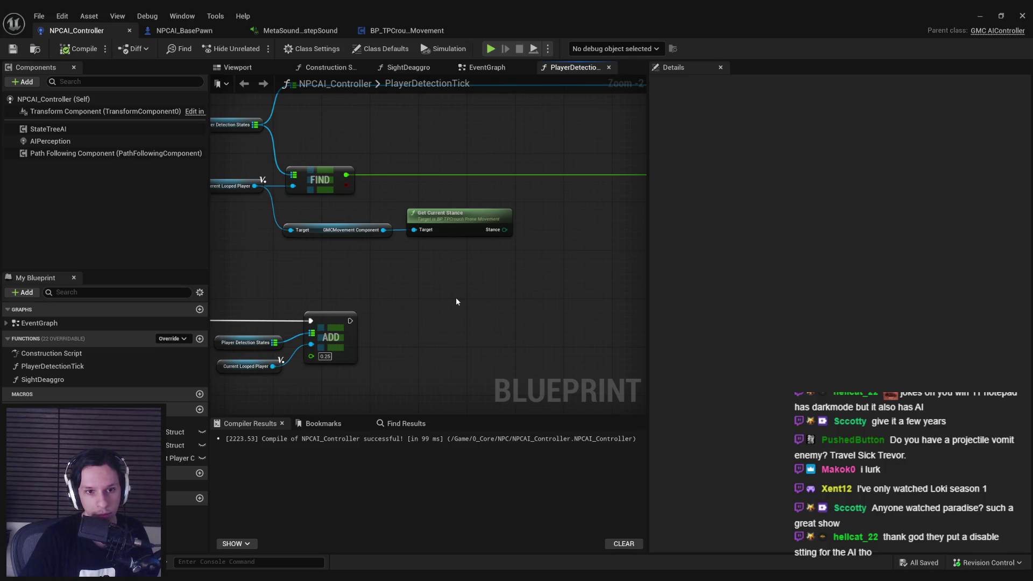
{"action": "left_click_drag", "start_coordinate": [383, 230], "coordinate": [431, 298]}
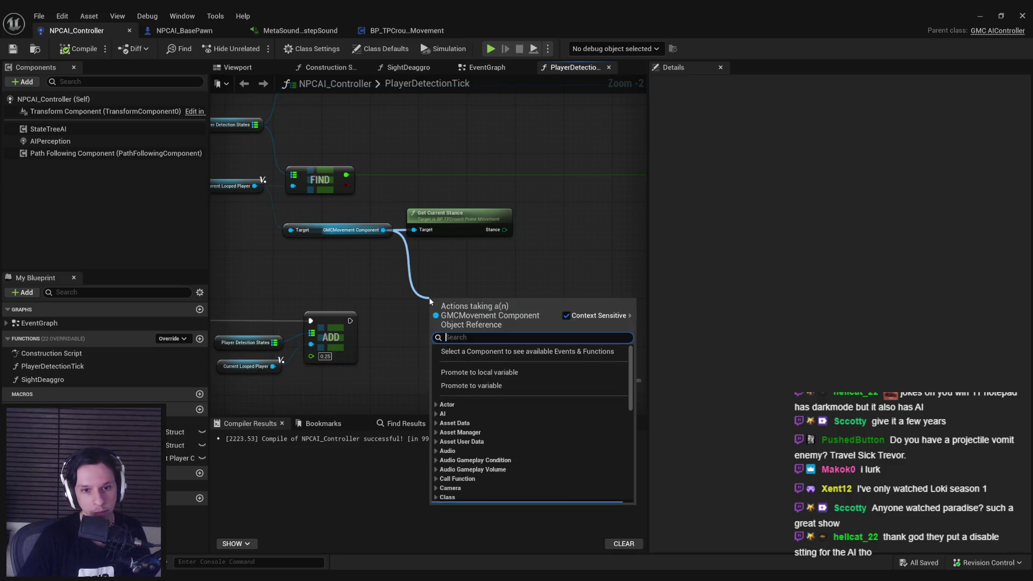
Add a Get Velocity node from the GMCMovement Component beside Get Current Stance.
{"action": "type", "text": "get velkocit"}
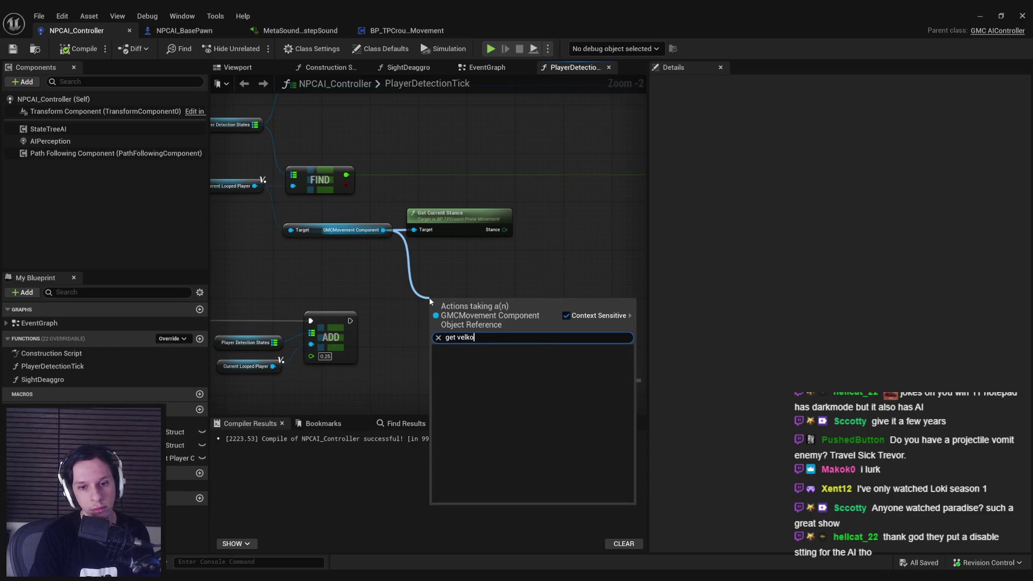
{"action": "key", "text": "BackSpace"}
{"action": "key", "text": "BackSpace"}
{"action": "type", "text": "ocity"}
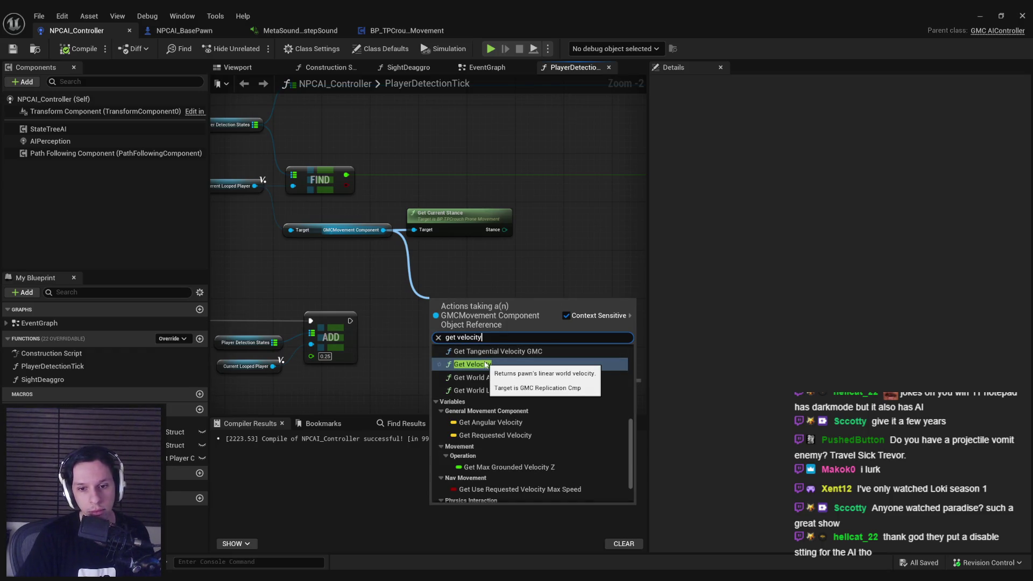
{"action": "left_click", "coordinate": [485, 365]}
{"action": "mouse_move", "coordinate": [457, 305]}
{"action": "left_mouse_down"}
{"action": "mouse_move", "coordinate": [439, 263]}
{"action": "mouse_move", "coordinate": [532, 274]}
{"action": "mouse_move", "coordinate": [388, 266]}
{"action": "mouse_move", "coordinate": [371, 255]}
{"action": "left_mouse_up"}
Feed Get Velocity's return value into a new Vector Length node.
{"action": "type", "text": "vector length"}
{"action": "key", "text": "Return"}
{"action": "left_click_drag", "start_coordinate": [425, 310], "coordinate": [281, 255]}
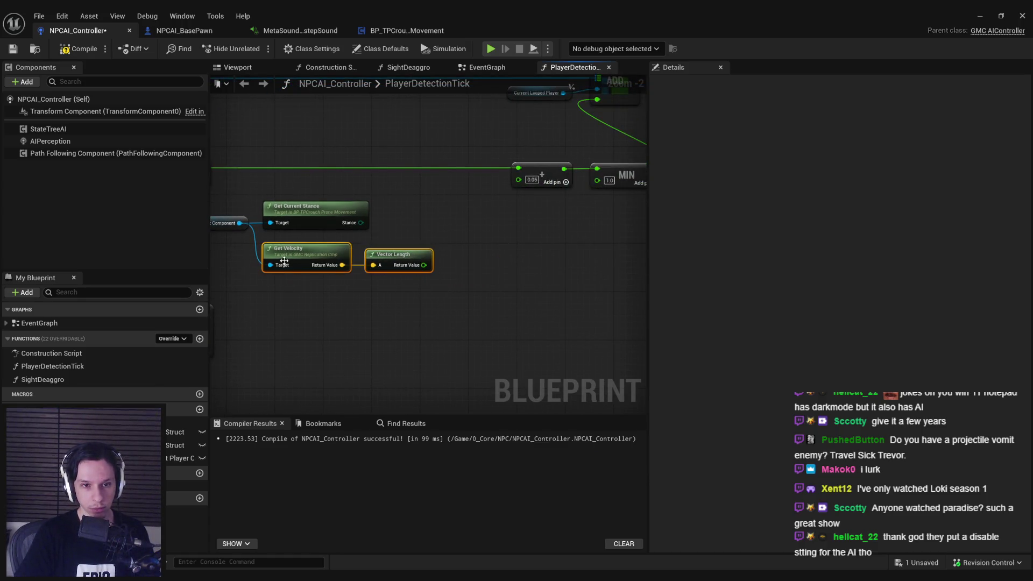
{"action": "left_click", "coordinate": [315, 305]}
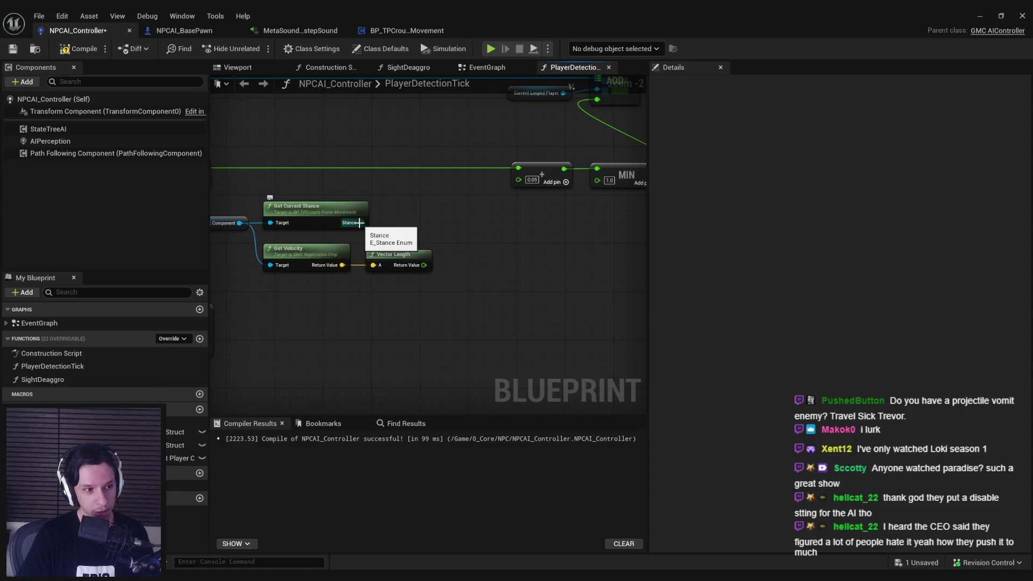
{"action": "scroll", "coordinate": [422, 263], "scroll_direction": "down", "scroll_amount": 3}
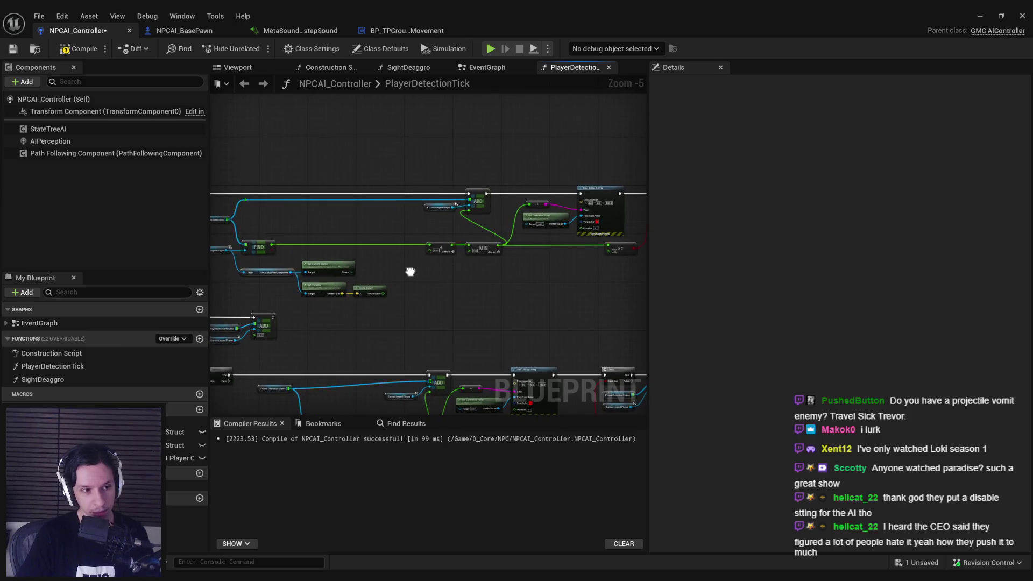
Move the ADD and MIN node group further to the right.
{"action": "scroll", "coordinate": [410, 271], "scroll_direction": "up", "scroll_amount": 1}
{"action": "scroll", "coordinate": [406, 272], "scroll_direction": "down", "scroll_amount": 1}
{"action": "left_click_drag", "start_coordinate": [405, 272], "coordinate": [332, 267]}
{"action": "mouse_move", "coordinate": [360, 179]}
{"action": "left_mouse_down"}
{"action": "mouse_move", "coordinate": [628, 276]}
{"action": "mouse_move", "coordinate": [623, 292]}
{"action": "left_mouse_up"}
{"action": "scroll", "coordinate": [429, 251], "scroll_direction": "up", "scroll_amount": 3}
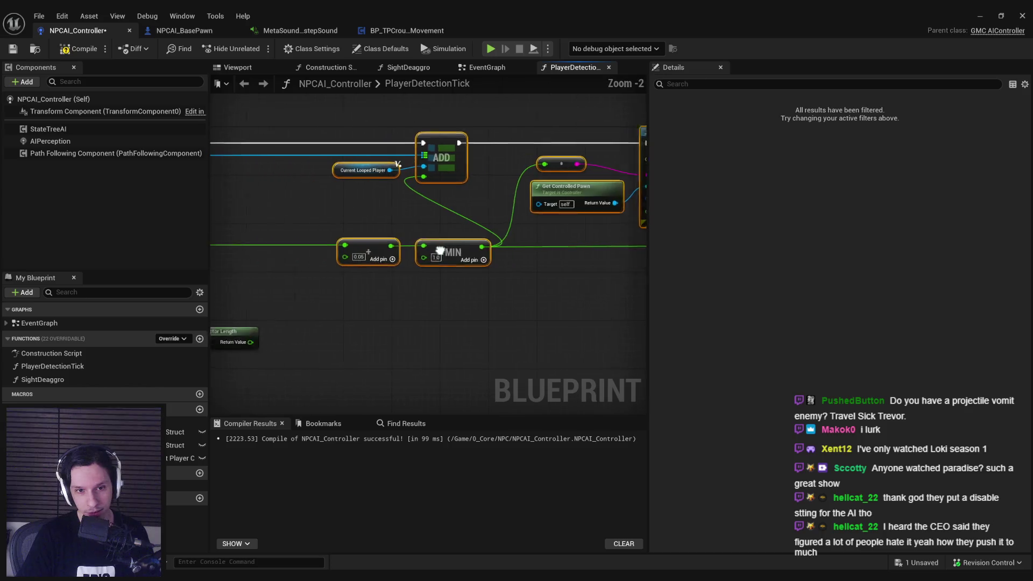
{"action": "scroll", "coordinate": [456, 218], "scroll_direction": "down", "scroll_amount": 2}
{"action": "left_click_drag", "start_coordinate": [463, 191], "coordinate": [537, 195]}
{"action": "left_click", "coordinate": [351, 314]}
Add a Select node off the Stance output and wire Stance into its Index.
{"action": "scroll", "coordinate": [476, 268], "scroll_direction": "up", "scroll_amount": 2}
{"action": "mouse_move", "coordinate": [403, 262]}
{"action": "left_mouse_down"}
{"action": "mouse_move", "coordinate": [446, 274]}
{"action": "mouse_move", "coordinate": [451, 260]}
{"action": "left_mouse_up"}
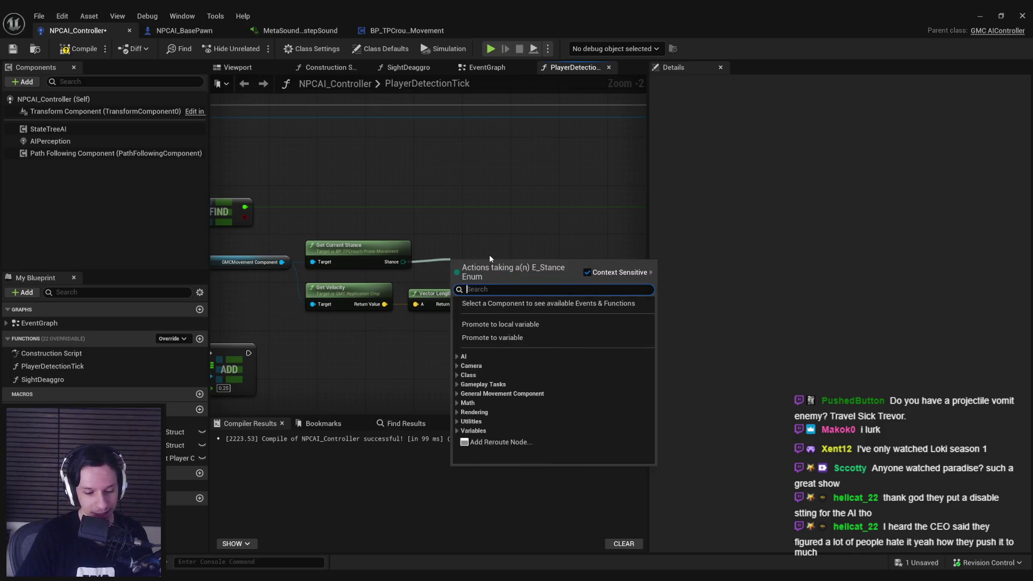
{"action": "type", "text": "select"}
{"action": "left_click", "coordinate": [509, 329]}
{"action": "left_click_drag", "start_coordinate": [511, 266], "coordinate": [493, 255]}
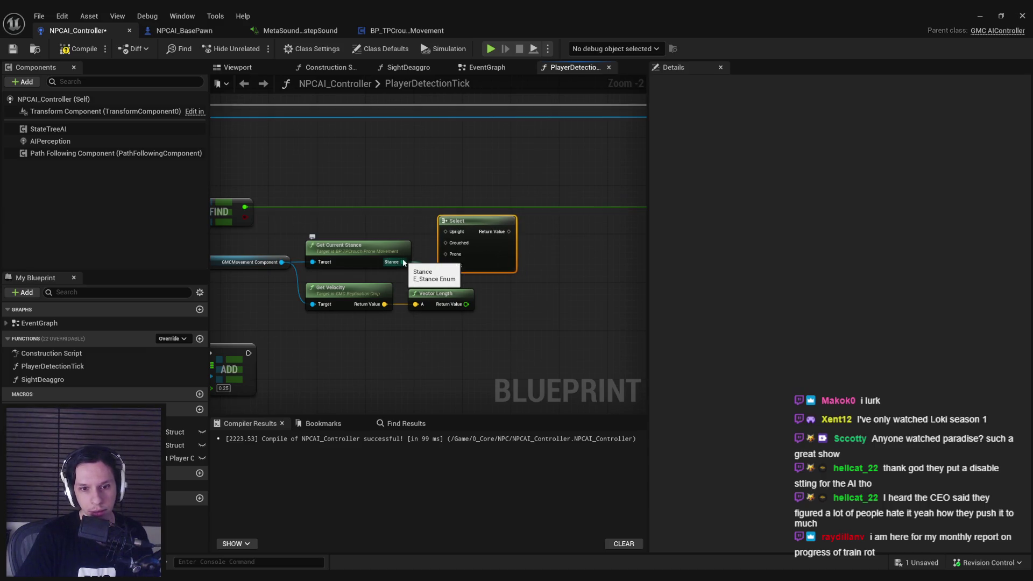
{"action": "left_click_drag", "start_coordinate": [403, 262], "coordinate": [446, 266]}
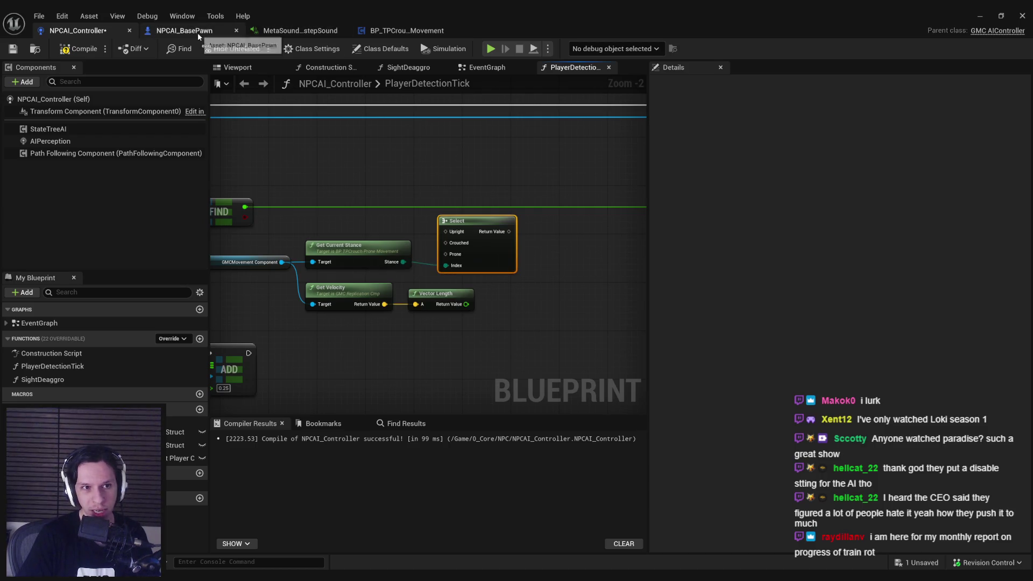
Check the GetCurrentStance function and CurrentStance variable in BP_TPCrouchProneMovement.
{"action": "left_click", "coordinate": [404, 30]}
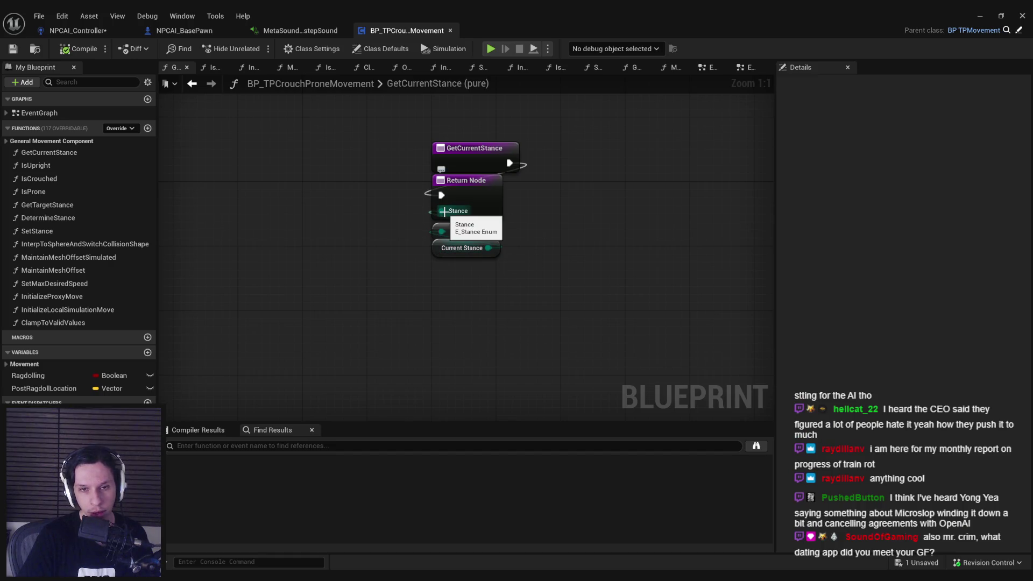
{"action": "left_click", "coordinate": [459, 201]}
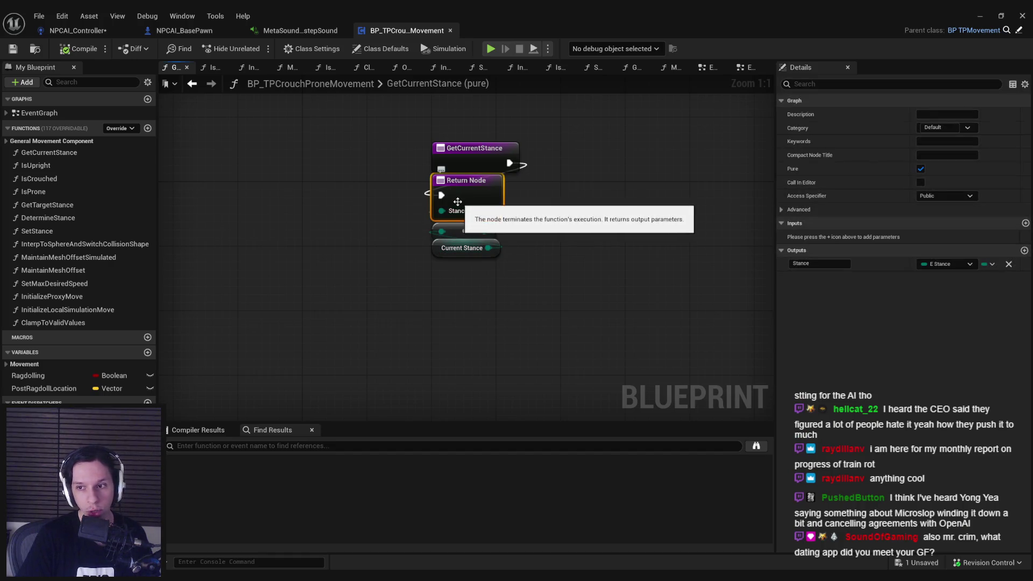
{"action": "left_click", "coordinate": [340, 229]}
{"action": "left_click", "coordinate": [437, 248]}
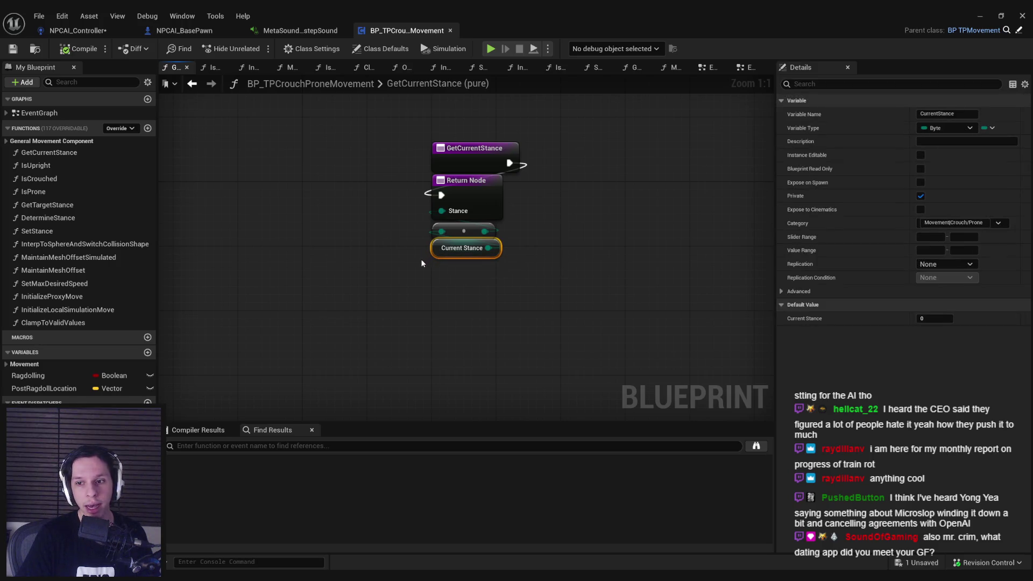
{"action": "left_click", "coordinate": [406, 281]}
{"action": "left_click", "coordinate": [471, 161]}
Back in NPCAI_Controller, straighten the Get Current Stance wire into the Select Index with Q.
{"action": "left_click", "coordinate": [376, 189]}
{"action": "left_click", "coordinate": [80, 32]}
{"action": "left_click_drag", "start_coordinate": [393, 225], "coordinate": [463, 266]}
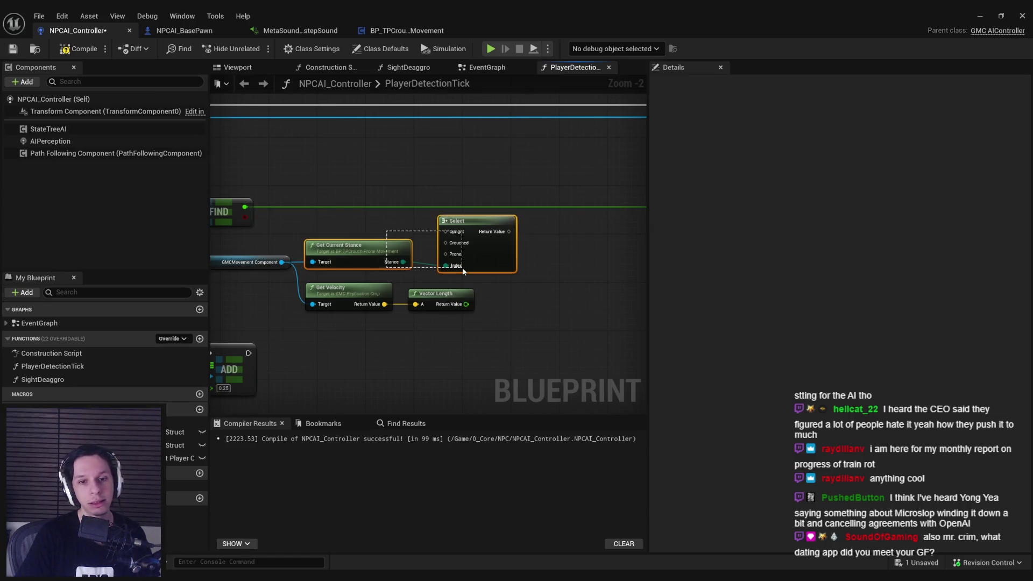
{"action": "key", "text": "q"}
{"action": "key", "text": "alt+Tab"}
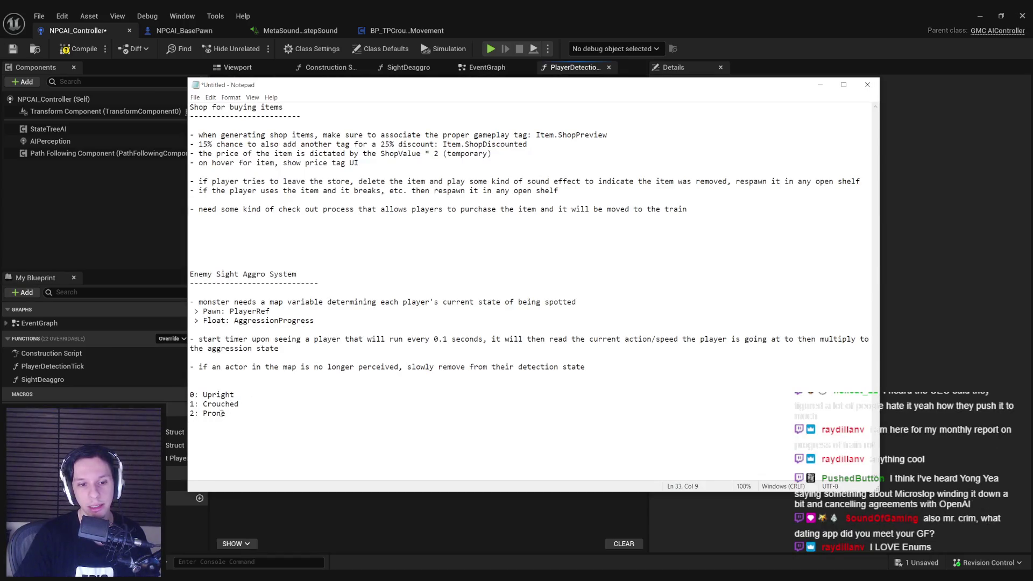
{"action": "key", "text": "alt+Tab"}
{"action": "left_click", "coordinate": [384, 377]}
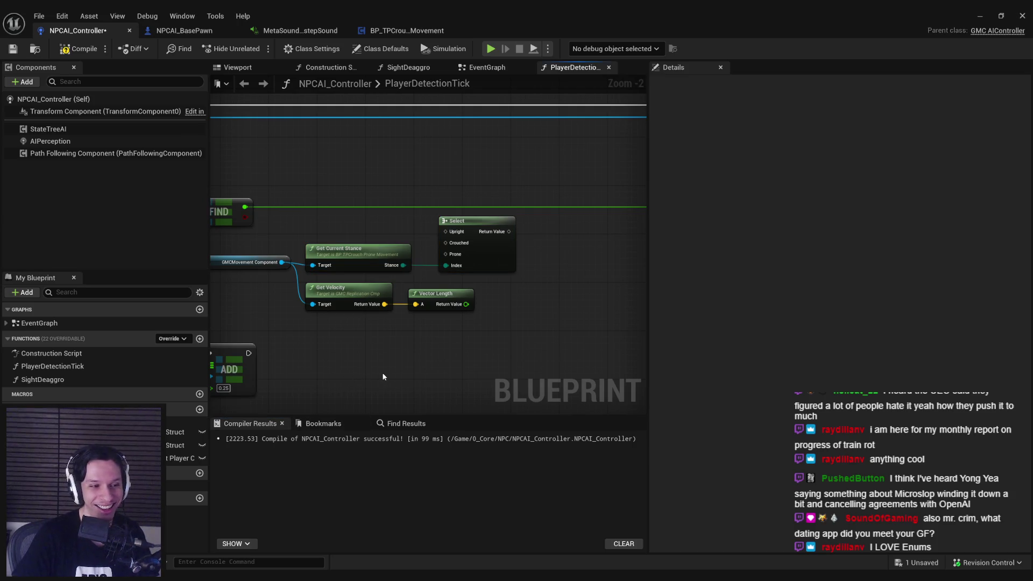
Straighten the GMCMovement Component, Get Current Stance and Select node connections with Q.
{"action": "scroll", "coordinate": [396, 359], "scroll_direction": "down", "scroll_amount": 1}
{"action": "left_click_drag", "start_coordinate": [353, 234], "coordinate": [584, 252]}
{"action": "key", "text": "q"}
{"action": "key", "text": "q"}
{"action": "left_click", "coordinate": [581, 301]}
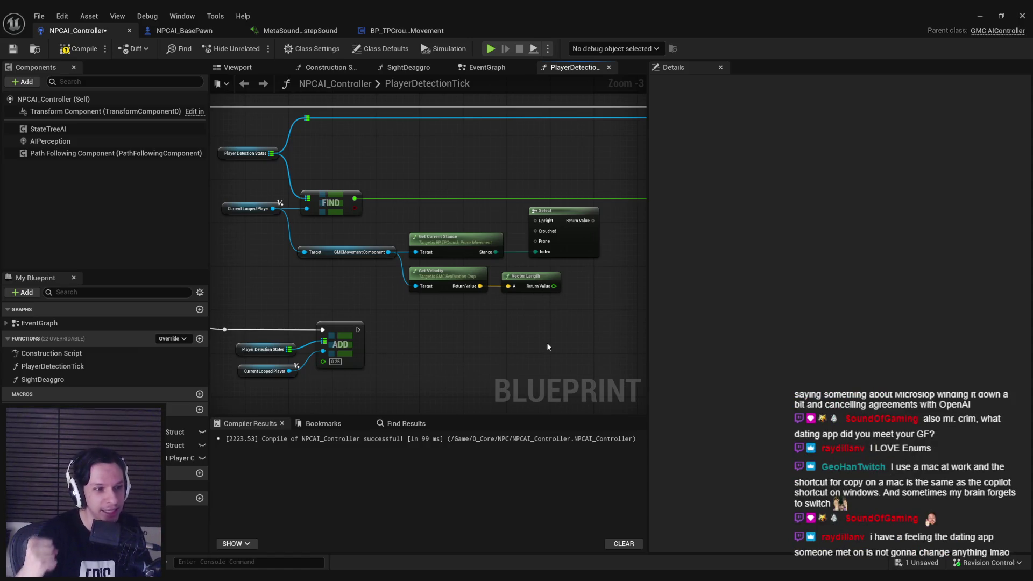
Drag the Vector Length node about 78 px right so it sits under Select.
{"action": "left_click_drag", "start_coordinate": [540, 346], "coordinate": [511, 351]}
{"action": "scroll", "coordinate": [512, 344], "scroll_direction": "up", "scroll_amount": 3}
{"action": "scroll", "coordinate": [512, 344], "scroll_direction": "down", "scroll_amount": 1}
{"action": "mouse_move", "coordinate": [512, 344]}
{"action": "left_mouse_down"}
{"action": "mouse_move", "coordinate": [431, 345]}
{"action": "mouse_move", "coordinate": [414, 260]}
{"action": "left_mouse_up"}
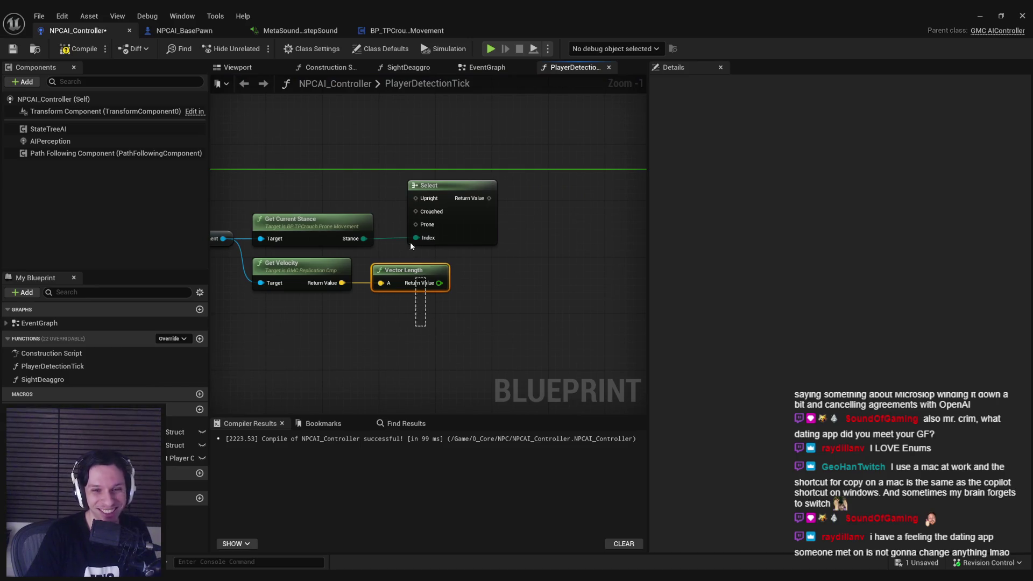
{"action": "left_click", "coordinate": [435, 319]}
{"action": "left_click_drag", "start_coordinate": [450, 344], "coordinate": [493, 330]}
{"action": "scroll", "coordinate": [493, 330], "scroll_direction": "down", "scroll_amount": 1}
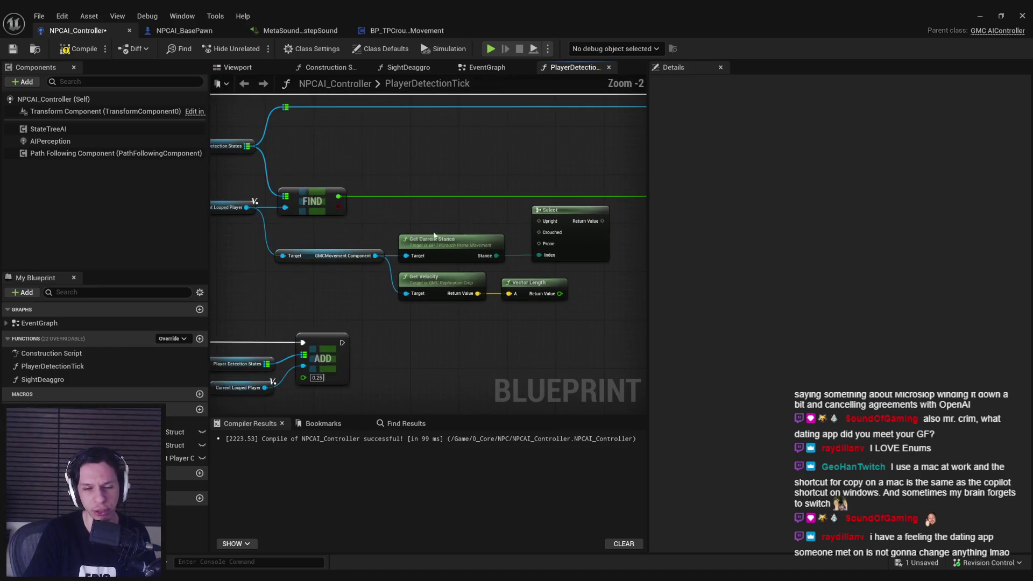
{"action": "left_click_drag", "start_coordinate": [530, 283], "coordinate": [572, 282]}
{"action": "left_click", "coordinate": [569, 333]}
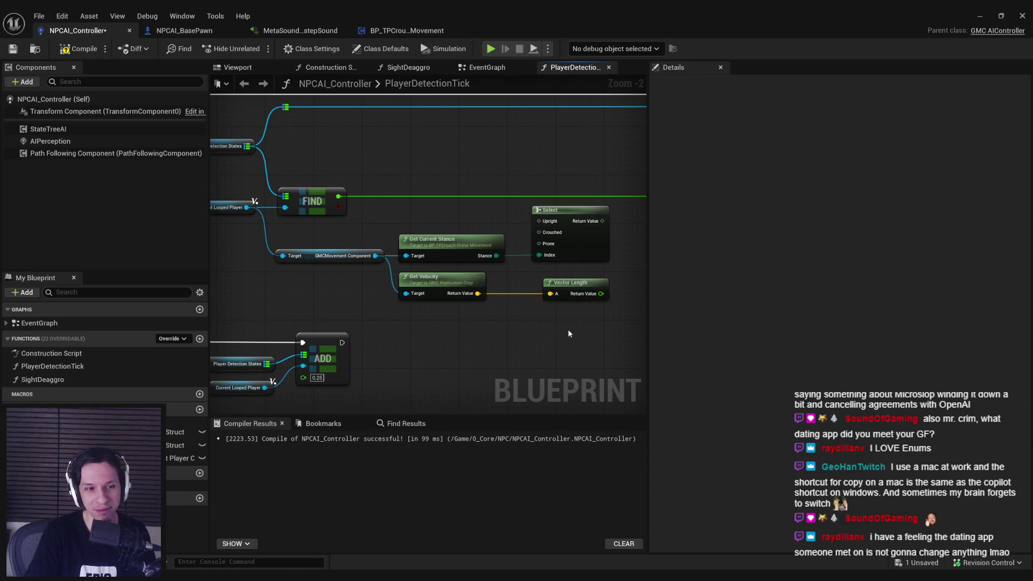
{"action": "mouse_move", "coordinate": [569, 334]}
{"action": "left_mouse_down"}
{"action": "mouse_move", "coordinate": [473, 369]}
{"action": "mouse_move", "coordinate": [466, 290]}
{"action": "left_mouse_up"}
{"action": "scroll", "coordinate": [457, 370], "scroll_direction": "up", "scroll_amount": 1}
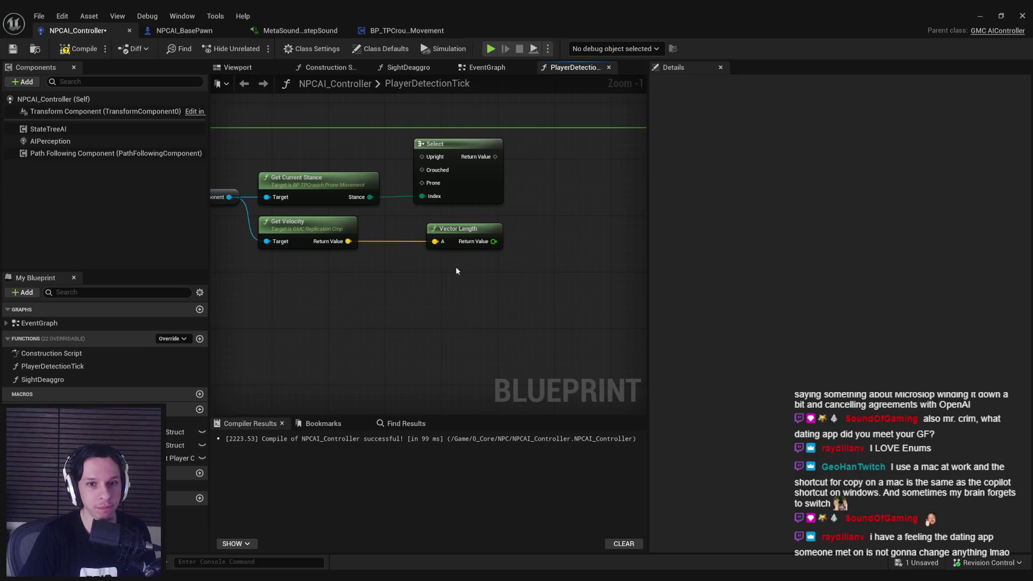
{"action": "scroll", "coordinate": [416, 243], "scroll_direction": "down", "scroll_amount": 1}
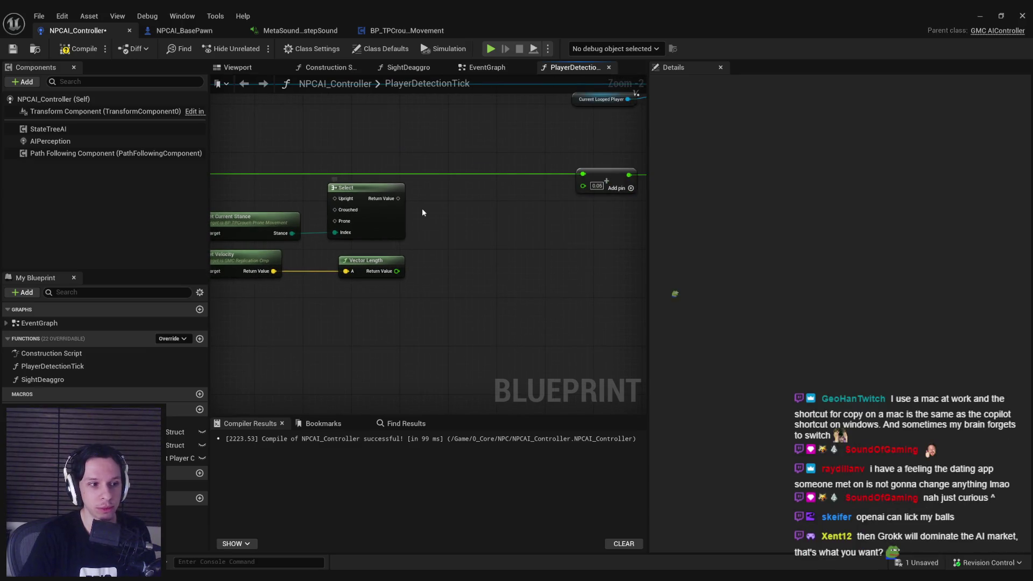
{"action": "left_click_drag", "start_coordinate": [424, 216], "coordinate": [461, 228]}
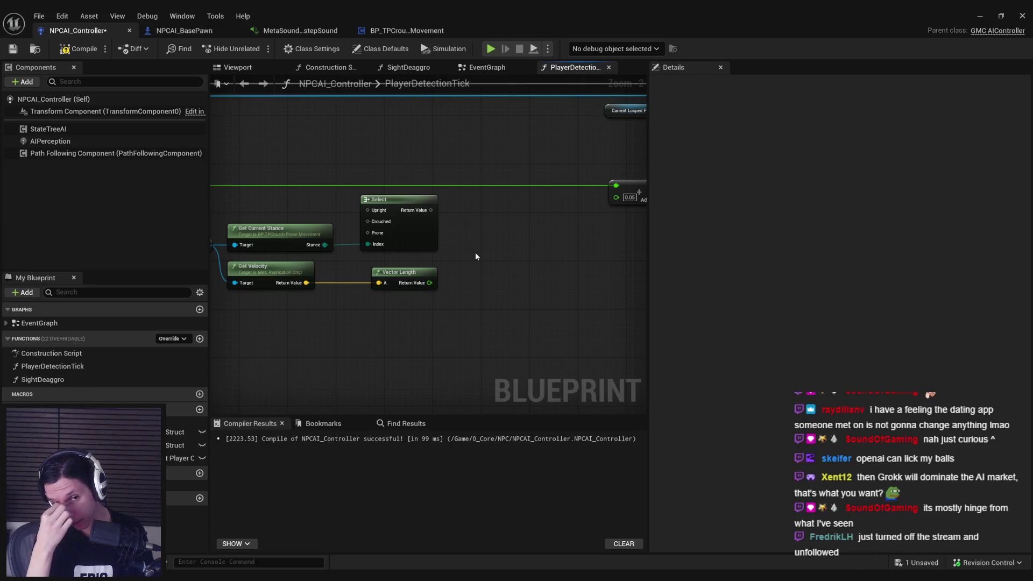
Divide the Vector Length result by 600.0 with a new float division node.
{"action": "left_click_drag", "start_coordinate": [429, 283], "coordinate": [457, 286]}
{"action": "type", "text": "/"}
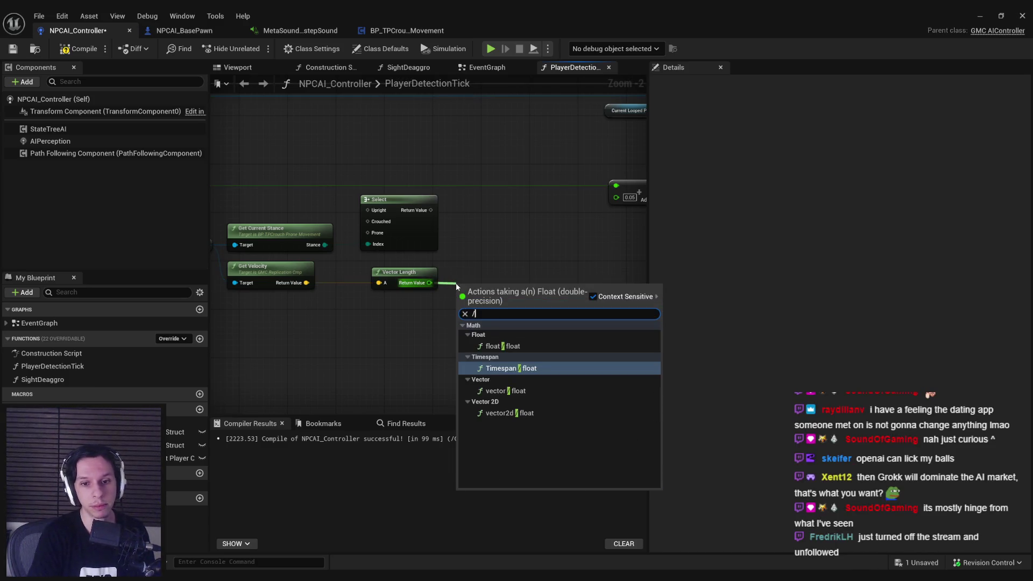
{"action": "key", "text": "Up"}
{"action": "key", "text": "Return"}
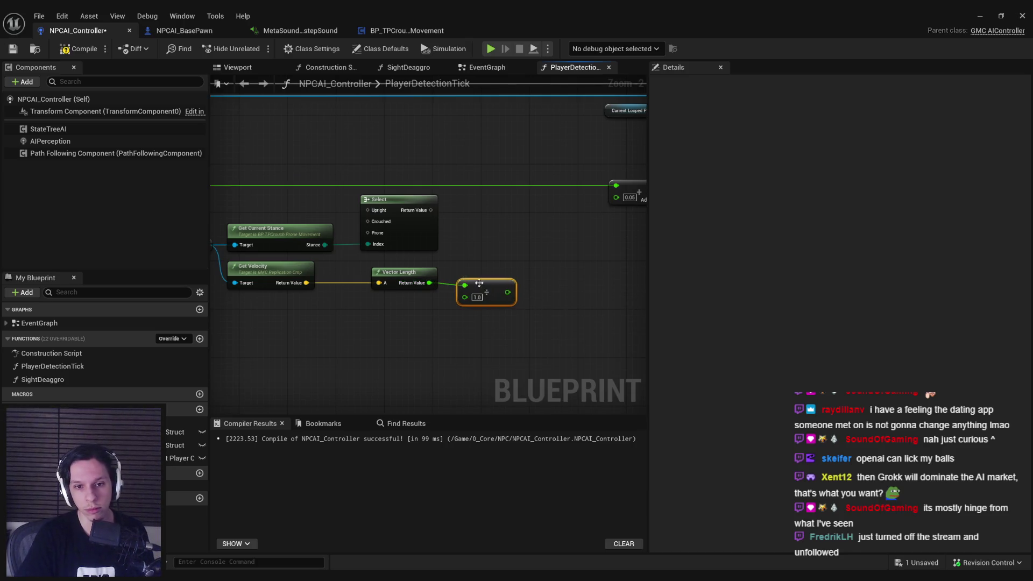
{"action": "left_click", "coordinate": [442, 313]}
{"action": "left_click", "coordinate": [478, 297]}
{"action": "type", "text": "600"}
{"action": "key", "text": "Return"}
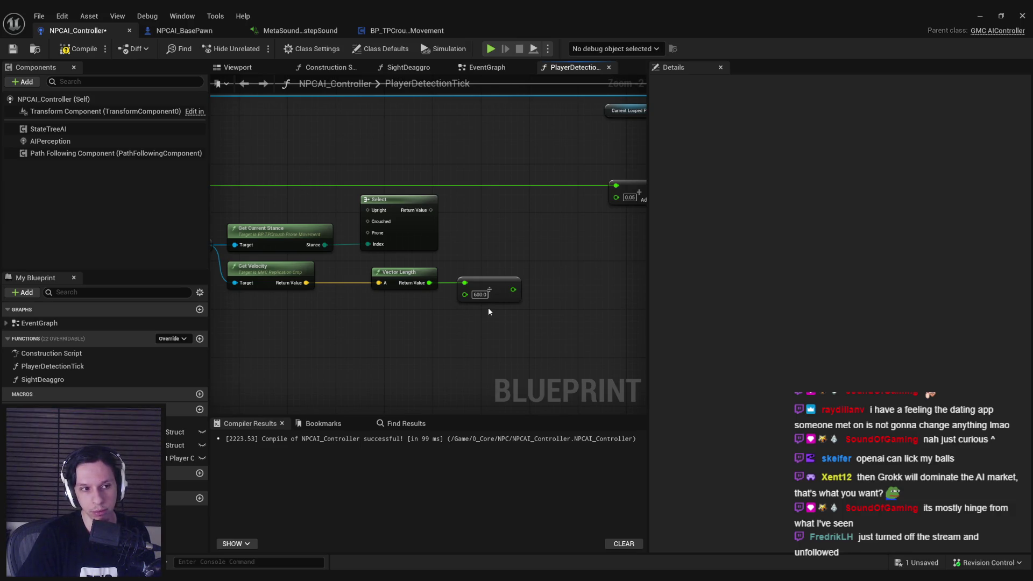
{"action": "left_click", "coordinate": [480, 294]}
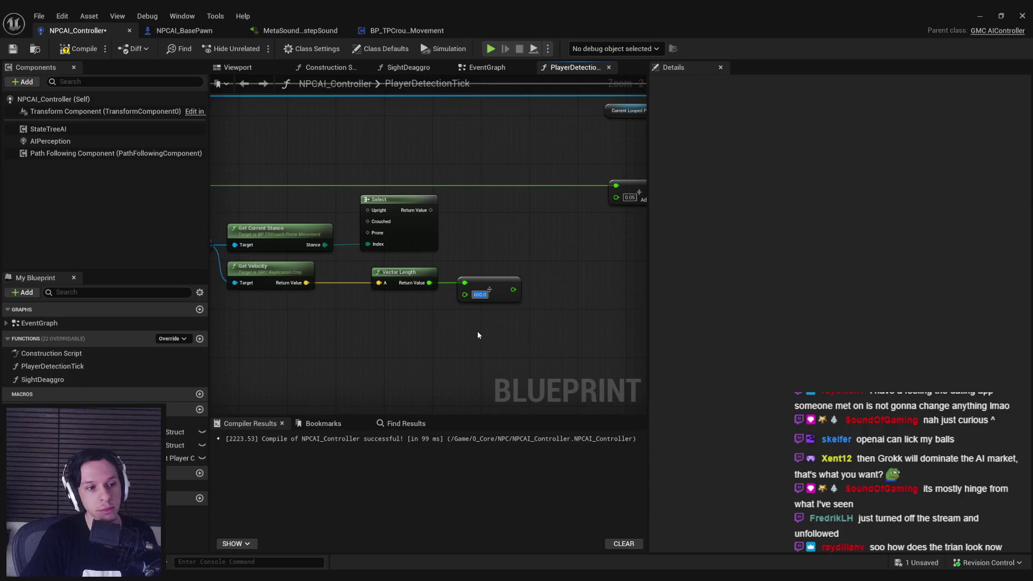
{"action": "left_click", "coordinate": [478, 335]}
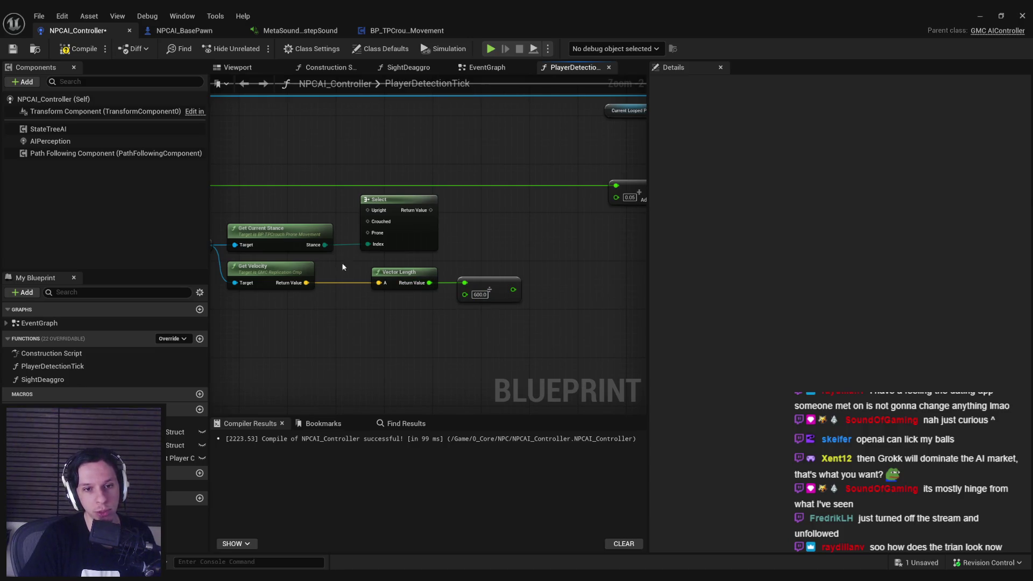
Review the Trainrot design notes, then return to the blueprint graph.
{"action": "left_click_drag", "start_coordinate": [299, 195], "coordinate": [481, 303]}
{"action": "left_click", "coordinate": [430, 321]}
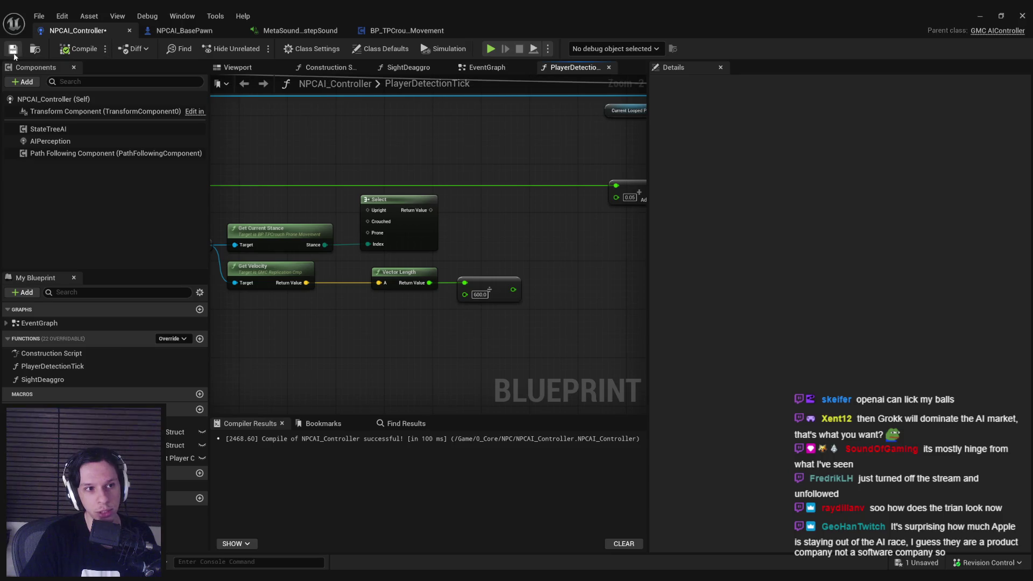
{"action": "key", "text": "alt+Tab"}
{"action": "key", "text": "ctrl+bracketleft"}
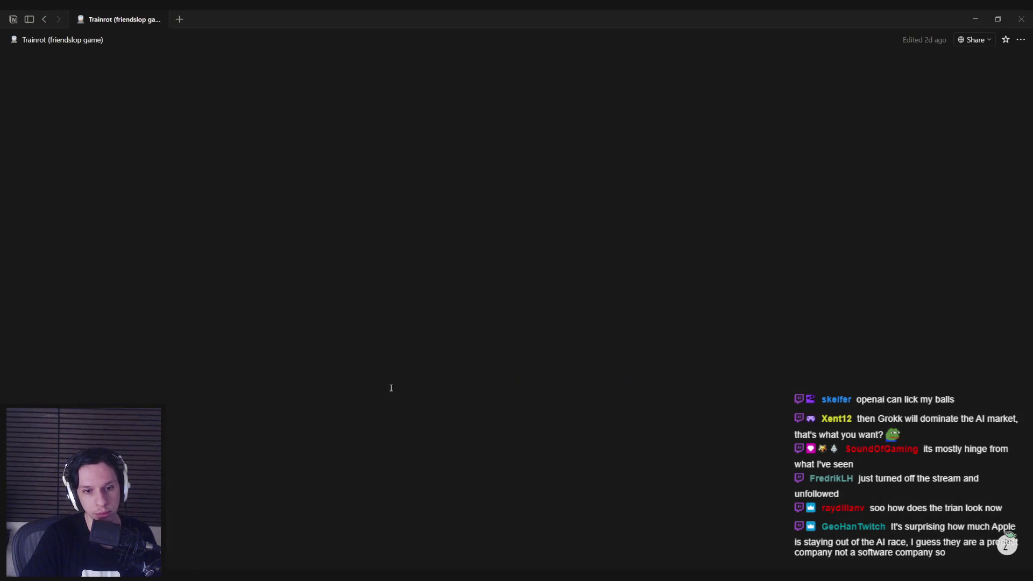
{"action": "scroll", "coordinate": [393, 372], "scroll_direction": "up", "scroll_amount": 2}
{"action": "scroll", "coordinate": [398, 362], "scroll_direction": "down", "scroll_amount": 1}
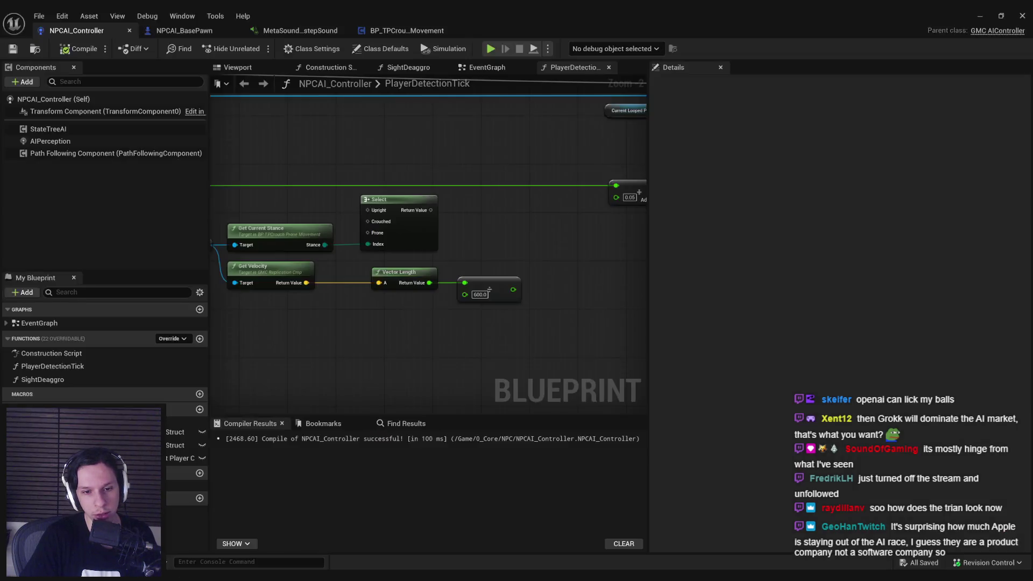
{"action": "key", "text": "alt+Tab"}
{"action": "left_click_drag", "start_coordinate": [404, 355], "coordinate": [500, 329]}
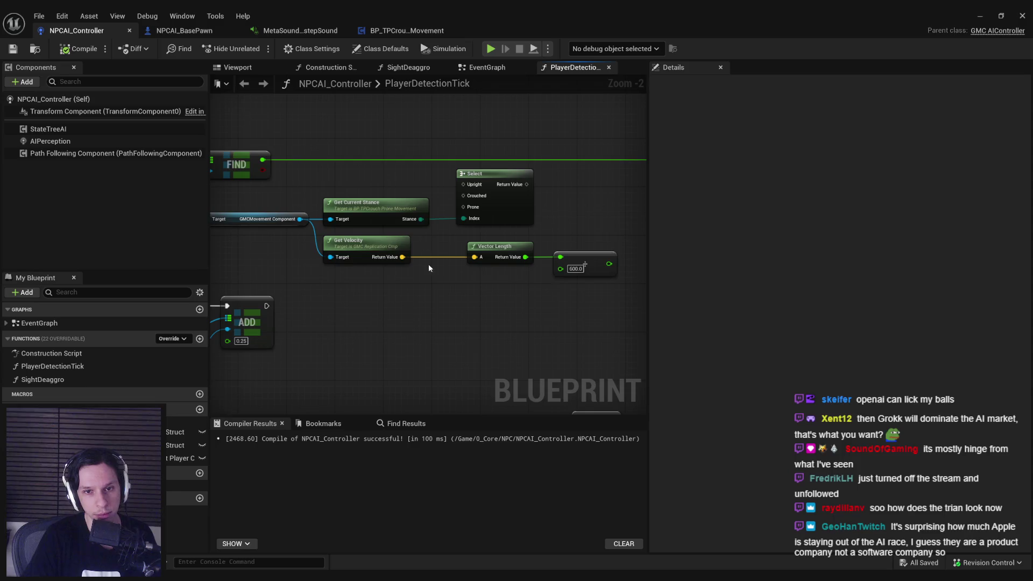
Nudge the Select node into place, then compile and save NPCAI_Controller.
{"action": "left_click_drag", "start_coordinate": [425, 257], "coordinate": [340, 279]}
{"action": "scroll", "coordinate": [398, 322], "scroll_direction": "up", "scroll_amount": 1}
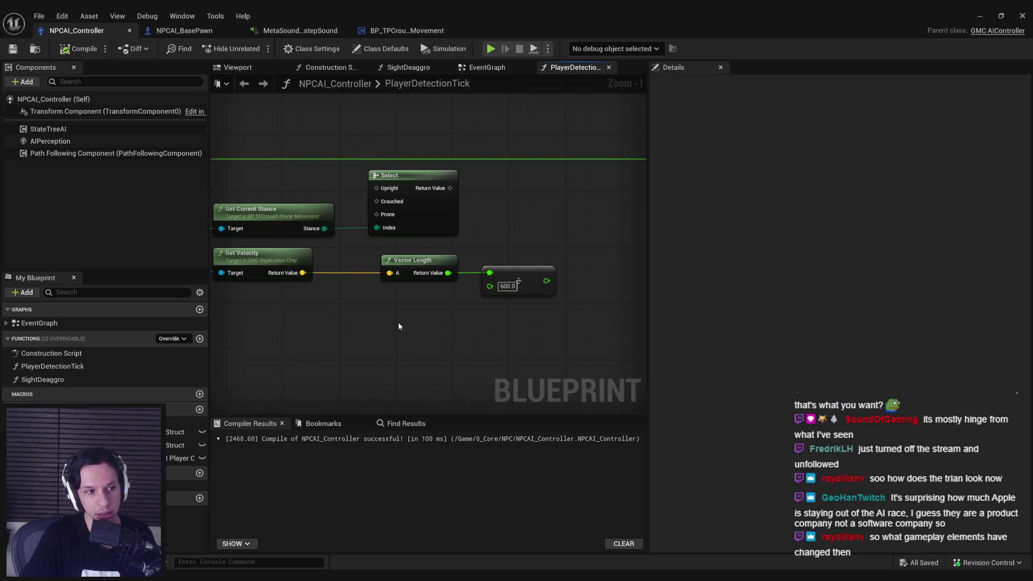
{"action": "scroll", "coordinate": [398, 322], "scroll_direction": "down", "scroll_amount": 1}
{"action": "scroll", "coordinate": [398, 322], "scroll_direction": "up", "scroll_amount": 1}
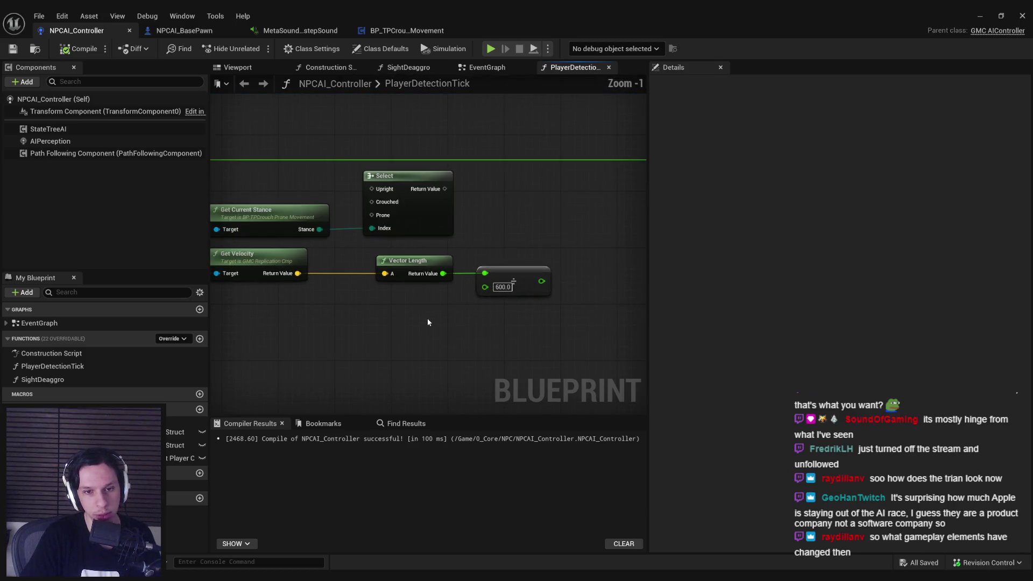
{"action": "scroll", "coordinate": [427, 318], "scroll_direction": "down", "scroll_amount": 1}
{"action": "left_click_drag", "start_coordinate": [428, 318], "coordinate": [502, 351]}
{"action": "left_click_drag", "start_coordinate": [347, 265], "coordinate": [509, 273]}
{"action": "left_click", "coordinate": [506, 356]}
{"action": "left_click", "coordinate": [13, 49]}
Pan around the graph to review the Select, Vector Length and divide nodes.
{"action": "left_click_drag", "start_coordinate": [481, 306], "coordinate": [388, 305]}
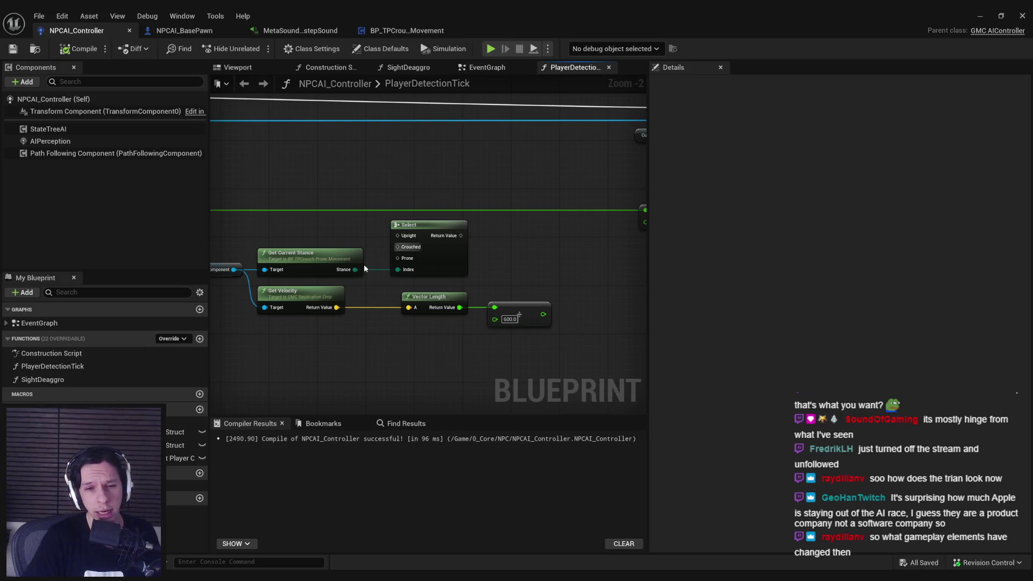
{"action": "scroll", "coordinate": [383, 263], "scroll_direction": "down", "scroll_amount": 2}
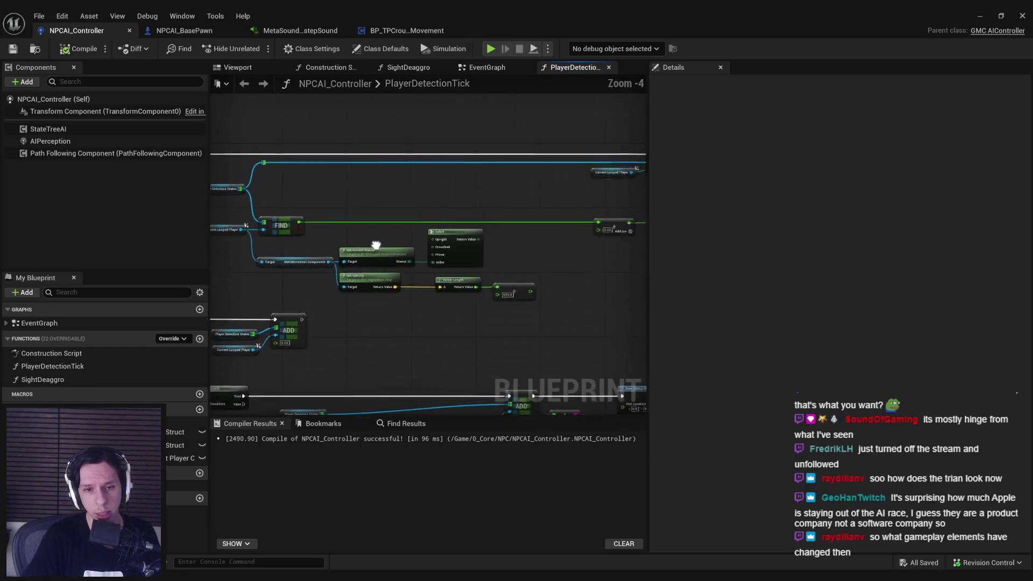
{"action": "scroll", "coordinate": [378, 245], "scroll_direction": "up", "scroll_amount": 2}
{"action": "left_click_drag", "start_coordinate": [524, 328], "coordinate": [384, 351]}
{"action": "scroll", "coordinate": [414, 290], "scroll_direction": "up", "scroll_amount": 1}
{"action": "scroll", "coordinate": [492, 293], "scroll_direction": "down", "scroll_amount": 1}
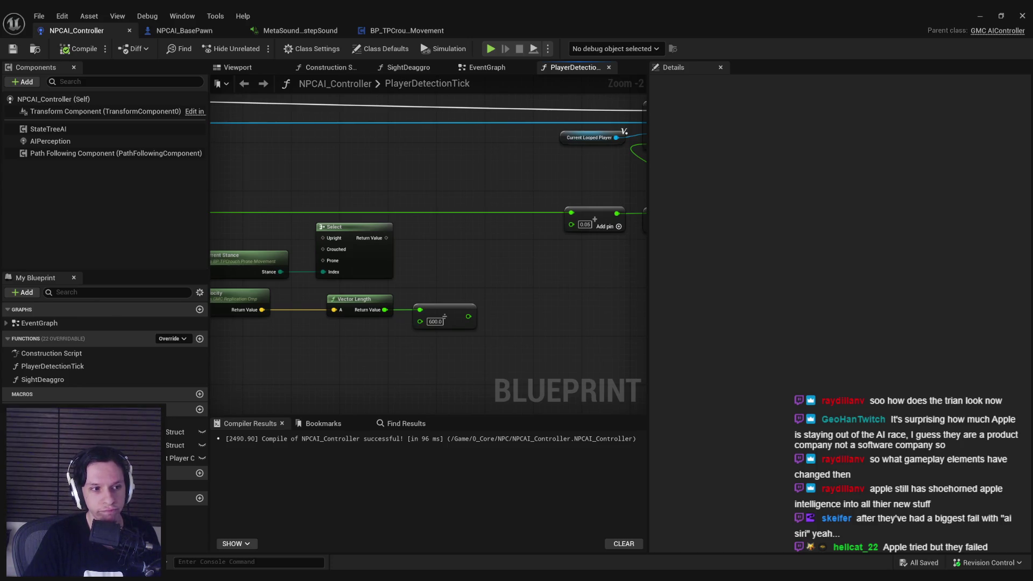
{"action": "scroll", "coordinate": [477, 230], "scroll_direction": "up", "scroll_amount": 1}
{"action": "scroll", "coordinate": [477, 228], "scroll_direction": "down", "scroll_amount": 1}
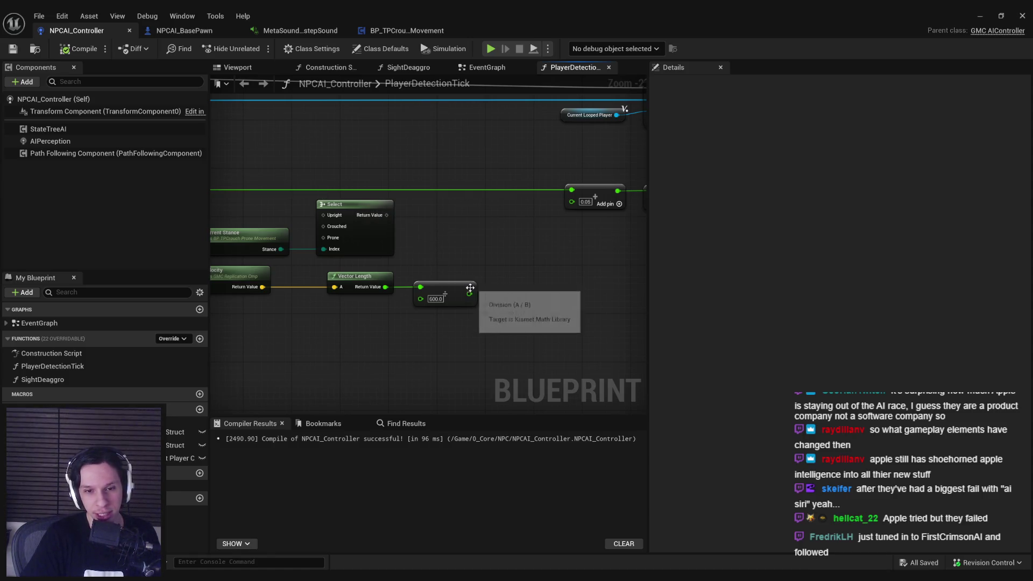
{"action": "mouse_move", "coordinate": [468, 293]}
{"action": "left_mouse_down"}
{"action": "mouse_move", "coordinate": [457, 322]}
{"action": "mouse_move", "coordinate": [490, 271]}
{"action": "mouse_move", "coordinate": [499, 285]}
{"action": "mouse_move", "coordinate": [458, 323]}
{"action": "mouse_move", "coordinate": [504, 258]}
{"action": "left_mouse_up"}
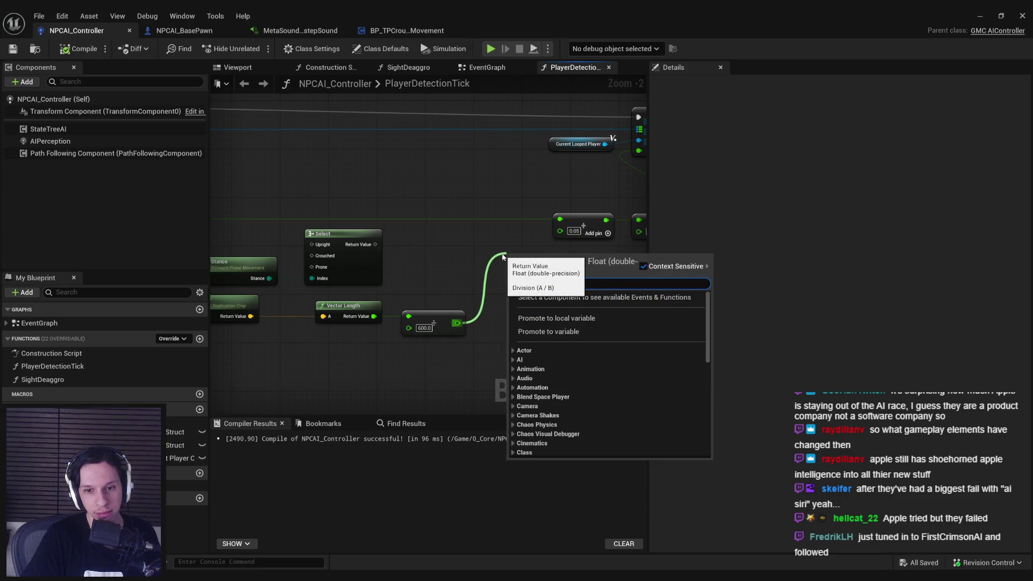
{"action": "left_click", "coordinate": [474, 261]}
{"action": "left_click_drag", "start_coordinate": [457, 323], "coordinate": [493, 275]}
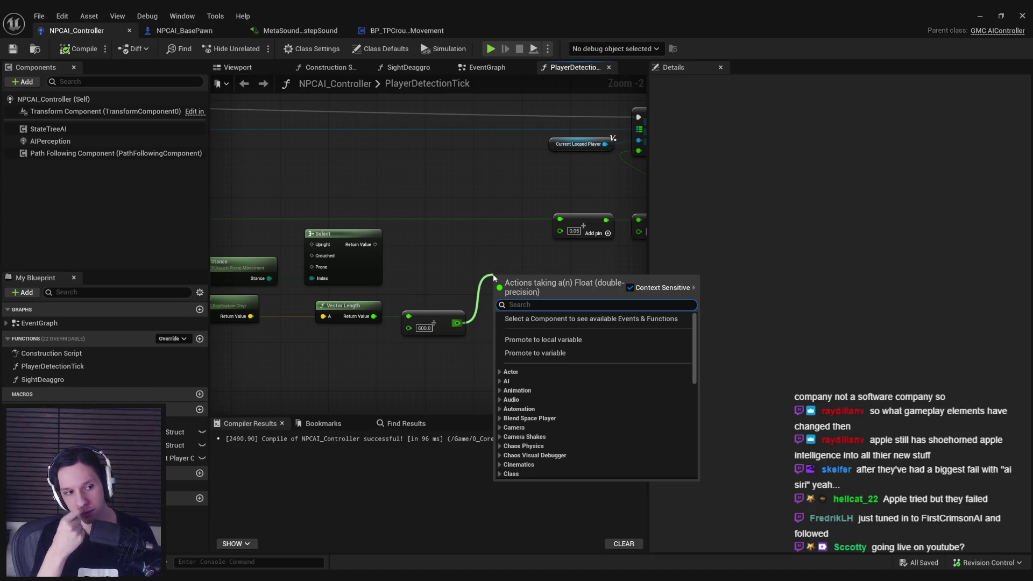
{"action": "left_click", "coordinate": [457, 261]}
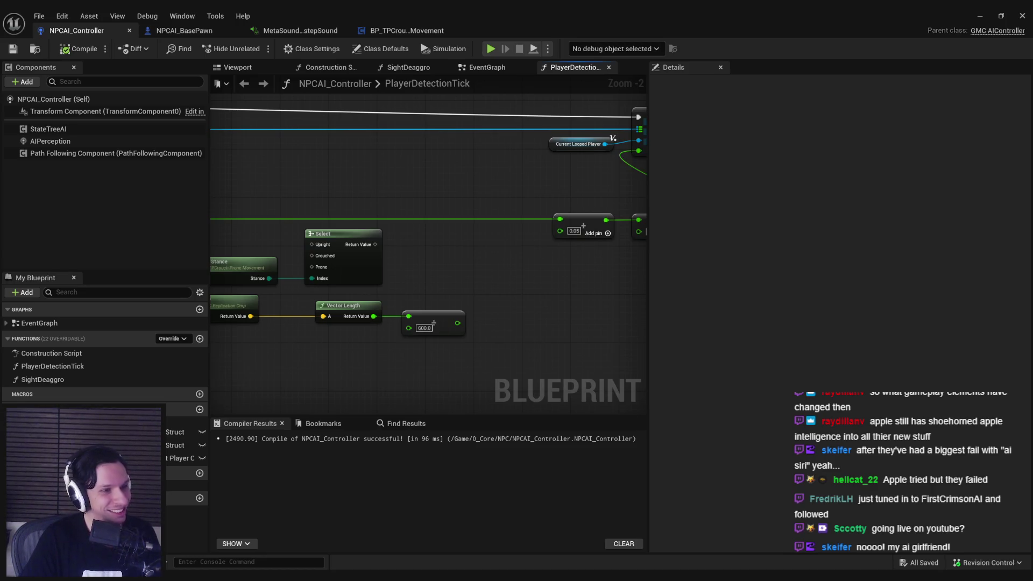
{"action": "scroll", "coordinate": [466, 271], "scroll_direction": "up", "scroll_amount": 1}
{"action": "scroll", "coordinate": [417, 281], "scroll_direction": "down", "scroll_amount": 1}
{"action": "left_click_drag", "start_coordinate": [418, 280], "coordinate": [499, 245]}
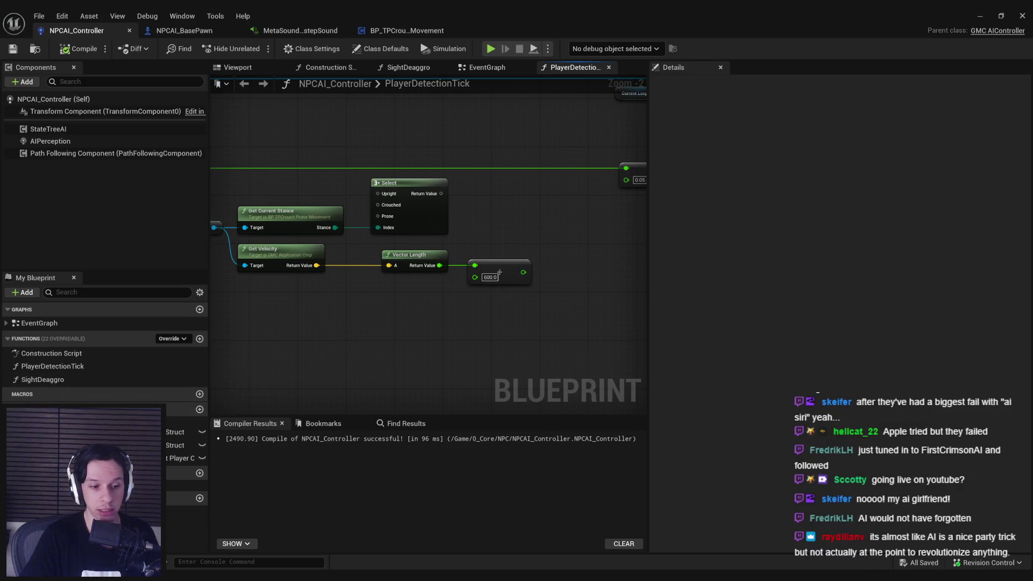
{"action": "left_click", "coordinate": [405, 32]}
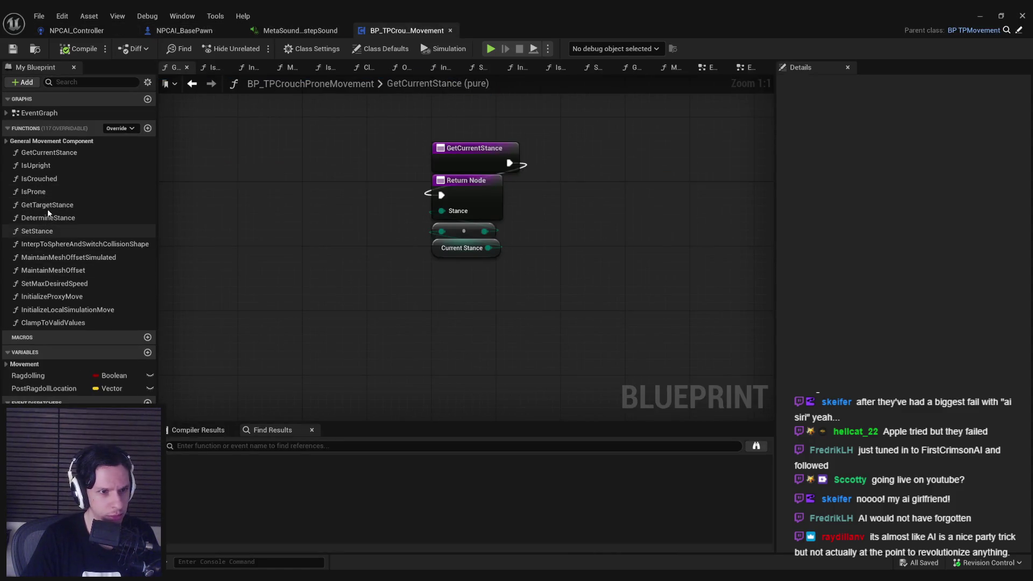
Review the SetStance function and EventGraph of BP_TPCrouchProneMovement.
{"action": "double_click", "coordinate": [46, 230]}
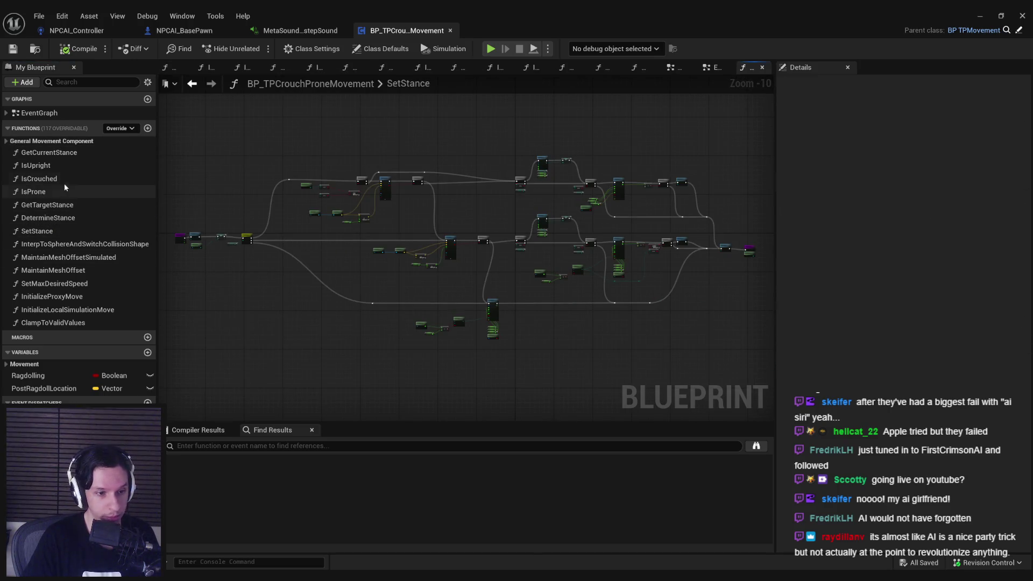
{"action": "left_click", "coordinate": [6, 141]}
{"action": "left_click", "coordinate": [6, 142]}
{"action": "left_click", "coordinate": [5, 113]}
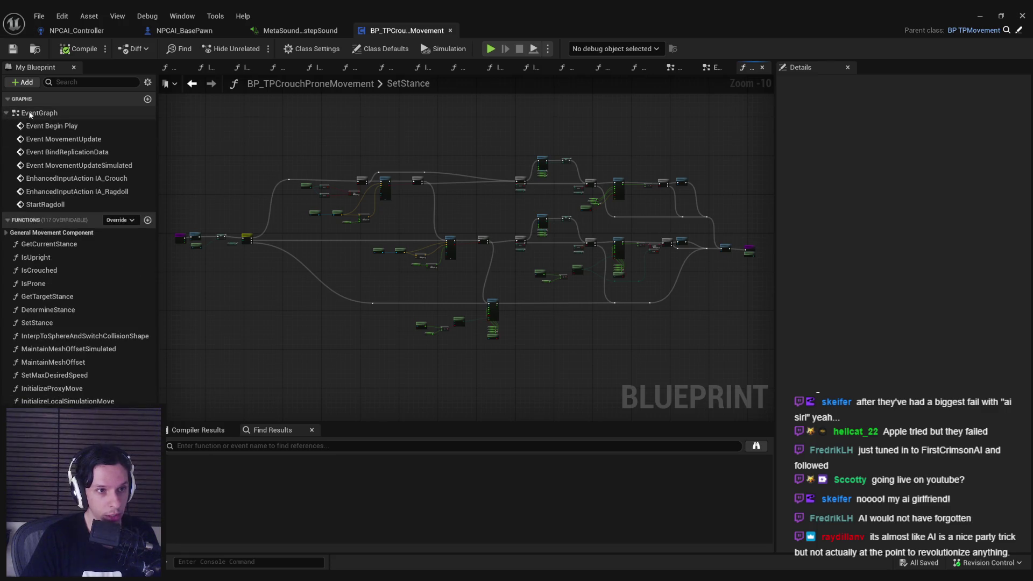
{"action": "double_click", "coordinate": [39, 112]}
{"action": "scroll", "coordinate": [363, 248], "scroll_direction": "up", "scroll_amount": 6}
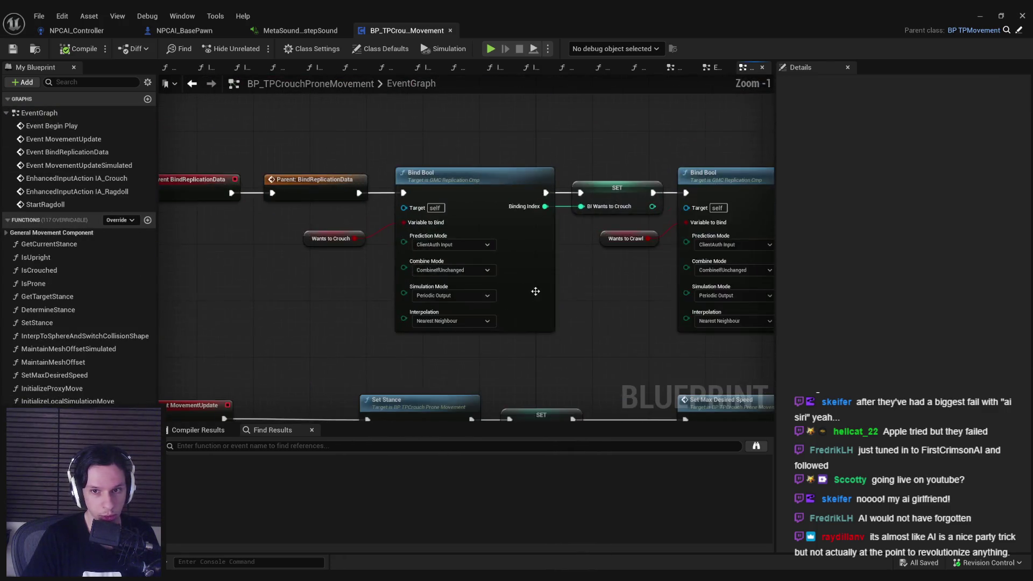
{"action": "scroll", "coordinate": [232, 354], "scroll_direction": "down", "scroll_amount": 5}
{"action": "scroll", "coordinate": [399, 243], "scroll_direction": "up", "scroll_amount": 5}
{"action": "scroll", "coordinate": [398, 237], "scroll_direction": "down", "scroll_amount": 2}
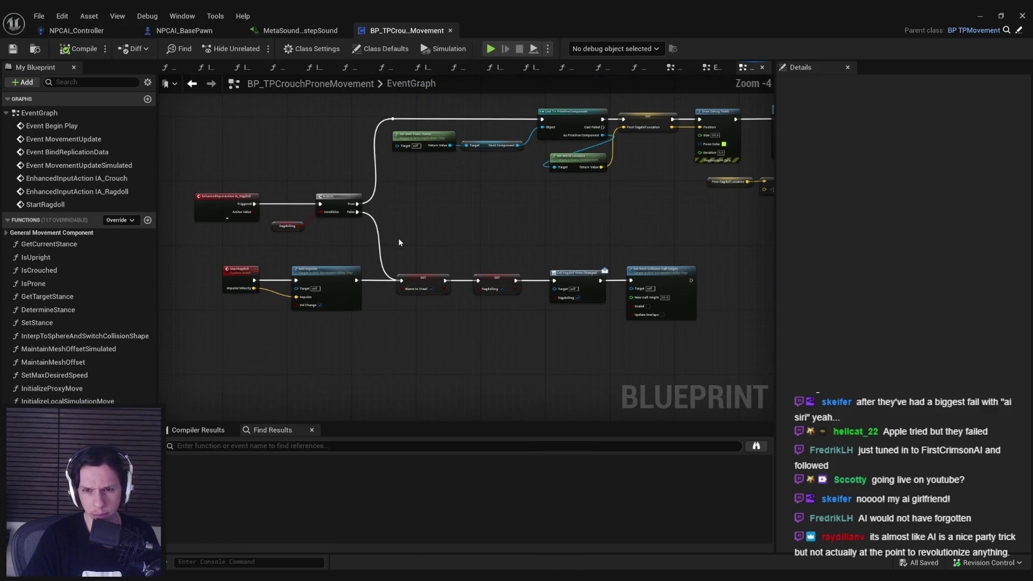
{"action": "left_click_drag", "start_coordinate": [398, 238], "coordinate": [744, 235]}
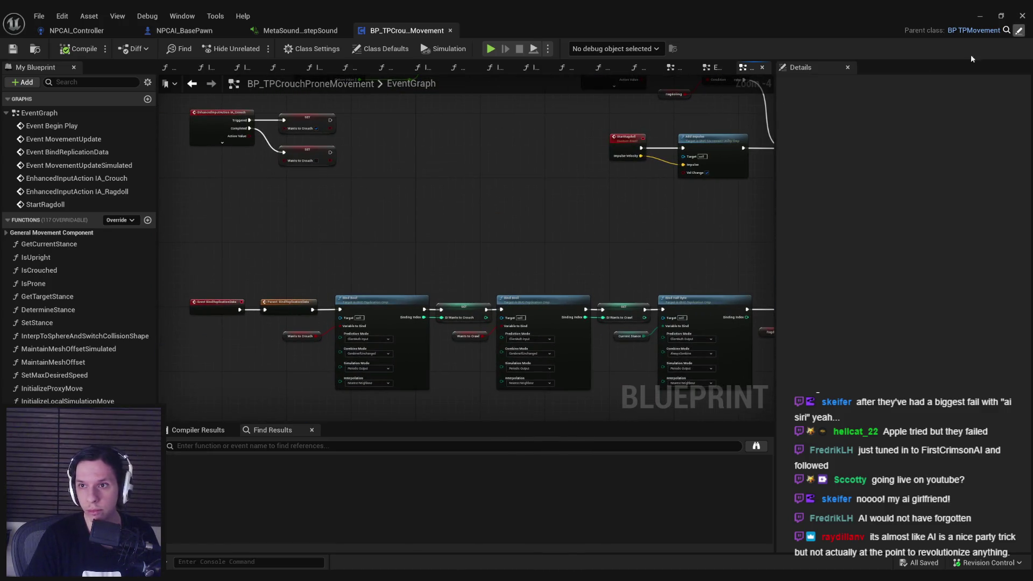
Open the parent BP_TPMovement blueprint's Sprint function graph.
{"action": "left_click", "coordinate": [1019, 30]}
{"action": "double_click", "coordinate": [31, 143]}
{"action": "mouse_move", "coordinate": [350, 316]}
{"action": "left_mouse_down"}
{"action": "mouse_move", "coordinate": [503, 219]}
{"action": "mouse_move", "coordinate": [411, 259]}
{"action": "mouse_move", "coordinate": [534, 289]}
{"action": "left_mouse_up"}
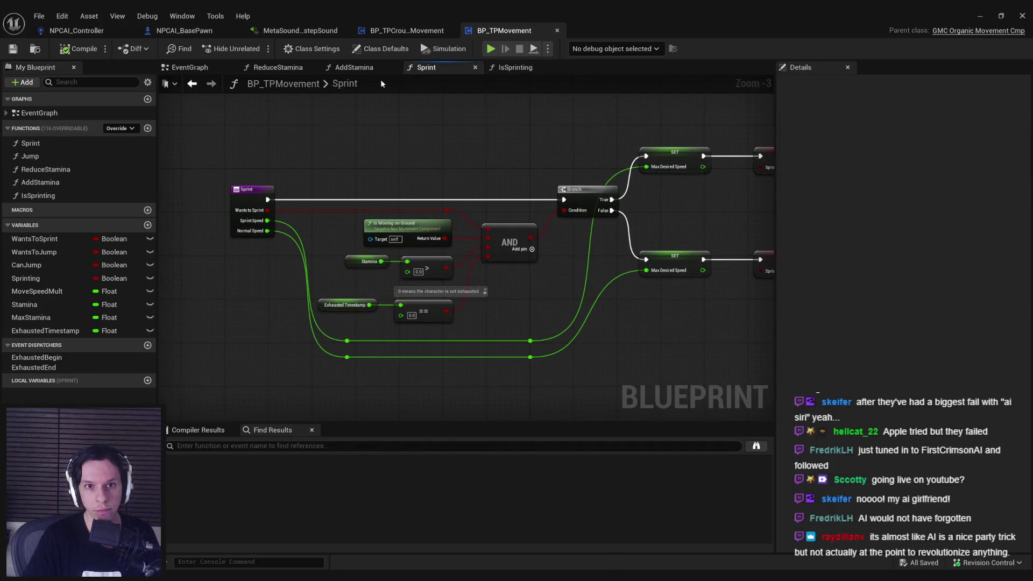
Inspect MoveSpeedMult, DefaultSpeed and class defaults in BP_TPMovement, then close it and restore the window.
{"action": "left_click", "coordinate": [227, 72]}
{"action": "scroll", "coordinate": [376, 275], "scroll_direction": "up", "scroll_amount": 3}
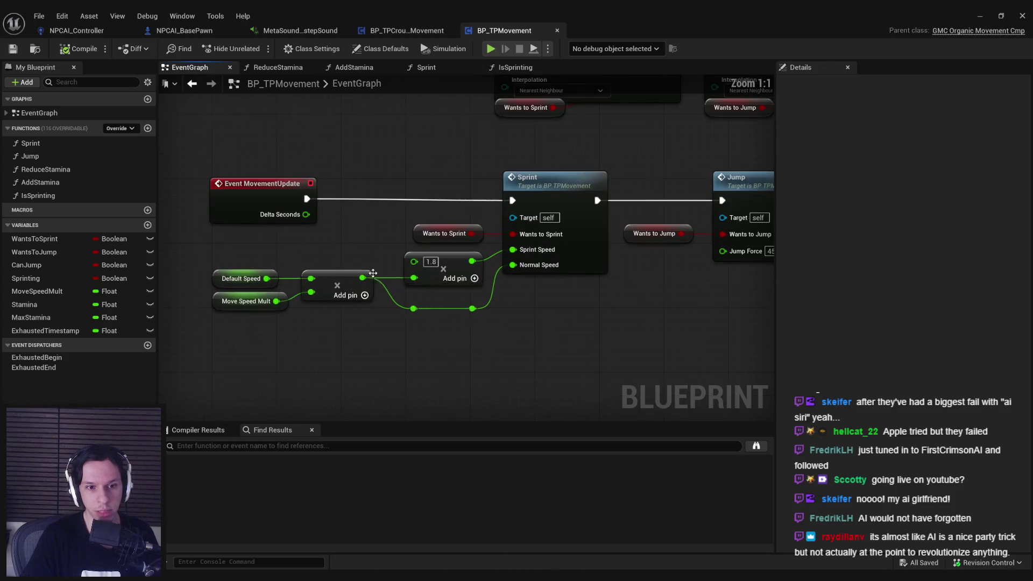
{"action": "left_click", "coordinate": [220, 304]}
{"action": "left_click", "coordinate": [239, 278]}
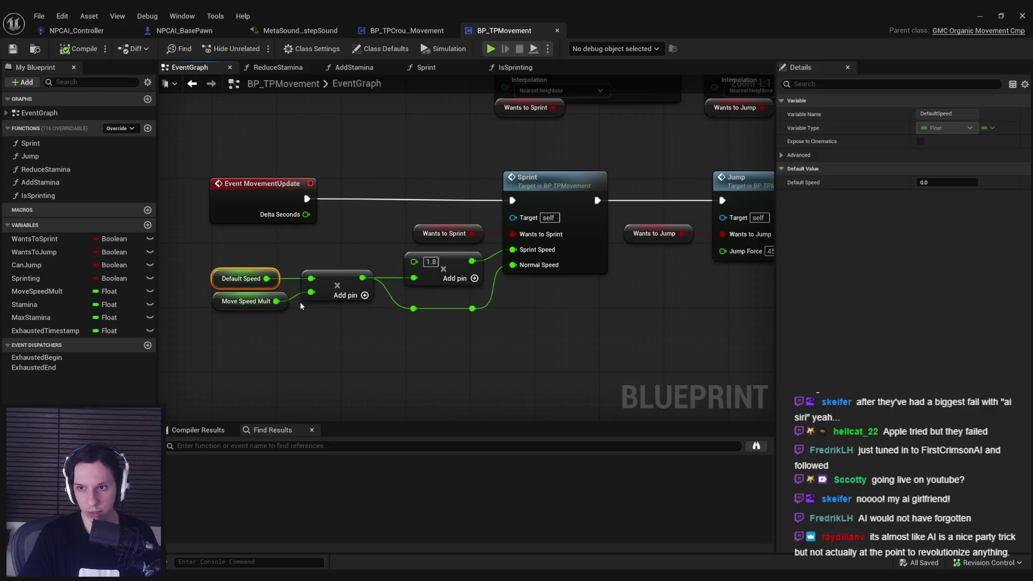
{"action": "scroll", "coordinate": [247, 336], "scroll_direction": "down", "scroll_amount": 2}
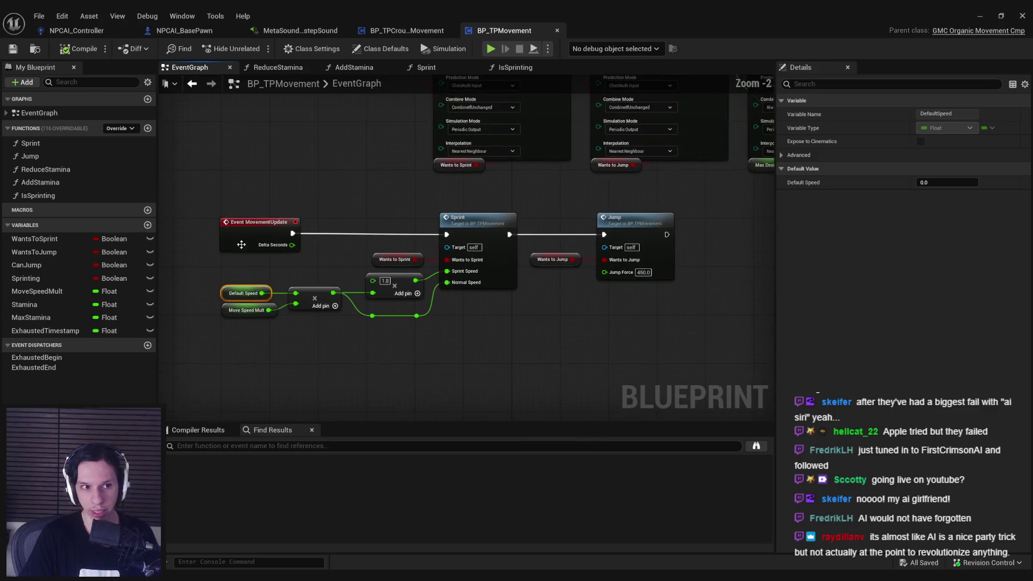
{"action": "left_click", "coordinate": [395, 55]}
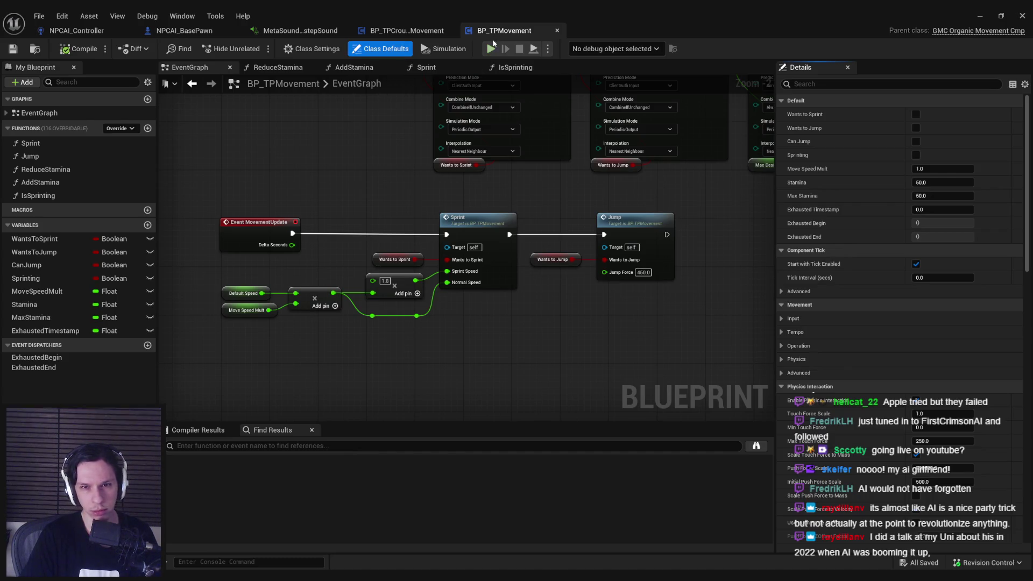
{"action": "left_click", "coordinate": [557, 30]}
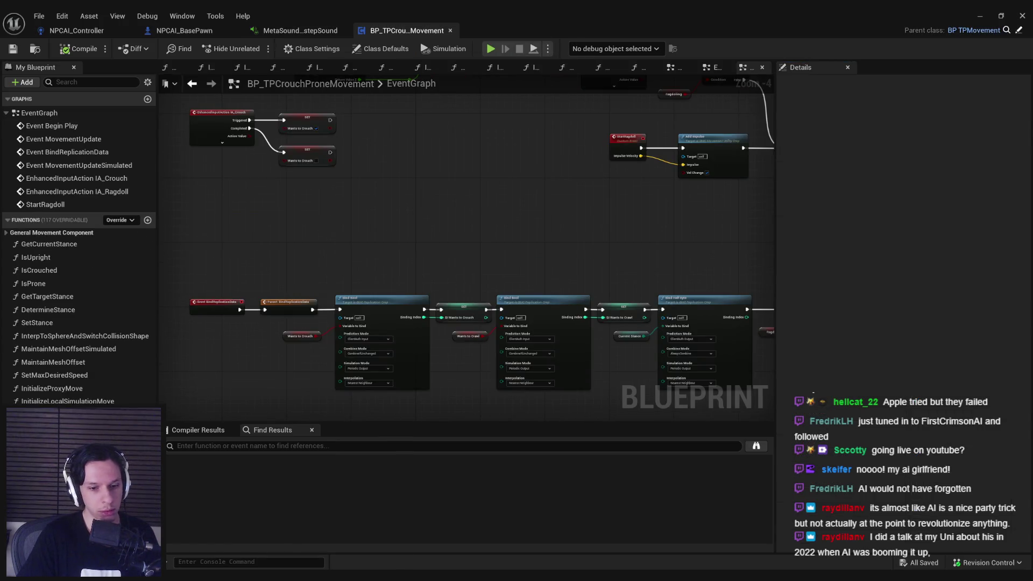
{"action": "left_click", "coordinate": [1002, 16]}
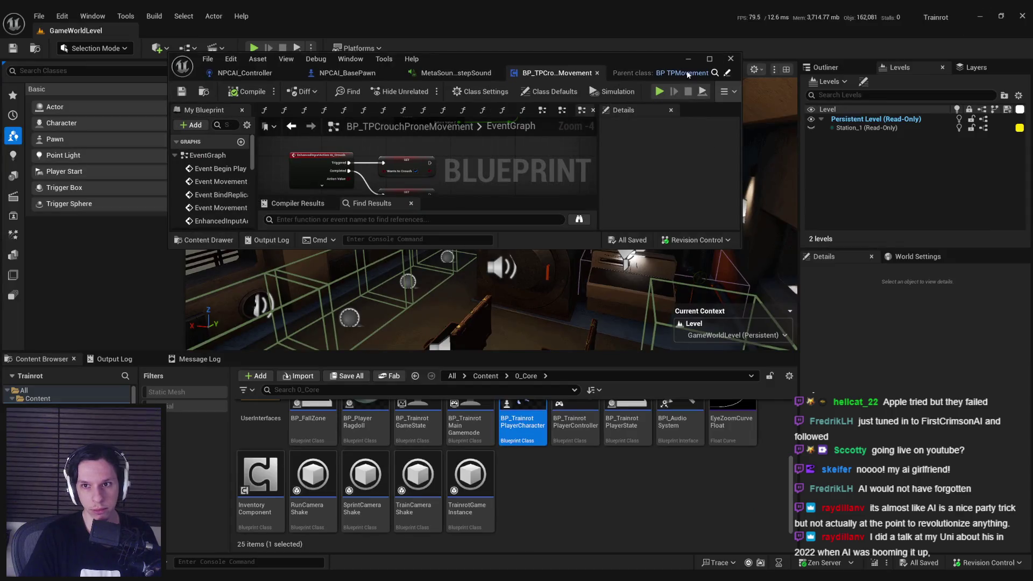
Briefly open the Trainrot player character blueprint, close it, and switch to NPCAI_Controller.
{"action": "left_click", "coordinate": [710, 59]}
{"action": "left_click", "coordinate": [979, 16]}
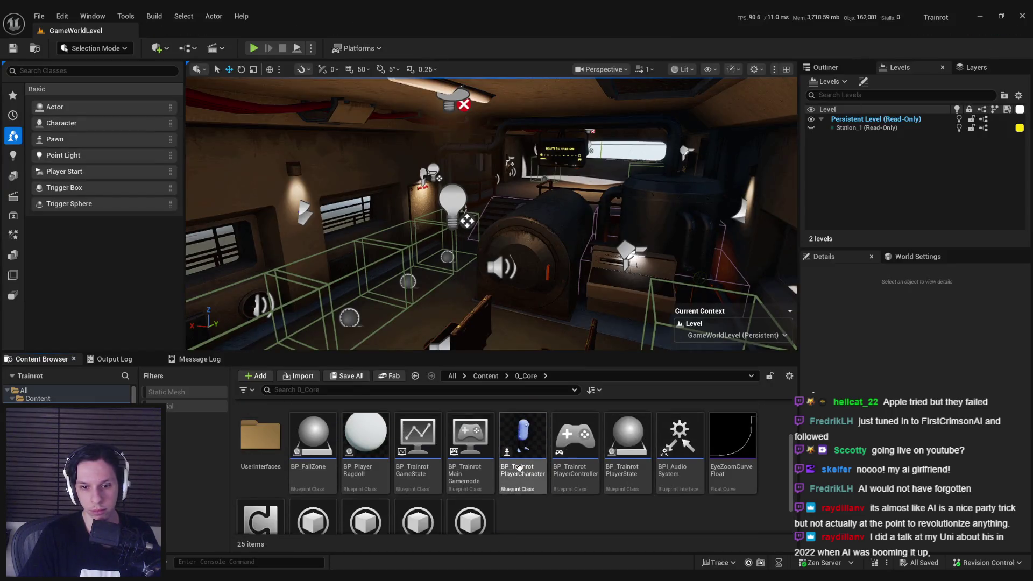
{"action": "double_click", "coordinate": [520, 469]}
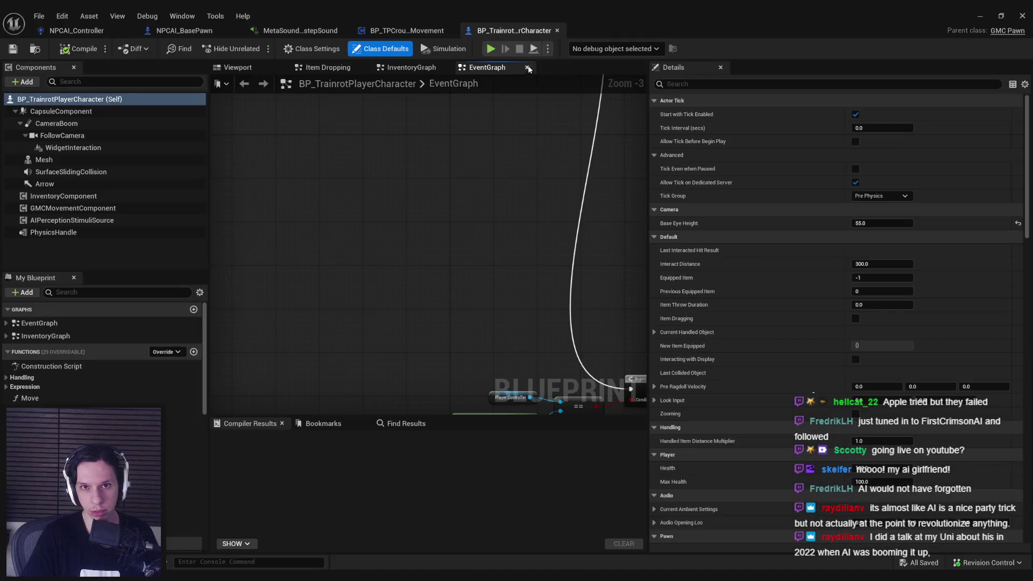
{"action": "middle_click", "coordinate": [453, 33]}
{"action": "left_click", "coordinate": [193, 31]}
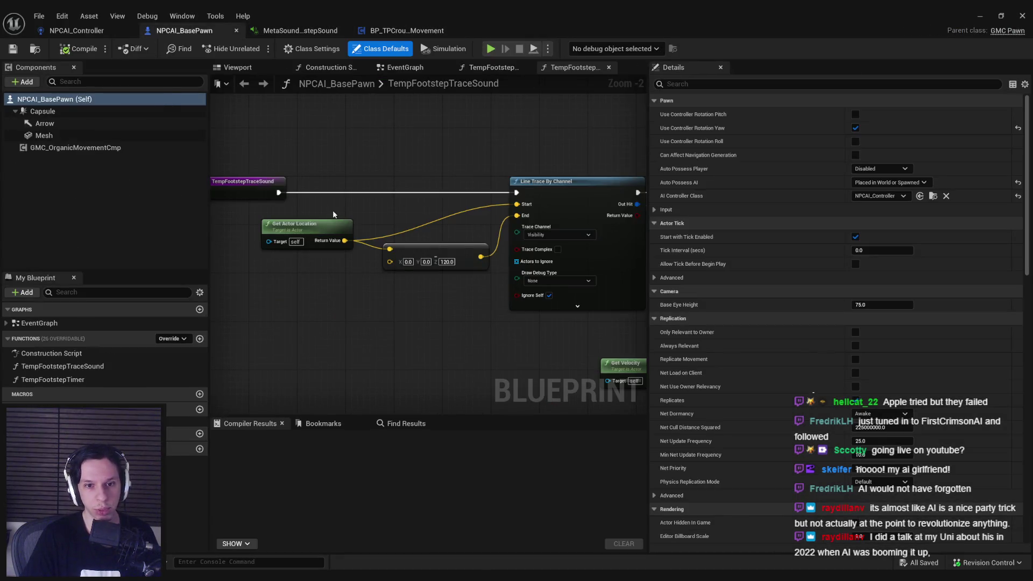
{"action": "left_click", "coordinate": [100, 32]}
Start editing the 600.0 divisor in PlayerDetectionTick and bring up Windows search for a calculator.
{"action": "scroll", "coordinate": [481, 313], "scroll_direction": "up", "scroll_amount": 1}
{"action": "scroll", "coordinate": [481, 314], "scroll_direction": "down", "scroll_amount": 4}
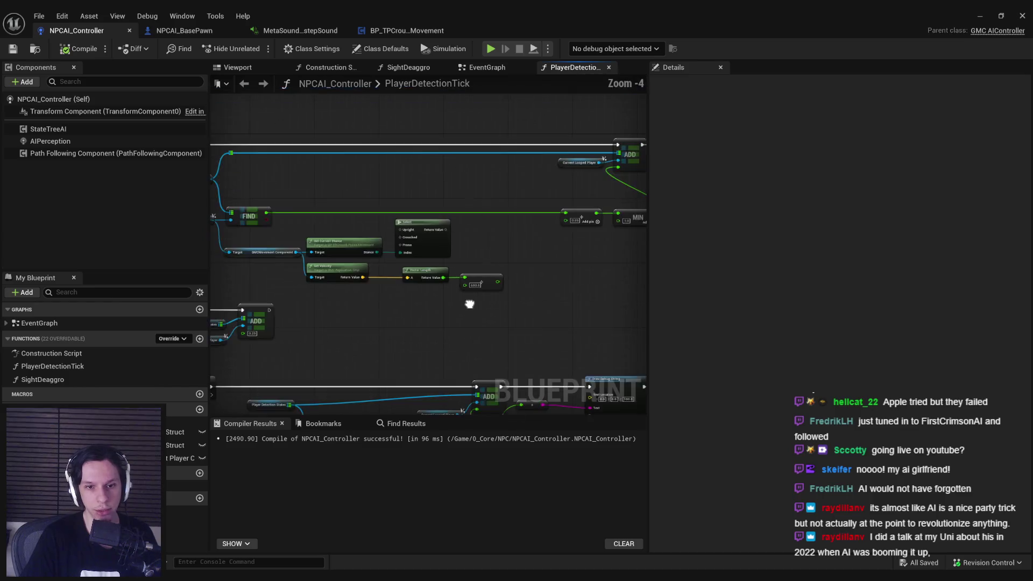
{"action": "scroll", "coordinate": [474, 318], "scroll_direction": "up", "scroll_amount": 3}
{"action": "scroll", "coordinate": [464, 322], "scroll_direction": "down", "scroll_amount": 2}
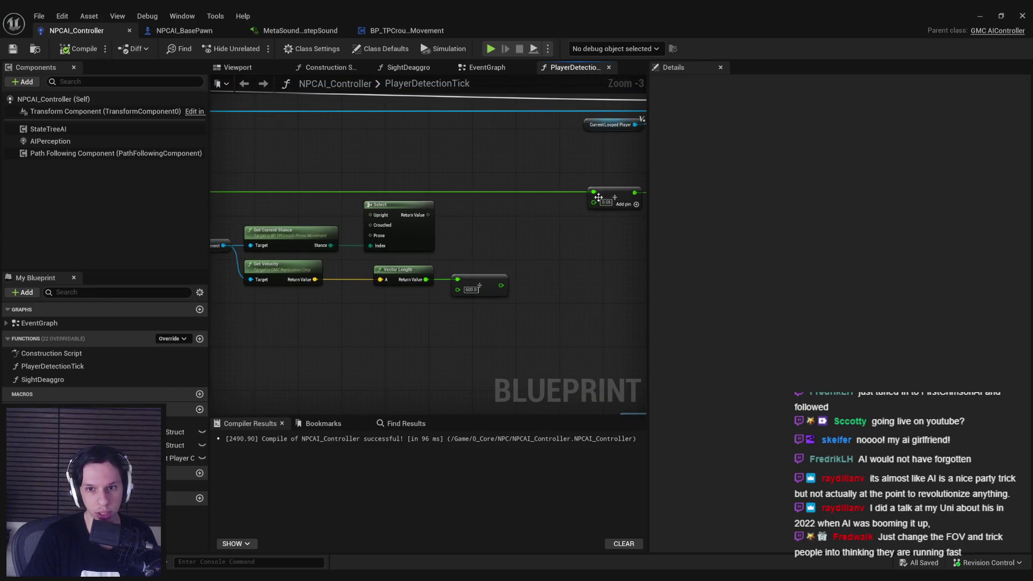
{"action": "left_click", "coordinate": [471, 289]}
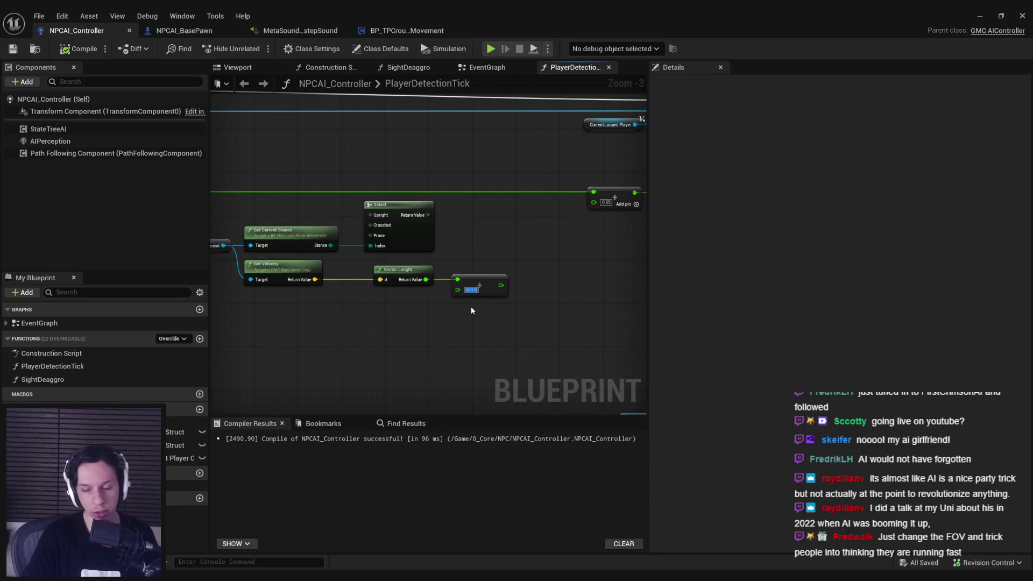
{"action": "key", "text": "Return"}
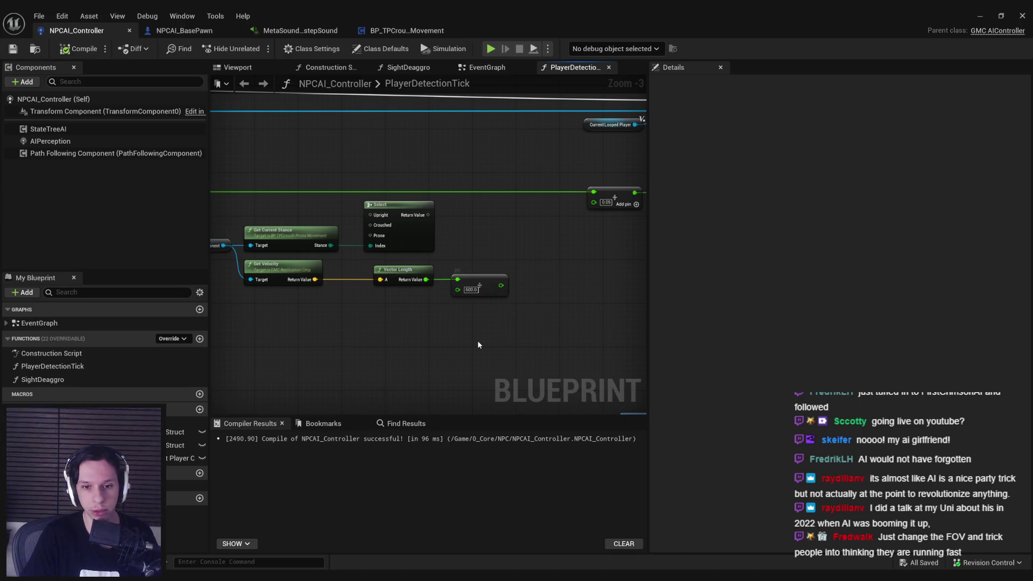
{"action": "left_click", "coordinate": [478, 295]}
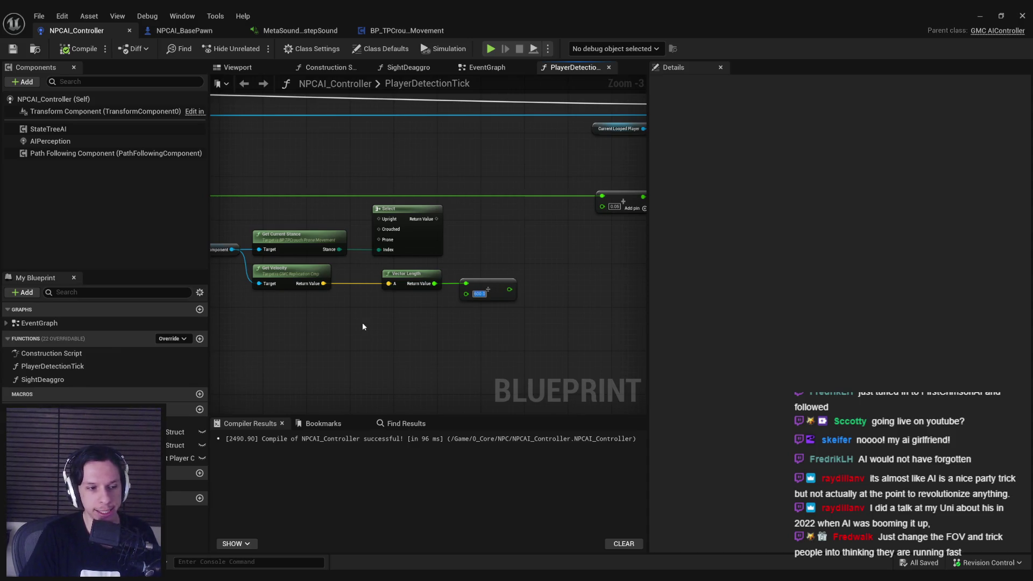
{"action": "left_click_drag", "start_coordinate": [363, 326], "coordinate": [367, 315]}
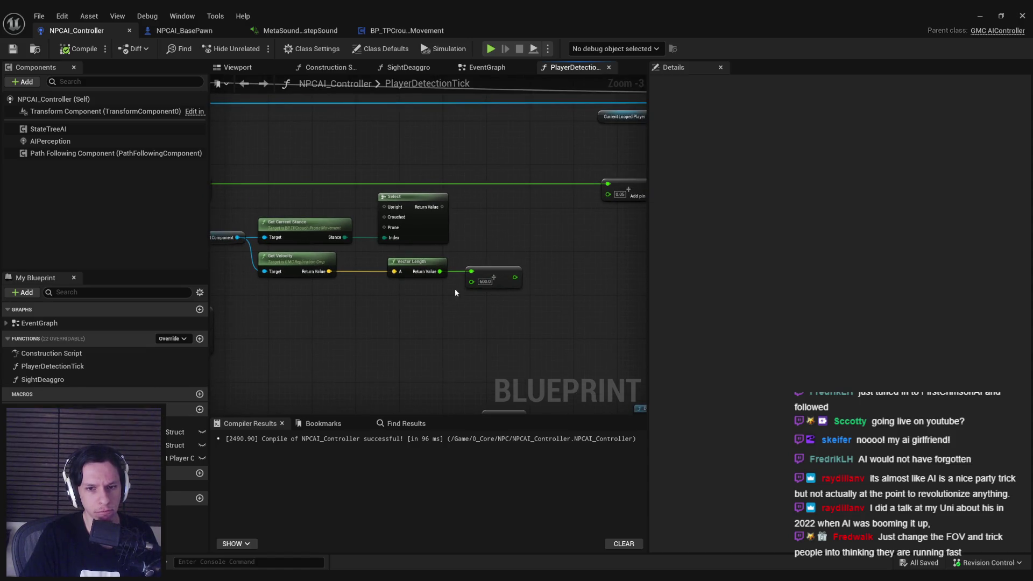
{"action": "left_click", "coordinate": [485, 281]}
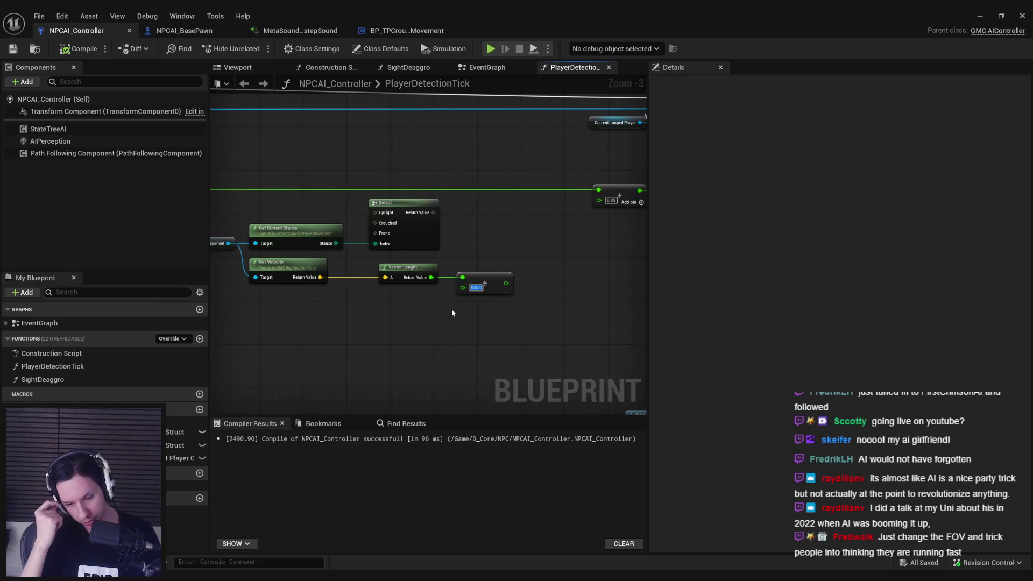
{"action": "key", "text": "super"}
Work out 600/6000 in Windows Calculator, getting 0.1.
{"action": "type", "text": "calc"}
{"action": "key", "text": "Return"}
{"action": "type", "text": "600/6000"}
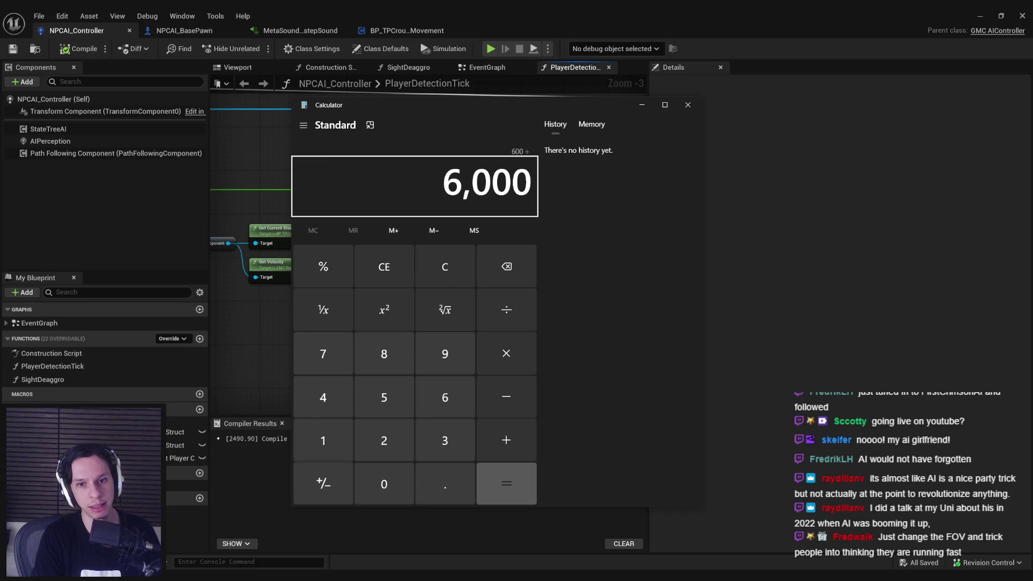
{"action": "key", "text": "Return"}
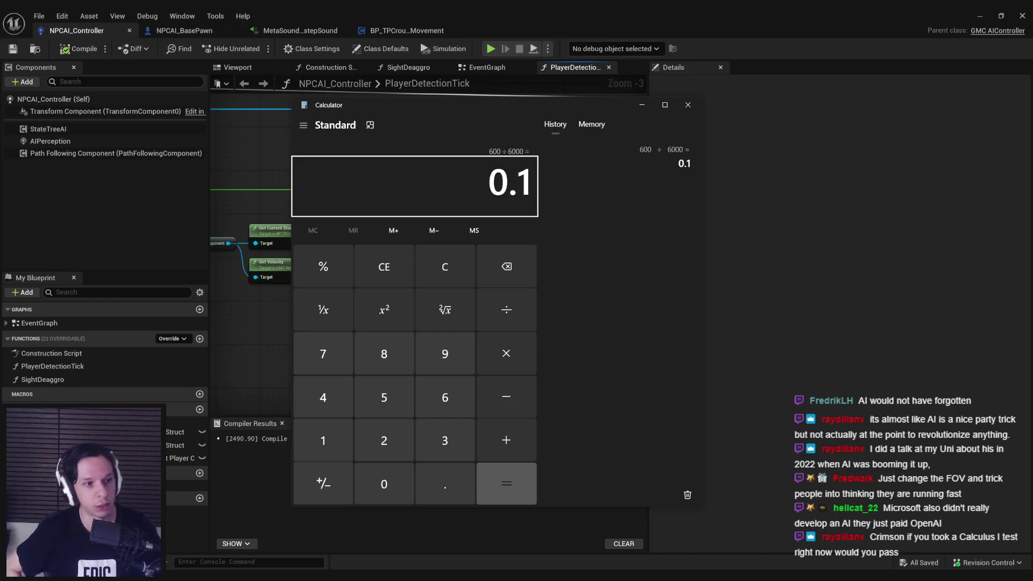
Put the calculator away and change the divide node's divisor from 600.0 to 6000.0.
{"action": "mouse_move", "coordinate": [465, 101]}
{"action": "left_mouse_down"}
{"action": "mouse_move", "coordinate": [725, 91]}
{"action": "mouse_move", "coordinate": [448, 125]}
{"action": "mouse_move", "coordinate": [438, 106]}
{"action": "mouse_move", "coordinate": [445, 116]}
{"action": "left_mouse_up"}
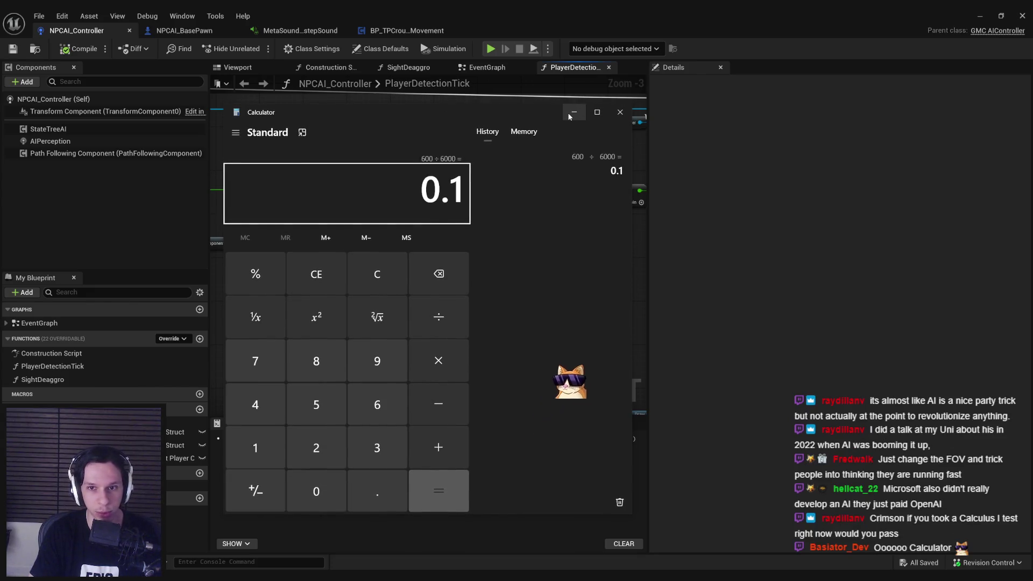
{"action": "left_click", "coordinate": [620, 112]}
{"action": "type", "text": "6000"}
{"action": "key", "text": "Return"}
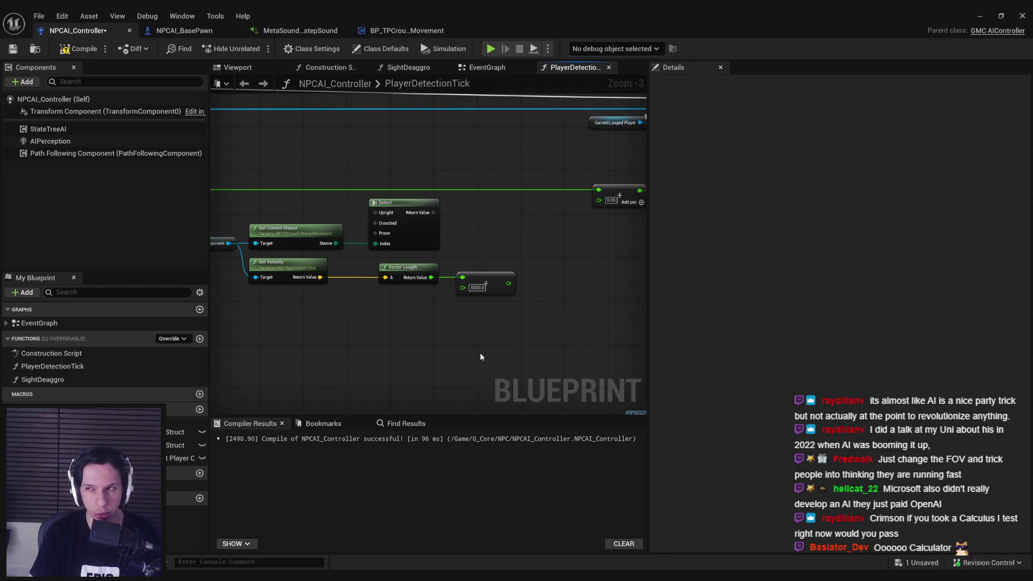
Change the stance Select node's Return Value pin type to Float and tidy the nodes.
{"action": "scroll", "coordinate": [431, 247], "scroll_direction": "up", "scroll_amount": 3}
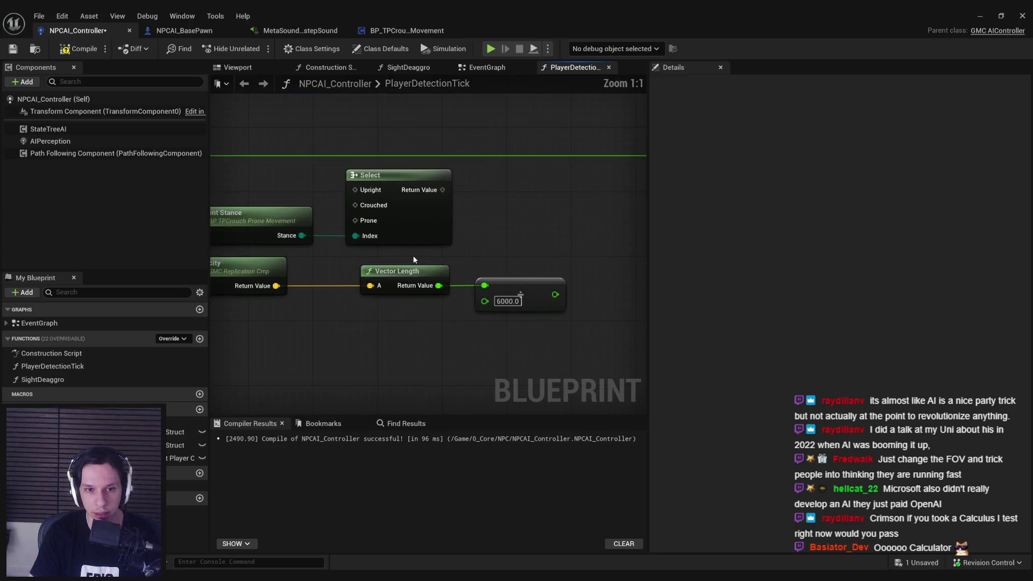
{"action": "scroll", "coordinate": [403, 274], "scroll_direction": "down", "scroll_amount": 1}
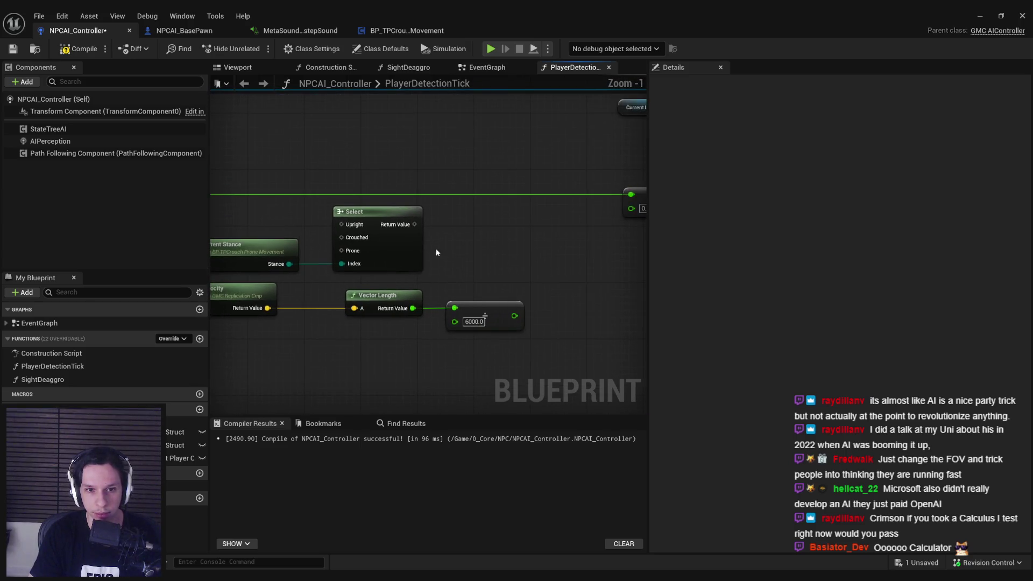
{"action": "right_click", "coordinate": [414, 224]}
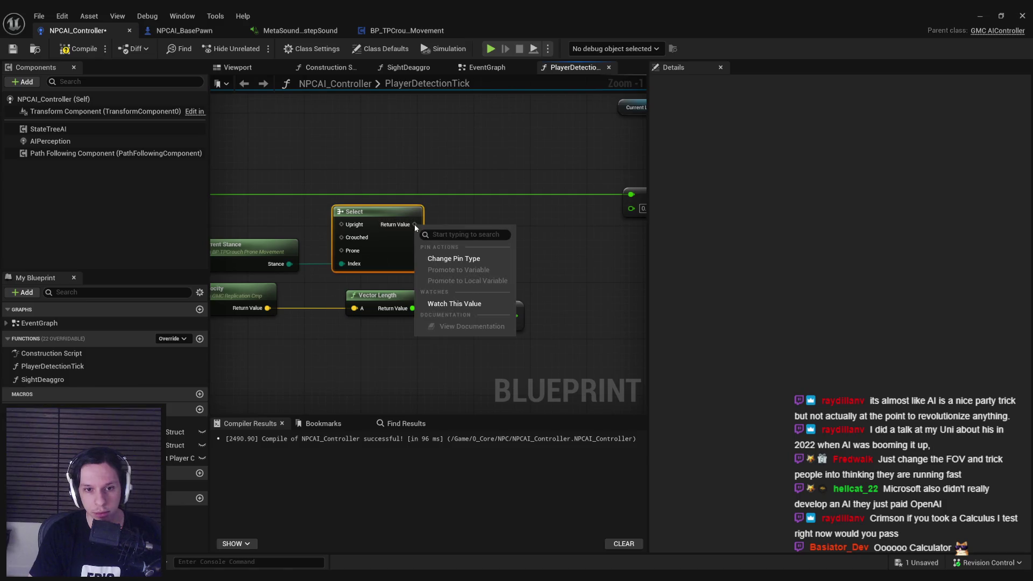
{"action": "left_click", "coordinate": [449, 258]}
{"action": "left_click", "coordinate": [473, 266]}
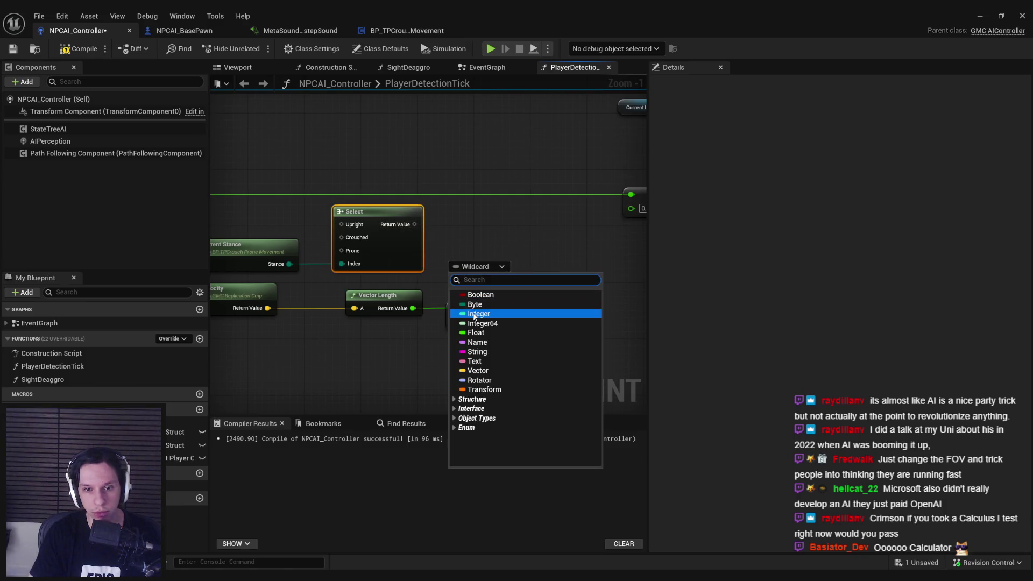
{"action": "left_click", "coordinate": [474, 334]}
{"action": "mouse_move", "coordinate": [453, 260]}
{"action": "left_mouse_down"}
{"action": "mouse_move", "coordinate": [567, 338]}
{"action": "mouse_move", "coordinate": [272, 226]}
{"action": "left_mouse_up"}
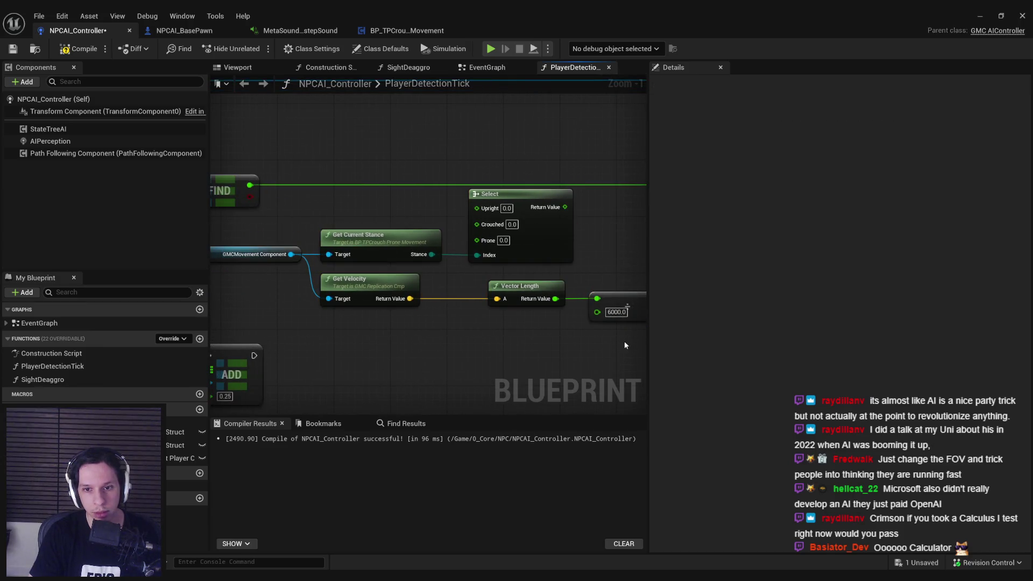
{"action": "left_click_drag", "start_coordinate": [530, 252], "coordinate": [531, 266]}
{"action": "left_click", "coordinate": [538, 286]}
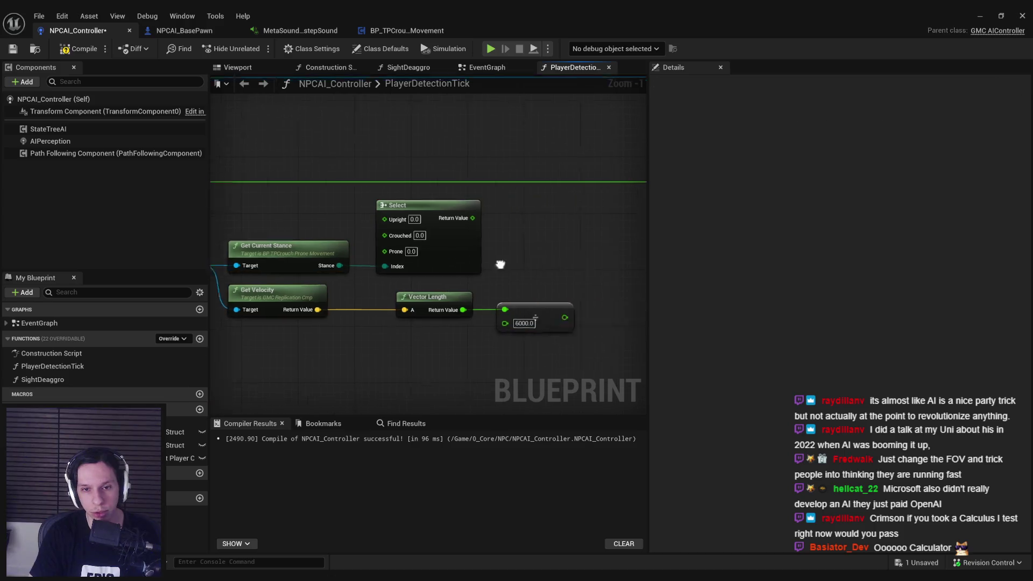
Set the Select node's Upright to 1.0, Crouched to 0.6 and Prone to 0.5.
{"action": "double_click", "coordinate": [345, 208]}
{"action": "type", "text": "1"}
{"action": "key", "text": "Return"}
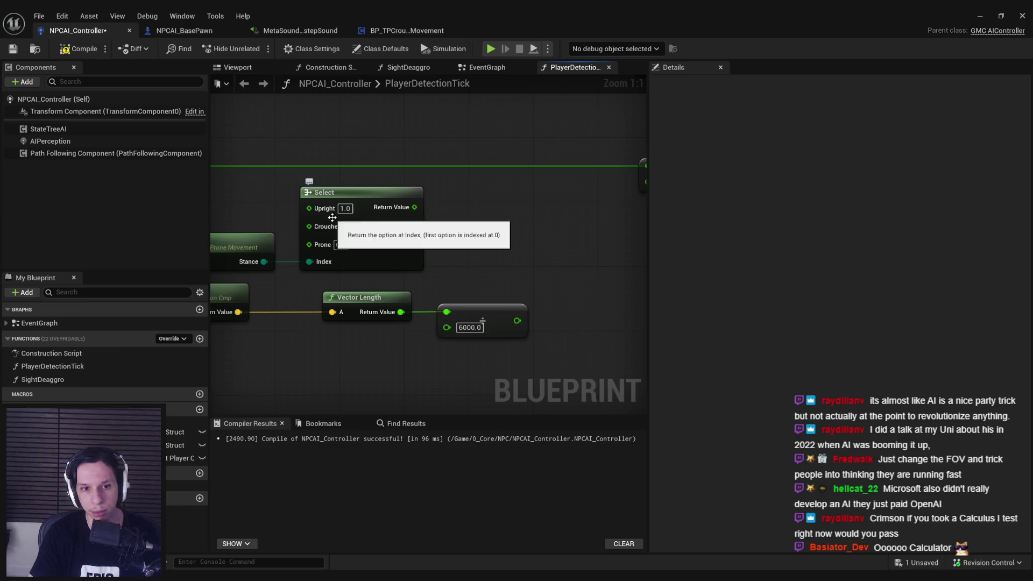
{"action": "double_click", "coordinate": [352, 227]}
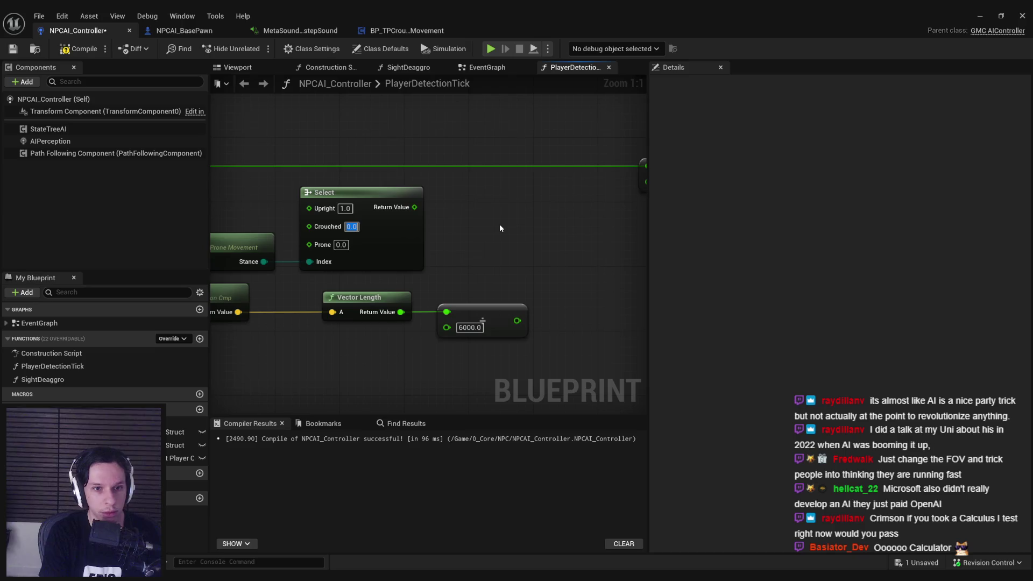
{"action": "type", "text": "0."}
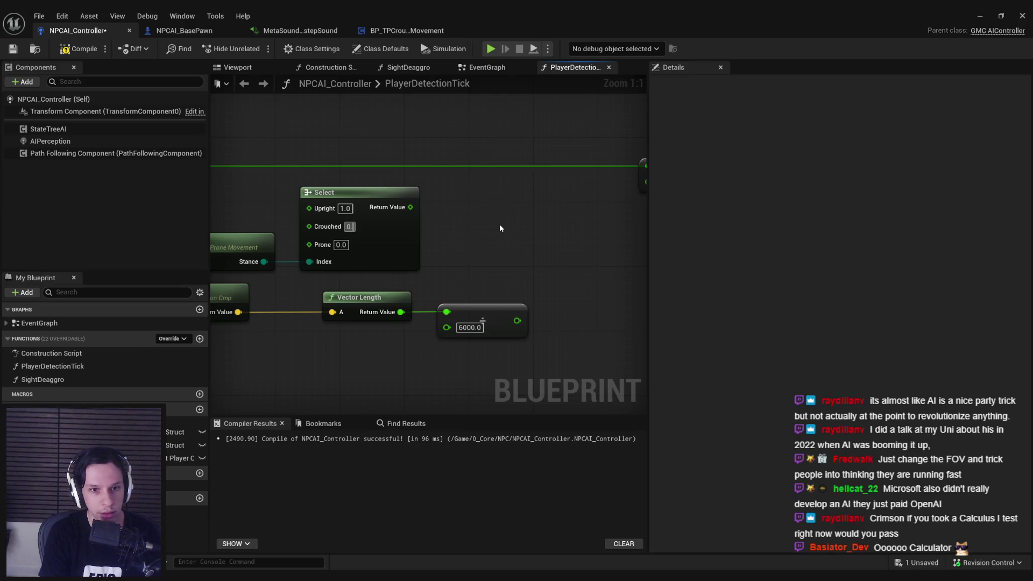
{"action": "type", "text": "6"}
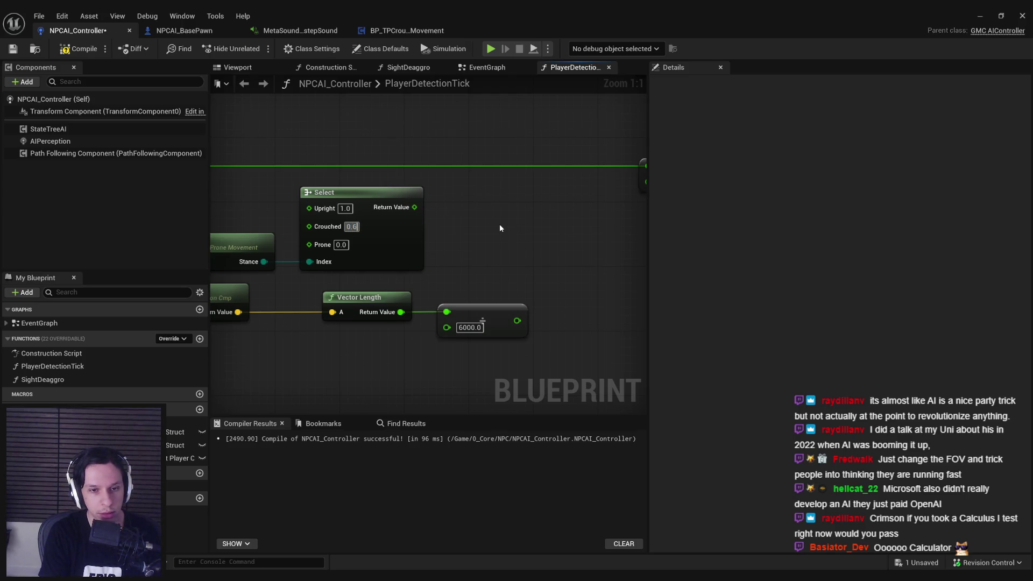
{"action": "key", "text": "Tab"}
{"action": "type", "text": "0.5"}
{"action": "key", "text": "Return"}
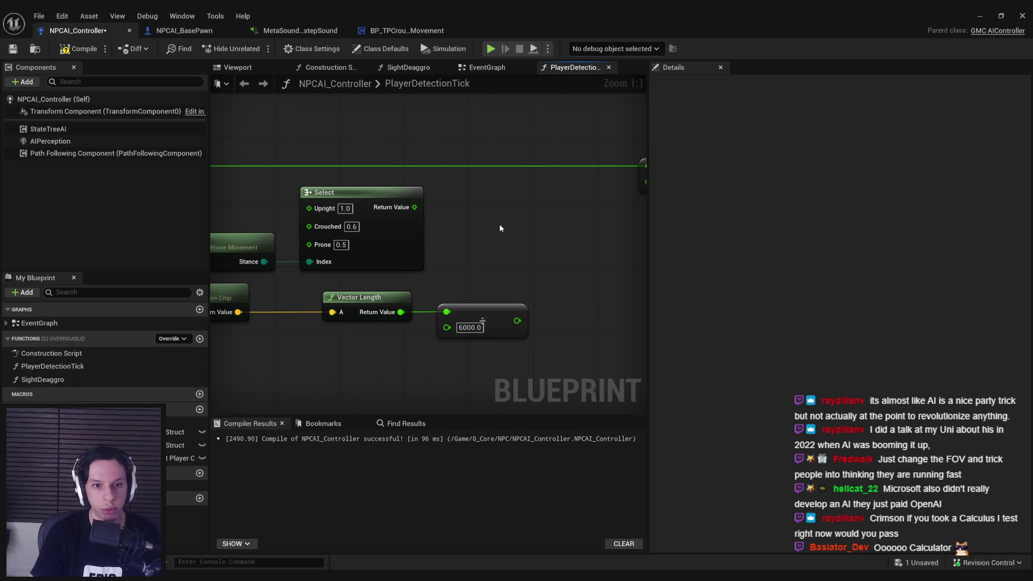
{"action": "scroll", "coordinate": [398, 254], "scroll_direction": "down", "scroll_amount": 1}
{"action": "scroll", "coordinate": [335, 264], "scroll_direction": "up", "scroll_amount": 1}
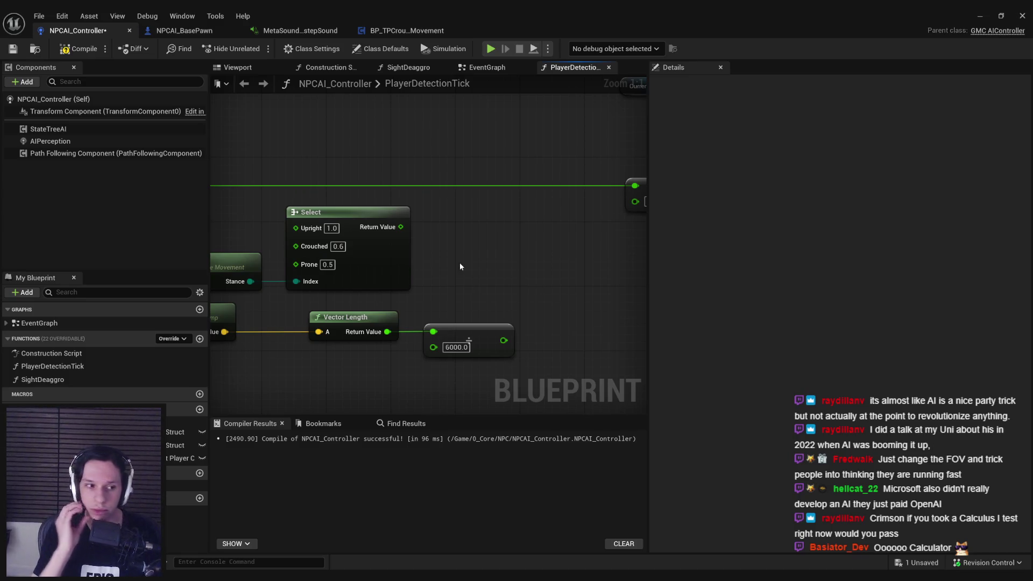
{"action": "scroll", "coordinate": [467, 238], "scroll_direction": "down", "scroll_amount": 1}
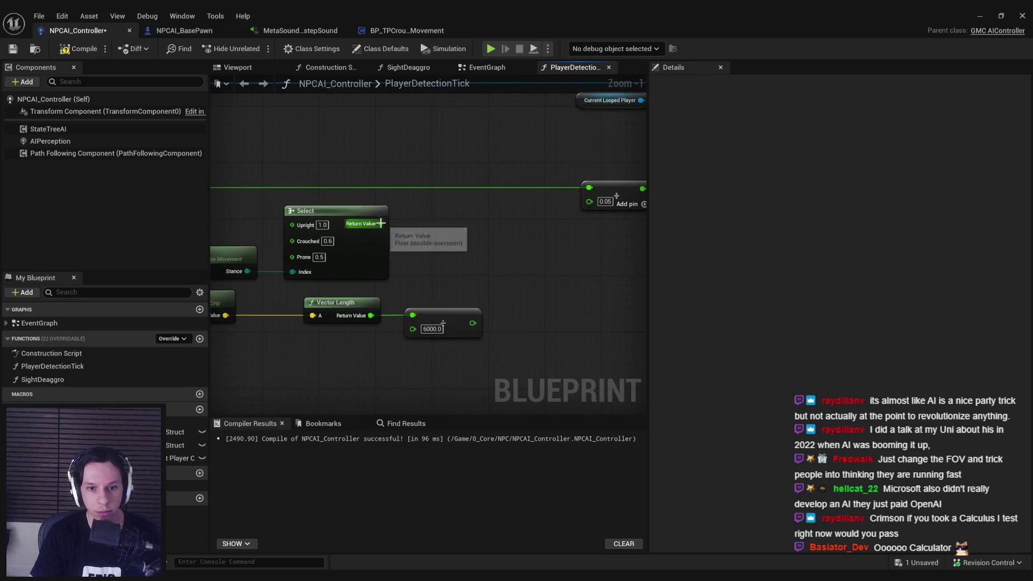
Multiply the Select stance value by the 6000.0 distance result, feed it into Add replacing 0.05, and compile.
{"action": "left_click_drag", "start_coordinate": [381, 223], "coordinate": [464, 240]}
{"action": "left_click", "coordinate": [430, 250]}
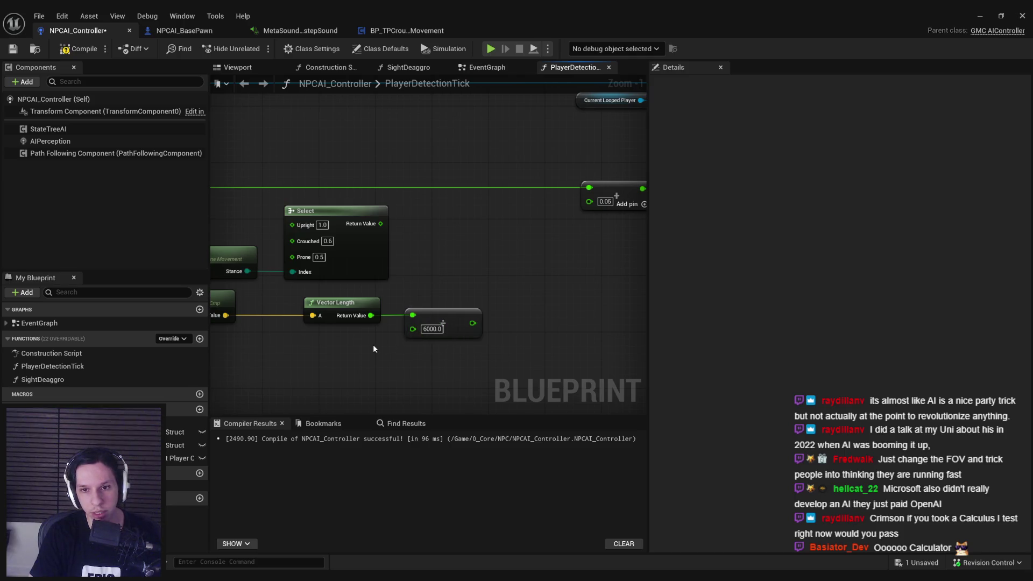
{"action": "scroll", "coordinate": [332, 380], "scroll_direction": "down", "scroll_amount": 2}
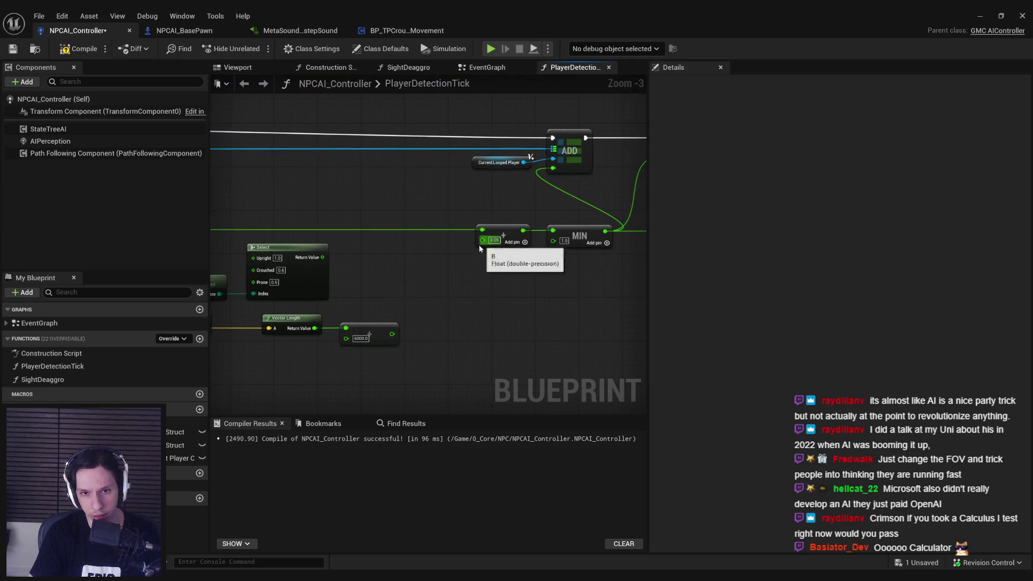
{"action": "scroll", "coordinate": [426, 291], "scroll_direction": "up", "scroll_amount": 2}
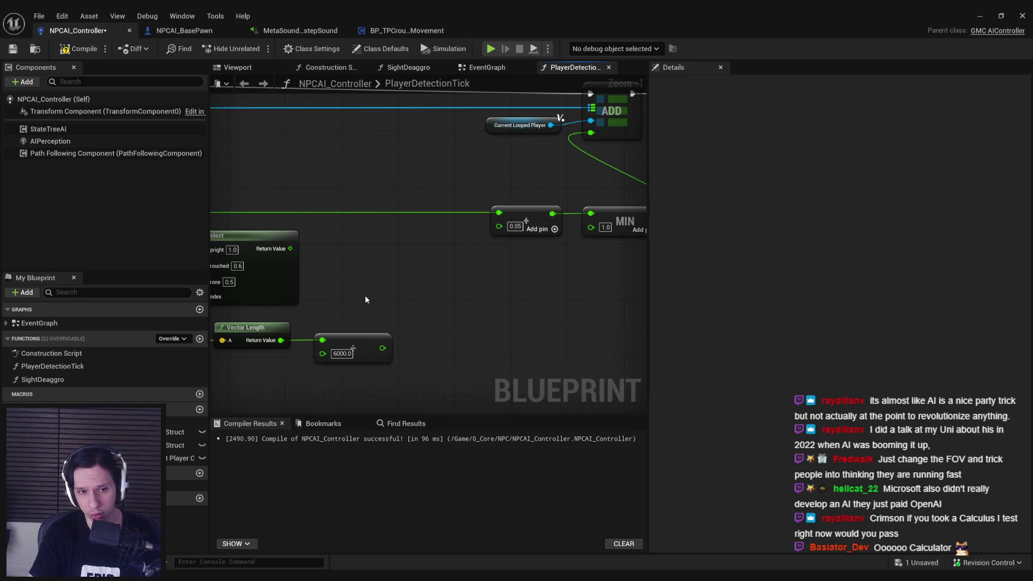
{"action": "mouse_move", "coordinate": [290, 248]}
{"action": "left_mouse_down"}
{"action": "mouse_move", "coordinate": [408, 256]}
{"action": "mouse_move", "coordinate": [432, 272]}
{"action": "left_mouse_up"}
{"action": "type", "text": "multiply"}
{"action": "key", "text": "Return"}
{"action": "mouse_move", "coordinate": [383, 348]}
{"action": "left_mouse_down"}
{"action": "mouse_move", "coordinate": [421, 285]}
{"action": "mouse_move", "coordinate": [498, 244]}
{"action": "left_mouse_up"}
{"action": "left_click_drag", "start_coordinate": [502, 290], "coordinate": [500, 226]}
{"action": "key", "text": "F7"}
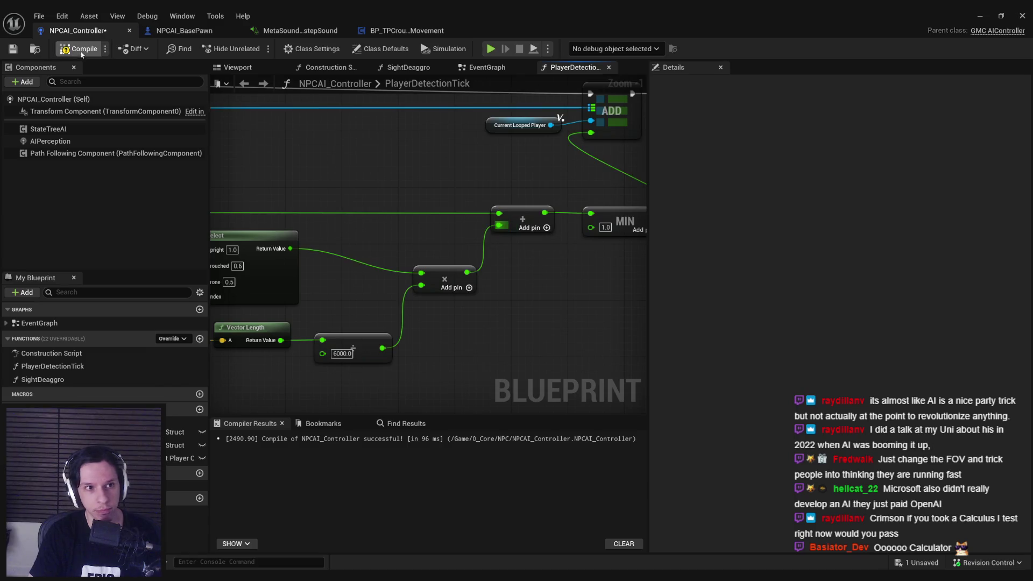
{"action": "left_click", "coordinate": [978, 17]}
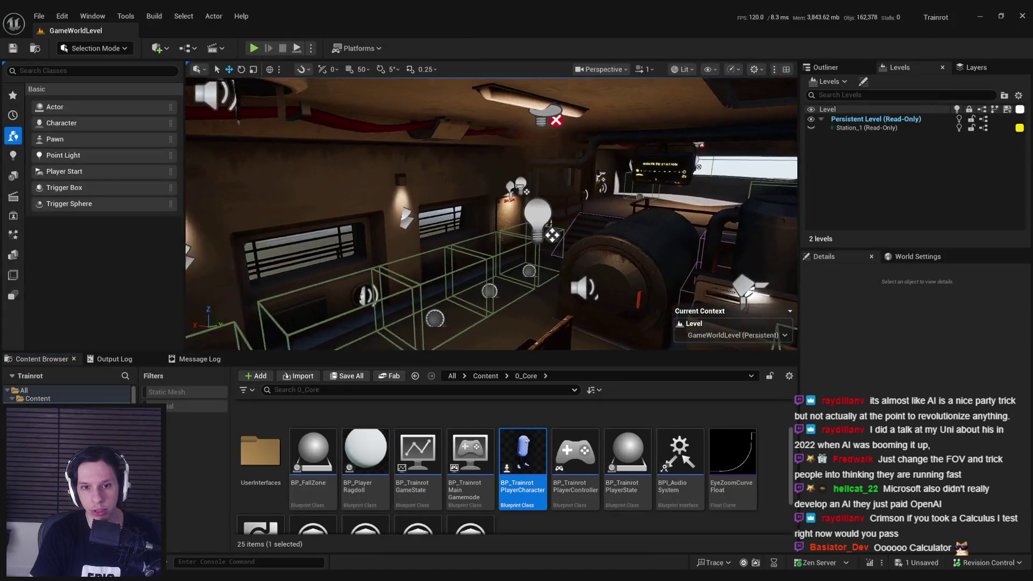
Play-test the level, picking up and dropping the fire extinguisher, then return to NPCAI_Controller.
{"action": "key", "text": "alt+p"}
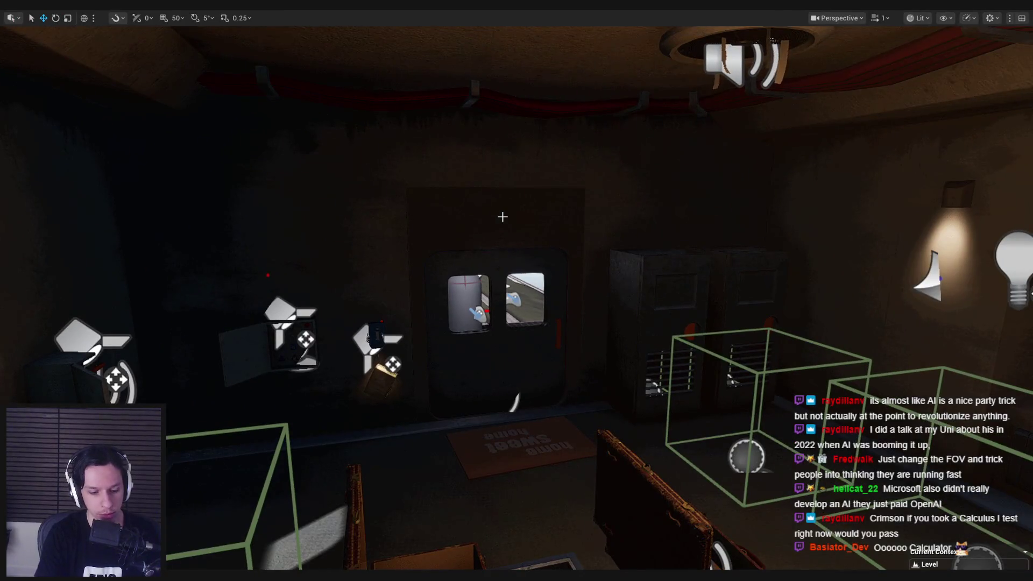
{"action": "key", "text": "s"}
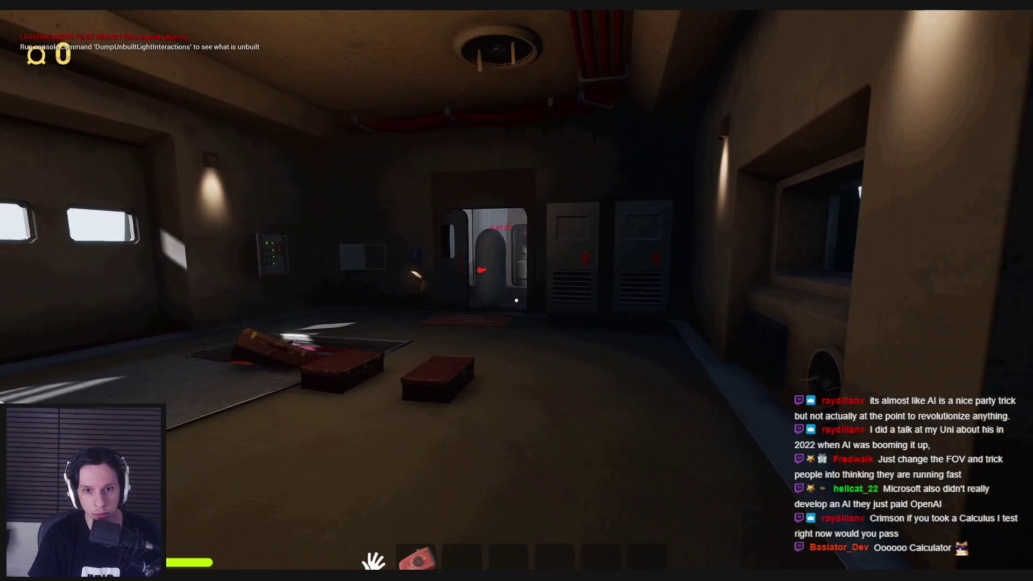
{"action": "left_click", "coordinate": [516, 300]}
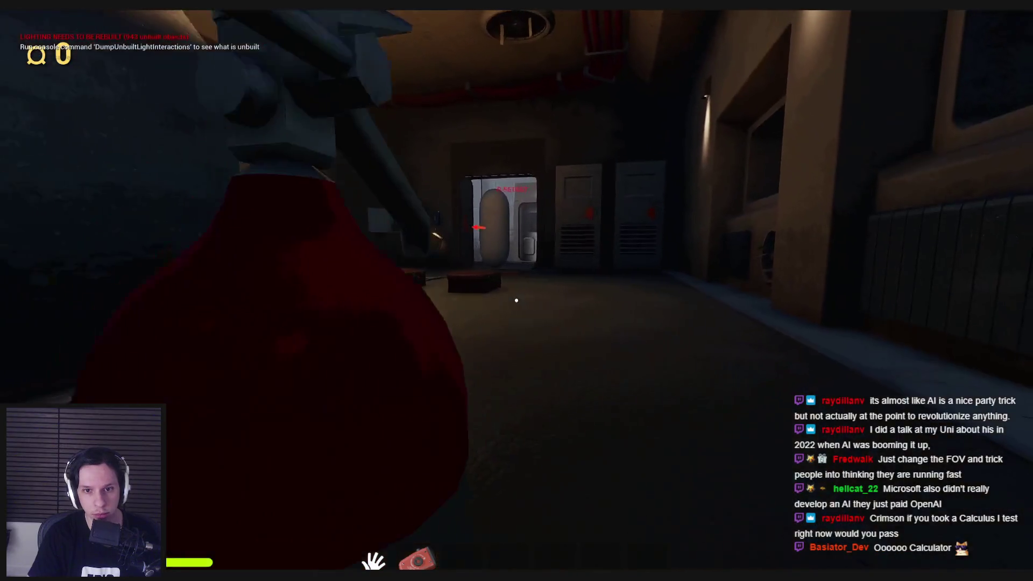
{"action": "key", "text": "d"}
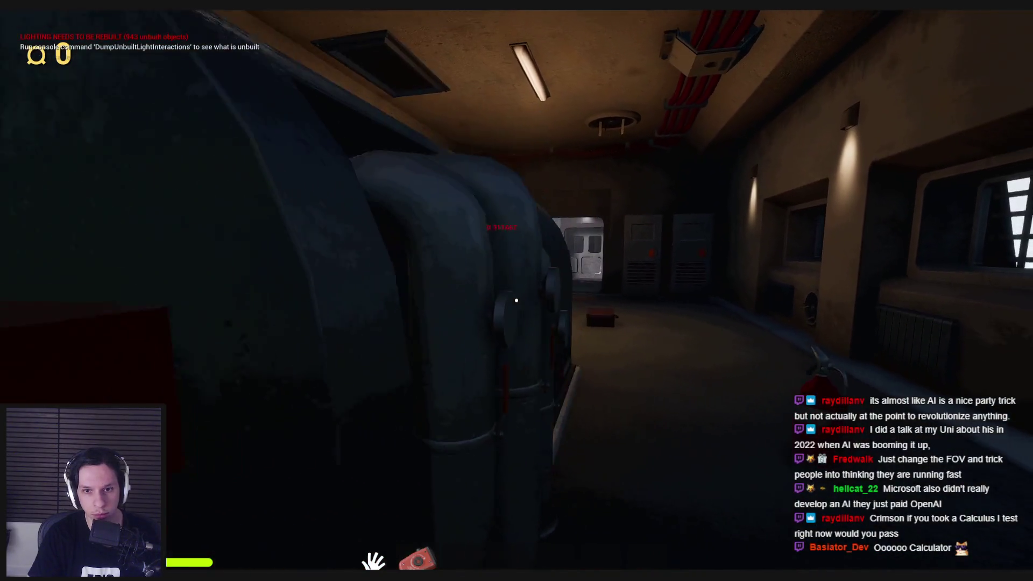
{"action": "left_click", "coordinate": [517, 300]}
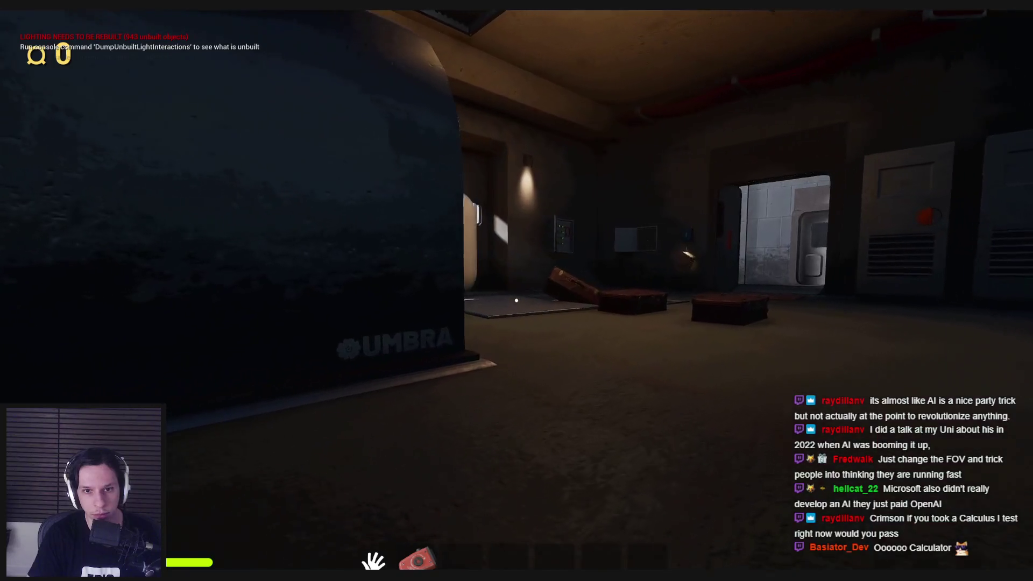
{"action": "key", "text": "w"}
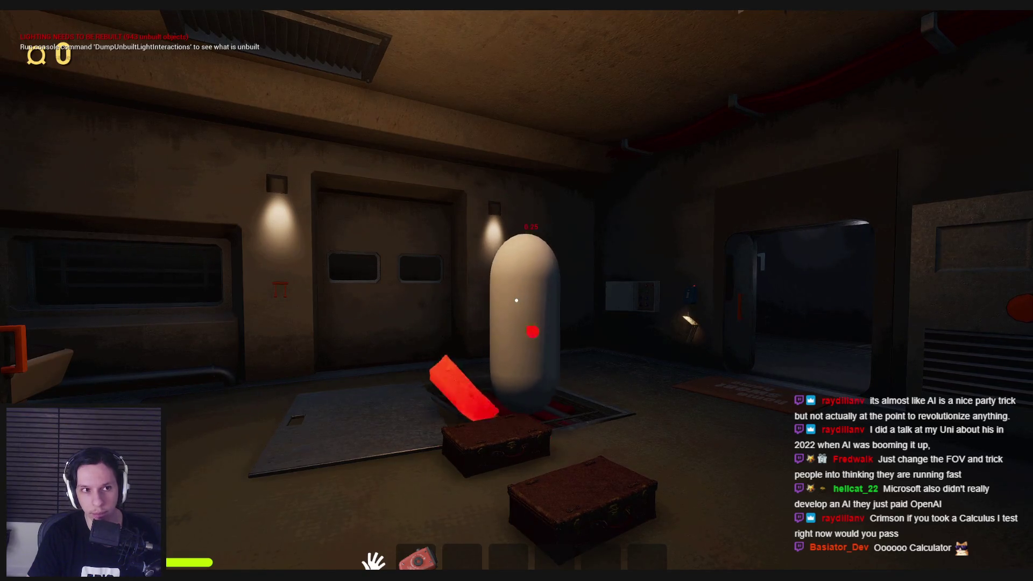
{"action": "key", "text": "Escape"}
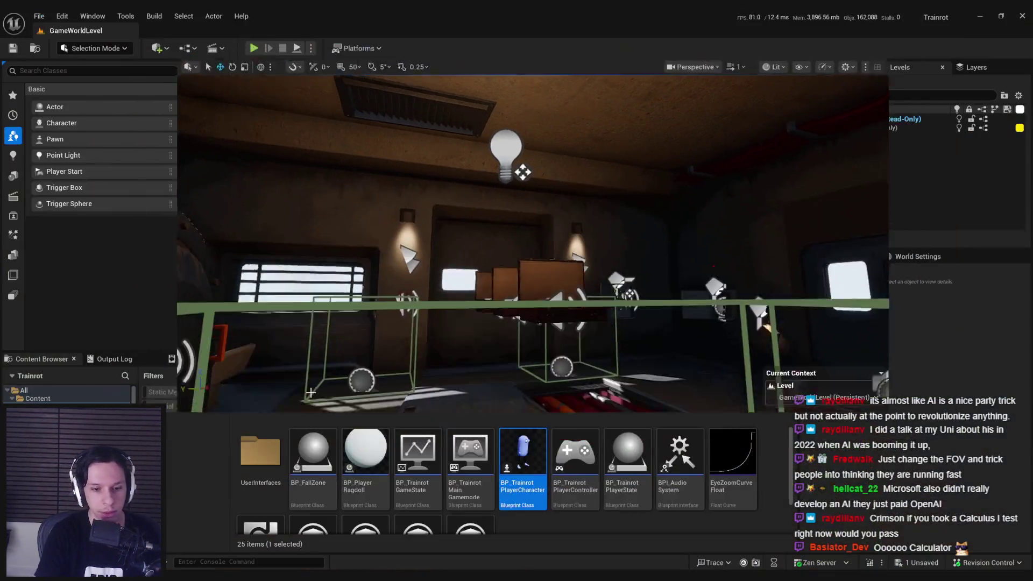
{"action": "key", "text": "alt+Tab"}
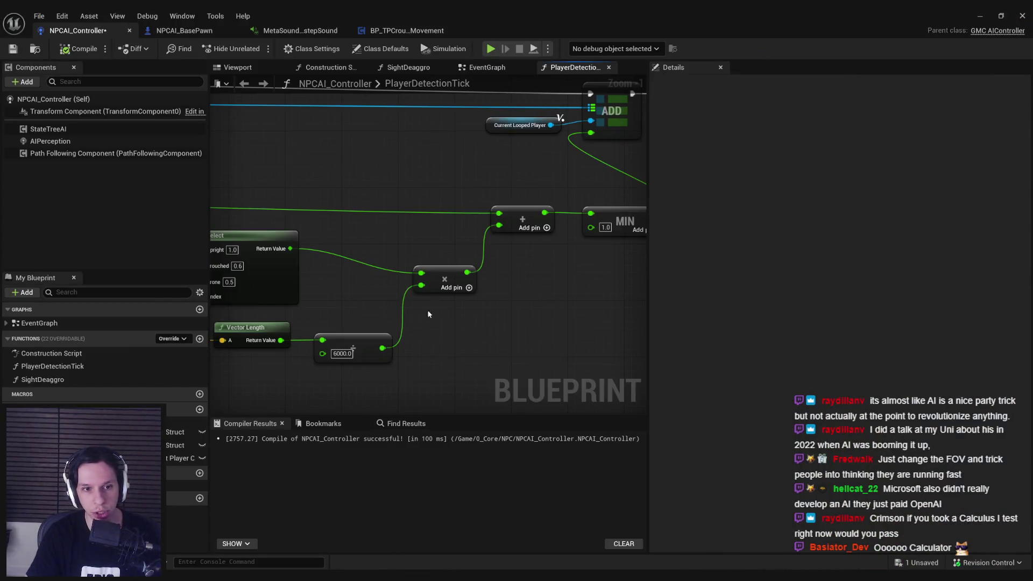
Rearrange the Vector Length and divide nodes and add a Clamp (Float) fed by the division.
{"action": "left_click_drag", "start_coordinate": [452, 318], "coordinate": [451, 306]}
{"action": "scroll", "coordinate": [475, 264], "scroll_direction": "down", "scroll_amount": 1}
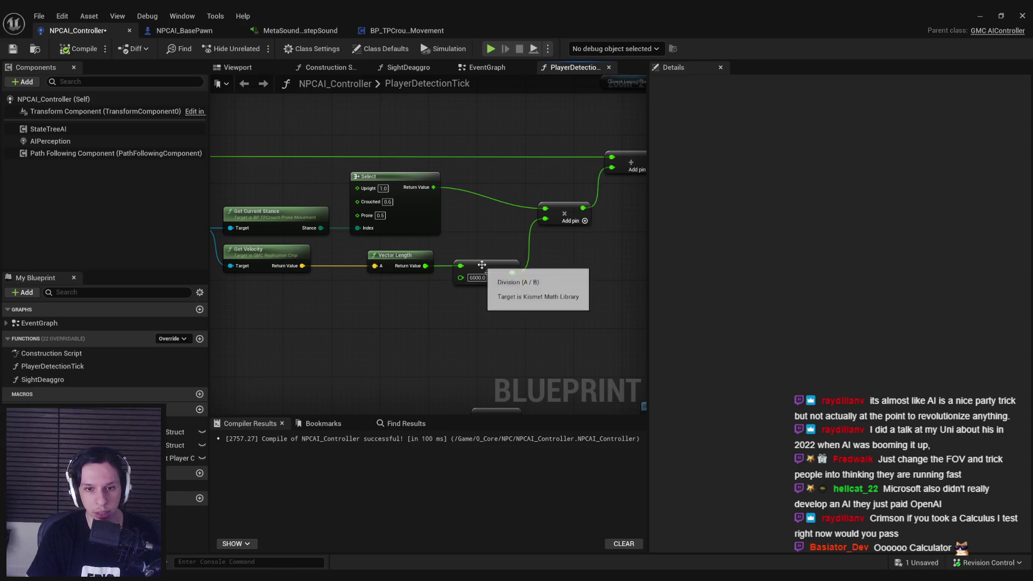
{"action": "mouse_move", "coordinate": [500, 312]}
{"action": "left_mouse_down"}
{"action": "mouse_move", "coordinate": [453, 282]}
{"action": "mouse_move", "coordinate": [362, 247]}
{"action": "mouse_move", "coordinate": [353, 254]}
{"action": "left_mouse_up"}
{"action": "left_click_drag", "start_coordinate": [439, 315], "coordinate": [483, 318]}
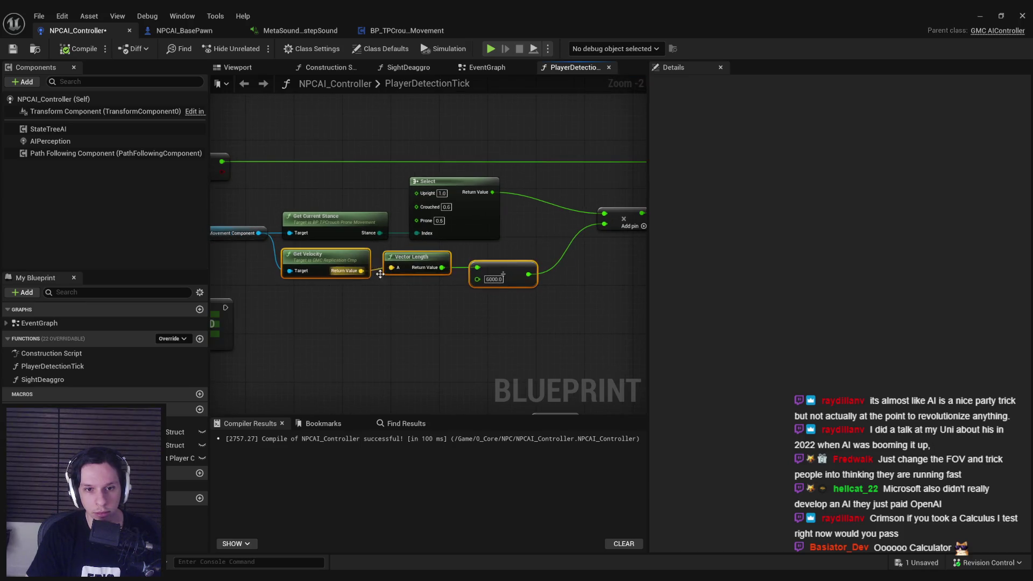
{"action": "left_click", "coordinate": [531, 284]}
{"action": "left_click_drag", "start_coordinate": [531, 284], "coordinate": [557, 279]}
{"action": "type", "text": "clamp"}
{"action": "scroll", "coordinate": [607, 381], "scroll_direction": "down", "scroll_amount": 3}
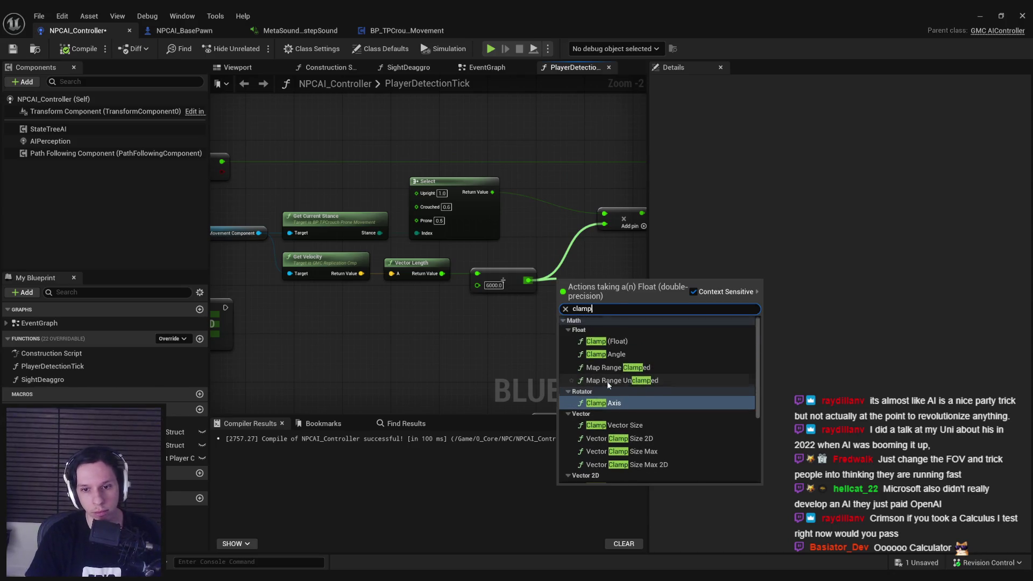
{"action": "left_click", "coordinate": [607, 400]}
Set the clamp to Min 0.02 and Max 0.2, wire it into the multiply node, and compile.
{"action": "scroll", "coordinate": [602, 285], "scroll_direction": "up", "scroll_amount": 2}
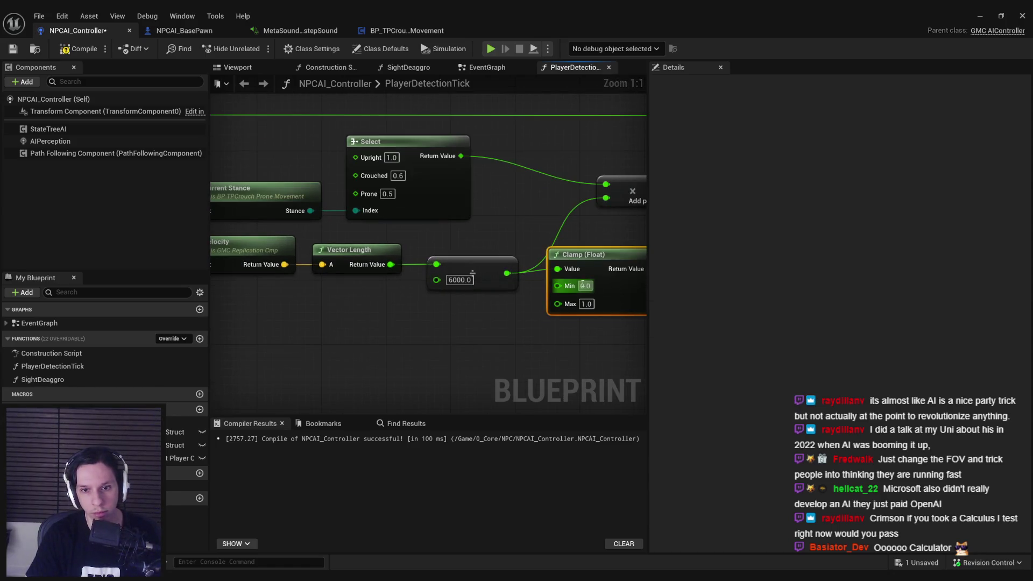
{"action": "left_click", "coordinate": [585, 286]}
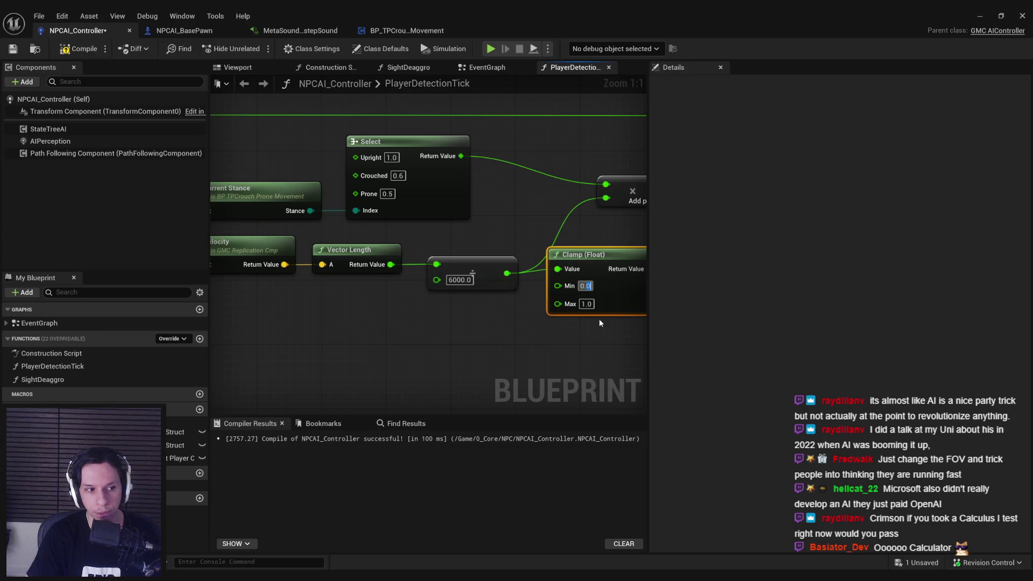
{"action": "left_click_drag", "start_coordinate": [601, 323], "coordinate": [491, 328]}
{"action": "scroll", "coordinate": [533, 326], "scroll_direction": "down", "scroll_amount": 1}
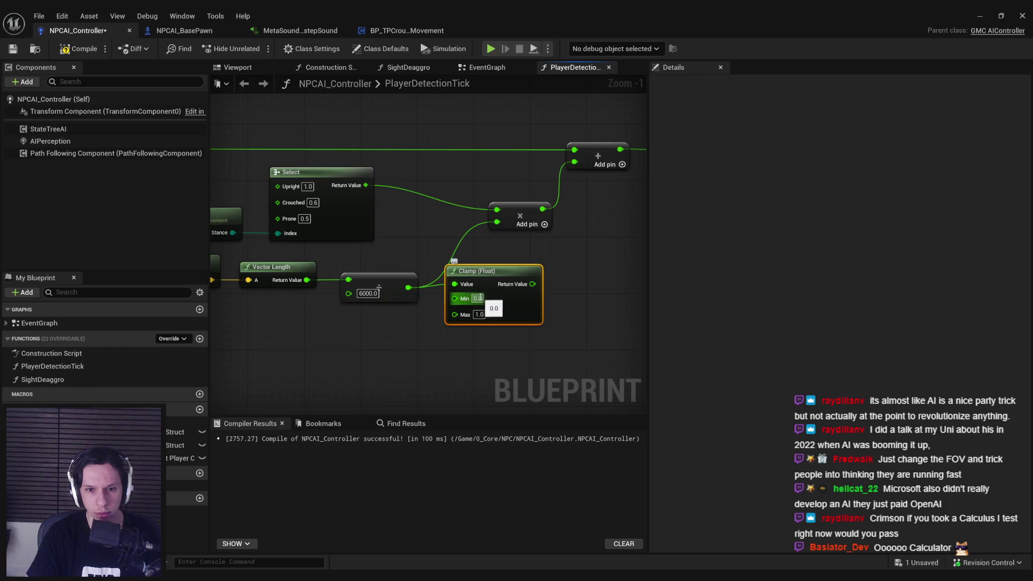
{"action": "type", "text": "0.02"}
{"action": "left_click", "coordinate": [479, 315]}
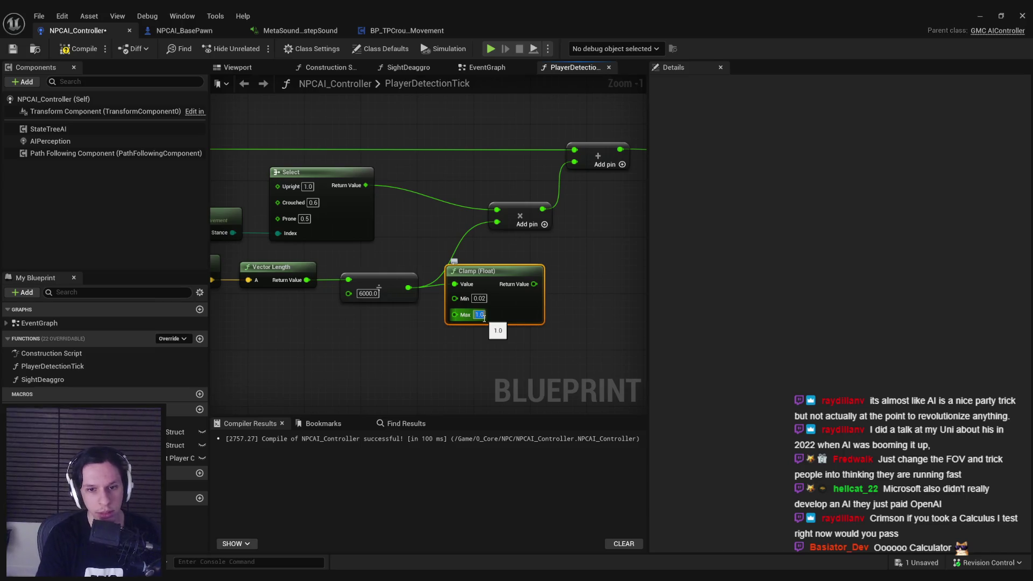
{"action": "type", "text": "0.3"}
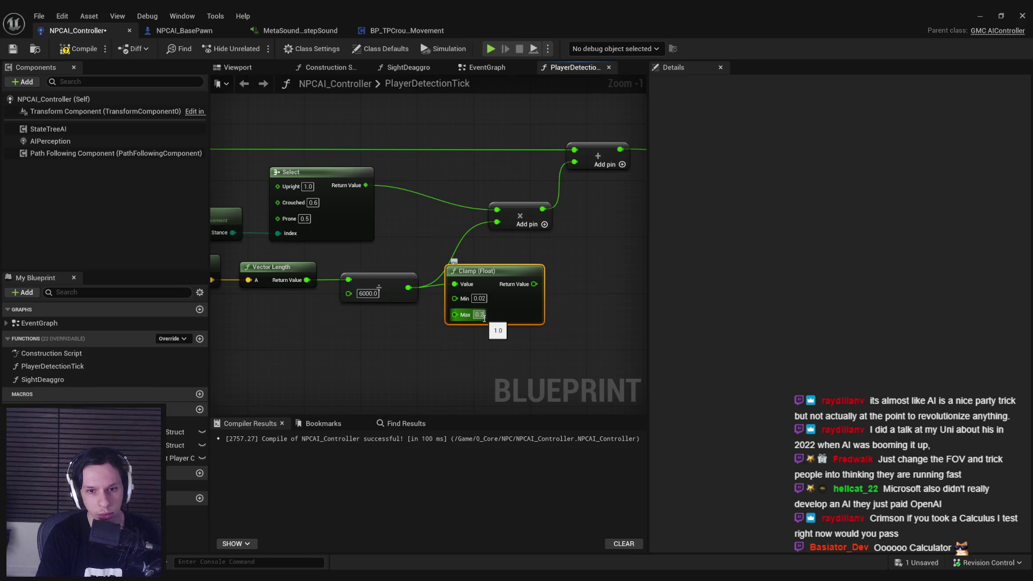
{"action": "mouse_move", "coordinate": [498, 367]}
{"action": "left_mouse_down"}
{"action": "mouse_move", "coordinate": [334, 252]}
{"action": "mouse_move", "coordinate": [216, 253]}
{"action": "left_mouse_up"}
{"action": "left_click", "coordinate": [508, 342]}
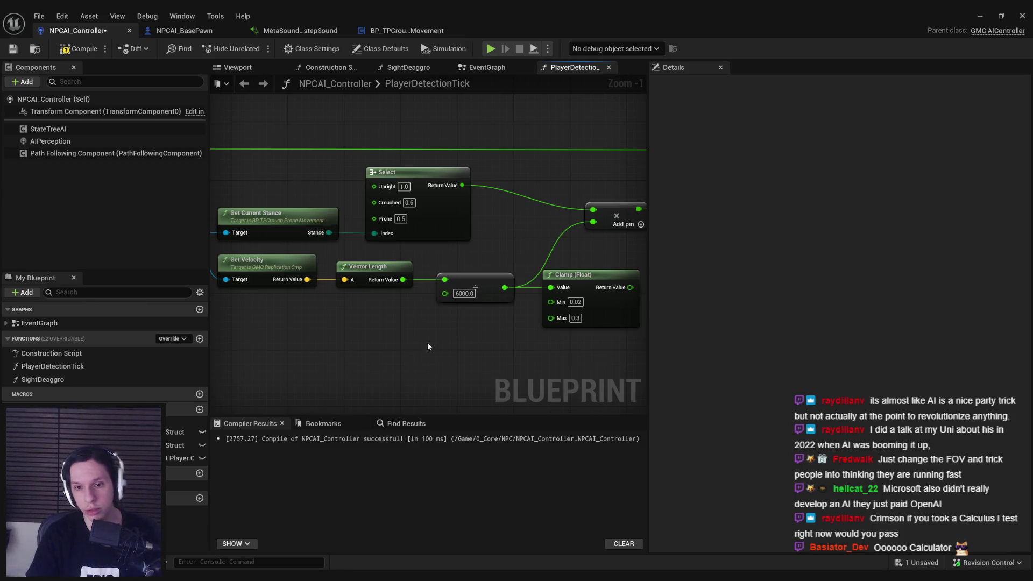
{"action": "type", "text": "0.2"}
{"action": "left_click_drag", "start_coordinate": [508, 294], "coordinate": [471, 228]}
{"action": "left_click", "coordinate": [85, 51]}
{"action": "key", "text": "alt+Tab"}
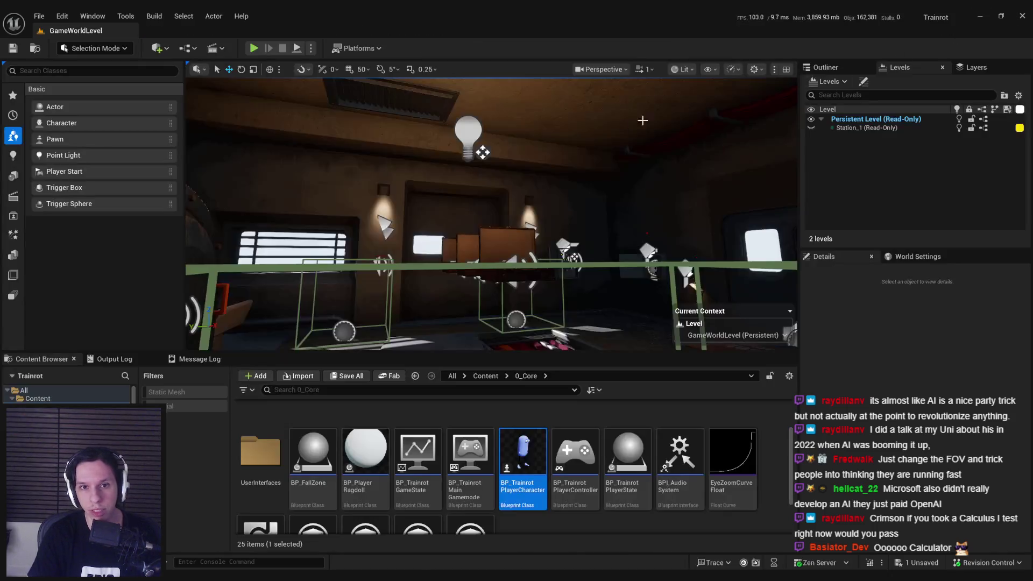
Run a full-screen play-in-editor test of the NPC with the new clamp, then stop it.
{"action": "left_click", "coordinate": [254, 49]}
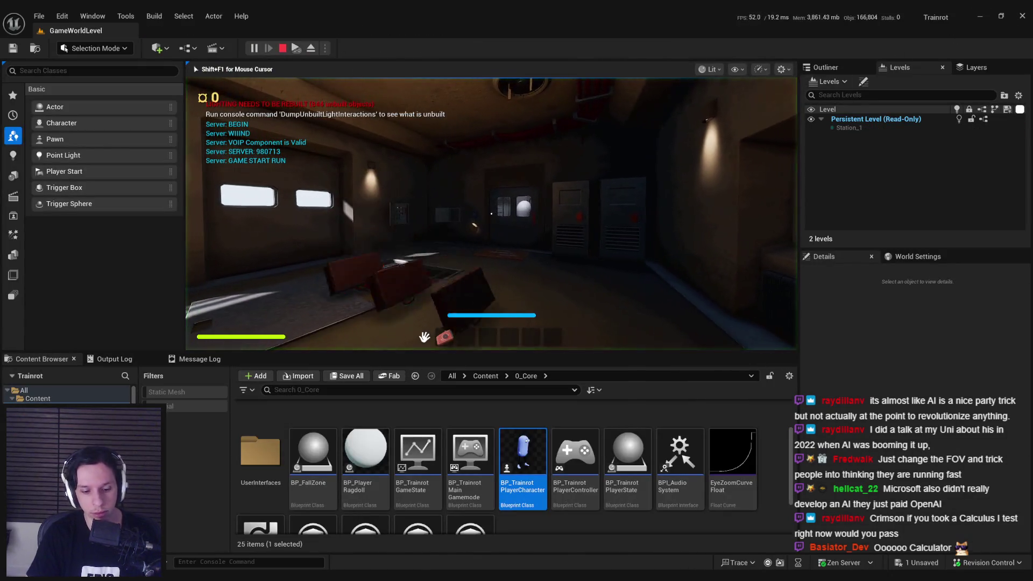
{"action": "key", "text": "F11"}
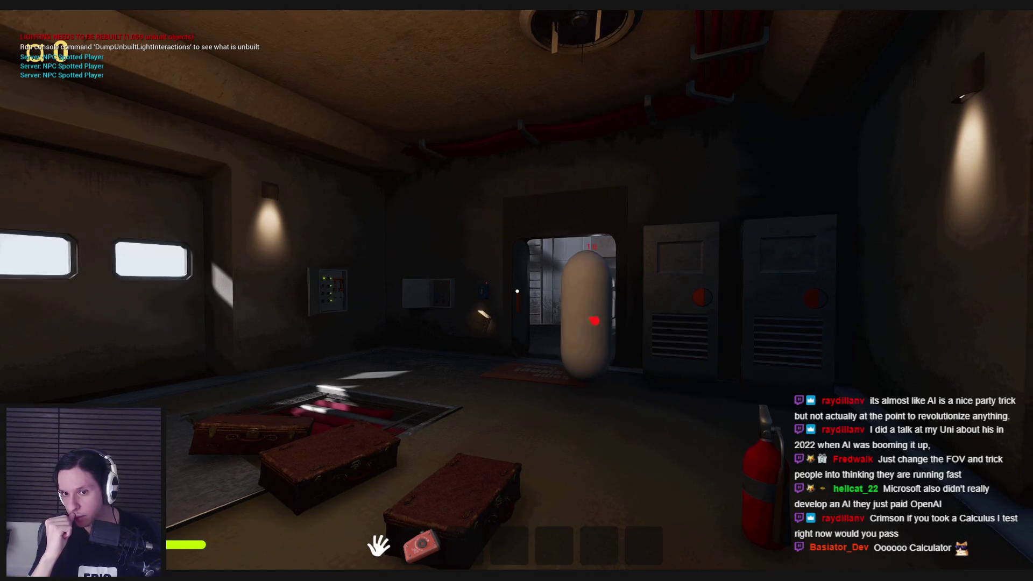
{"action": "key", "text": "Escape"}
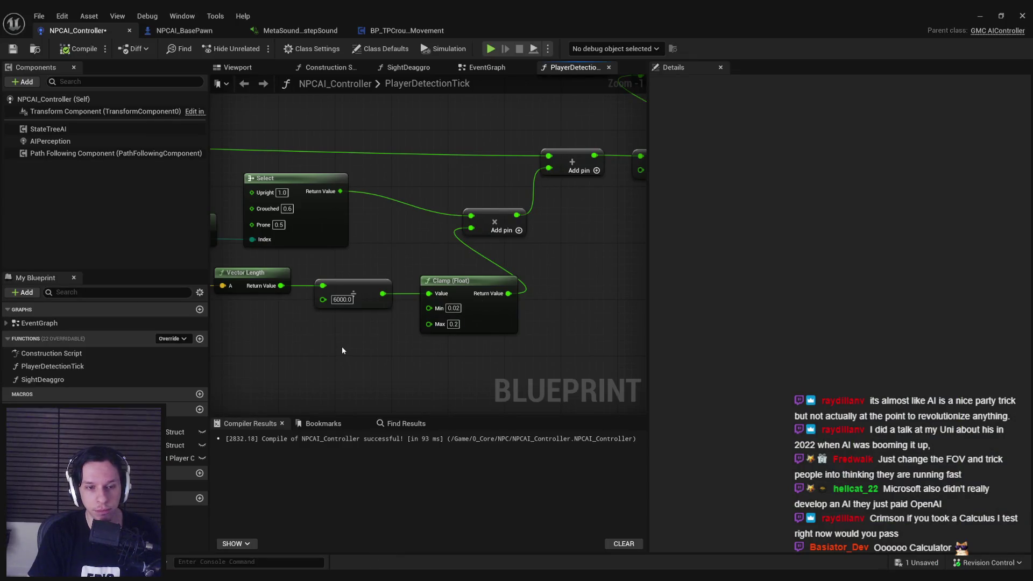
Raise the Clamp node's Min value to 0.05.
{"action": "scroll", "coordinate": [374, 237], "scroll_direction": "up", "scroll_amount": 1}
{"action": "left_click", "coordinate": [479, 306]}
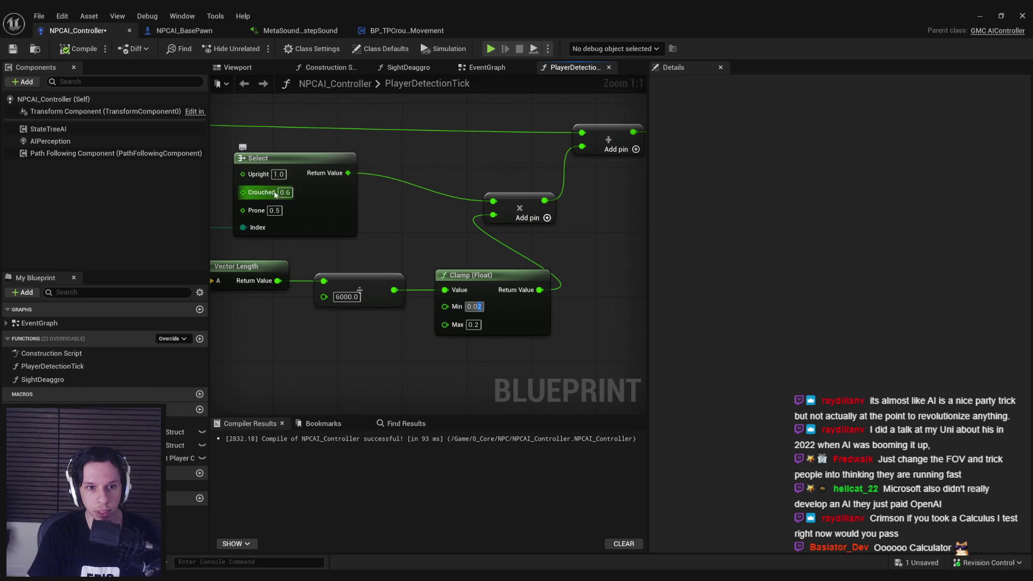
{"action": "type", "text": "5"}
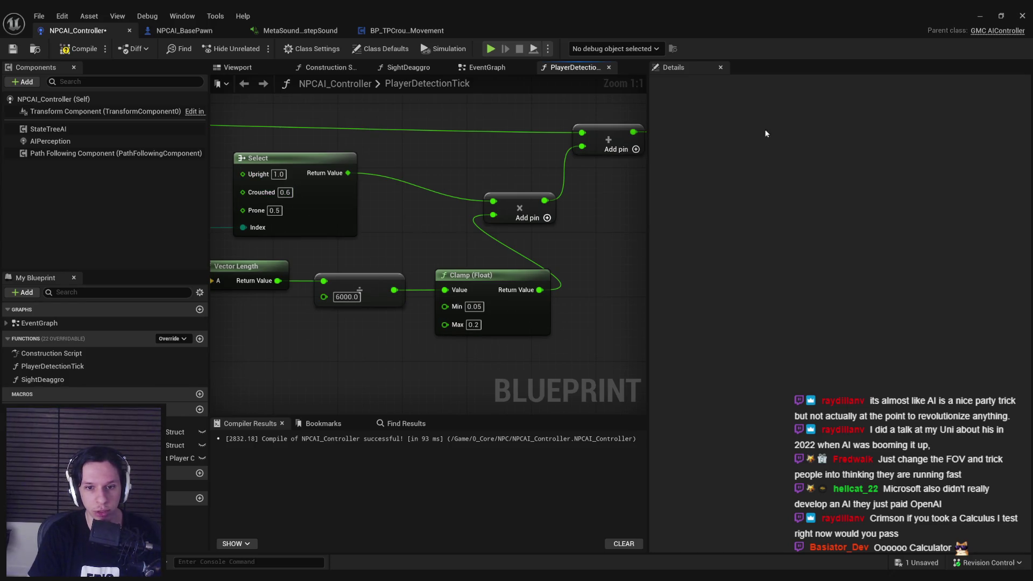
Restart play-in-editor and walk through the door into the corridor to watch the NPC spot the player.
{"action": "left_click", "coordinate": [975, 20]}
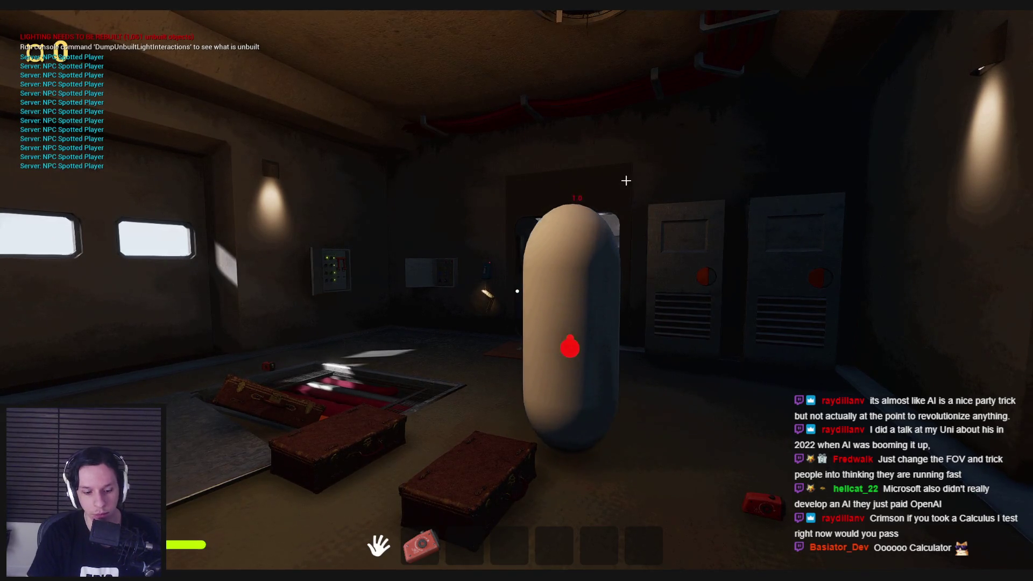
{"action": "key", "text": "Escape"}
{"action": "key", "text": "alt+p"}
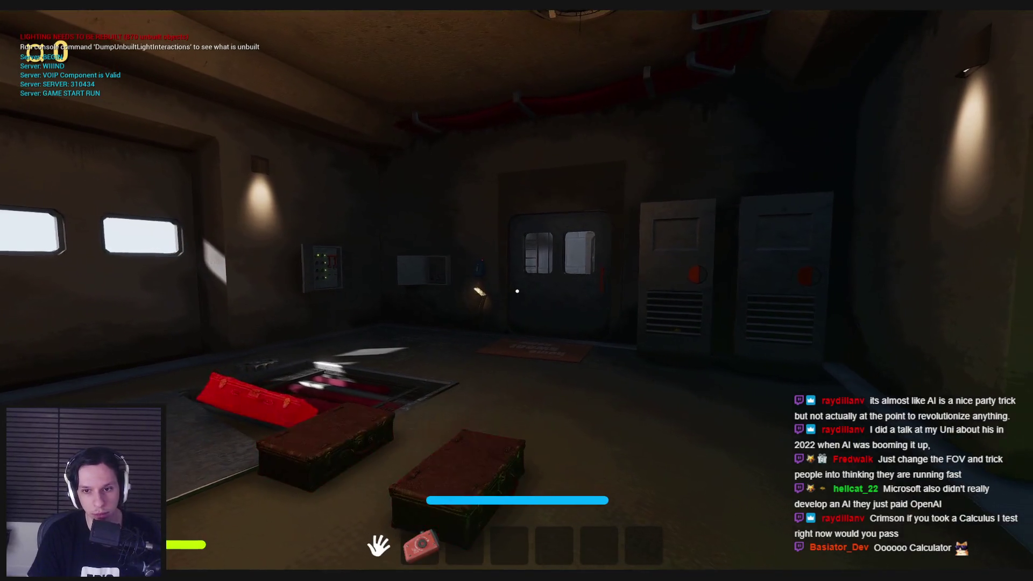
{"action": "key", "text": "w"}
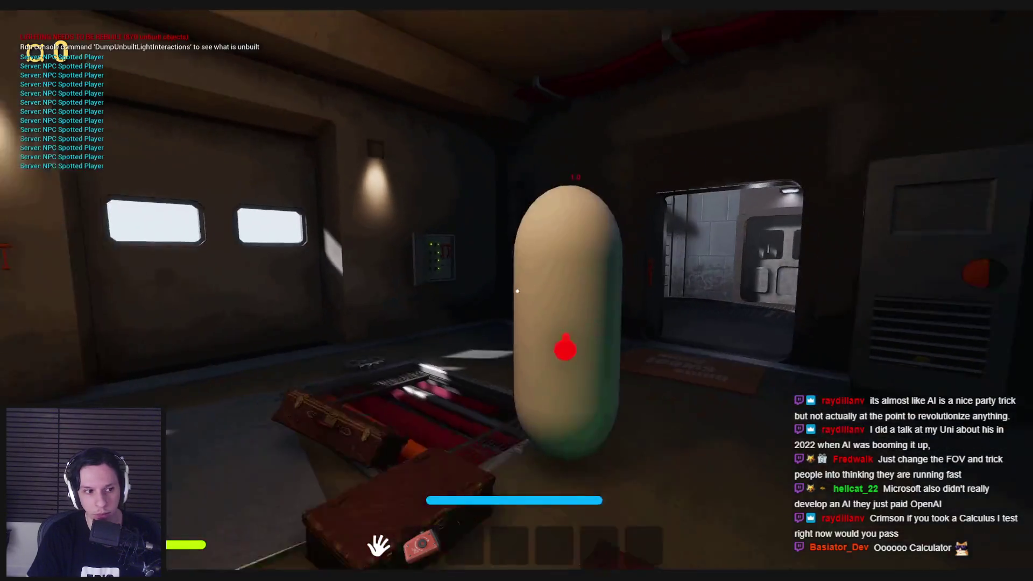
{"action": "key", "text": "Escape"}
{"action": "mouse_move", "coordinate": [395, 553]}
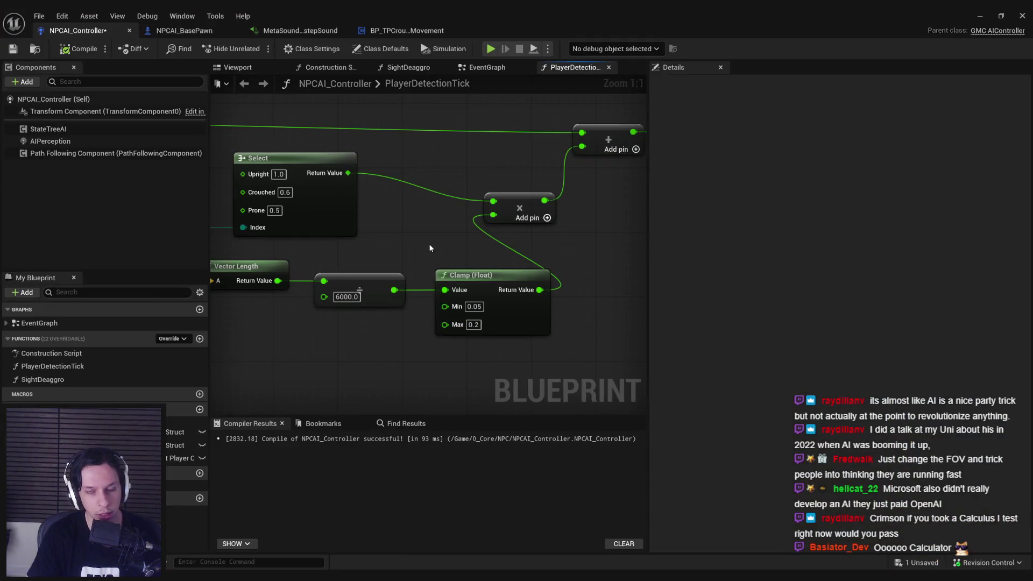
Zoom around the PlayerDetectionTick graph to review the clamp nodes, then return to the level view.
{"action": "scroll", "coordinate": [439, 347], "scroll_direction": "down", "scroll_amount": 1}
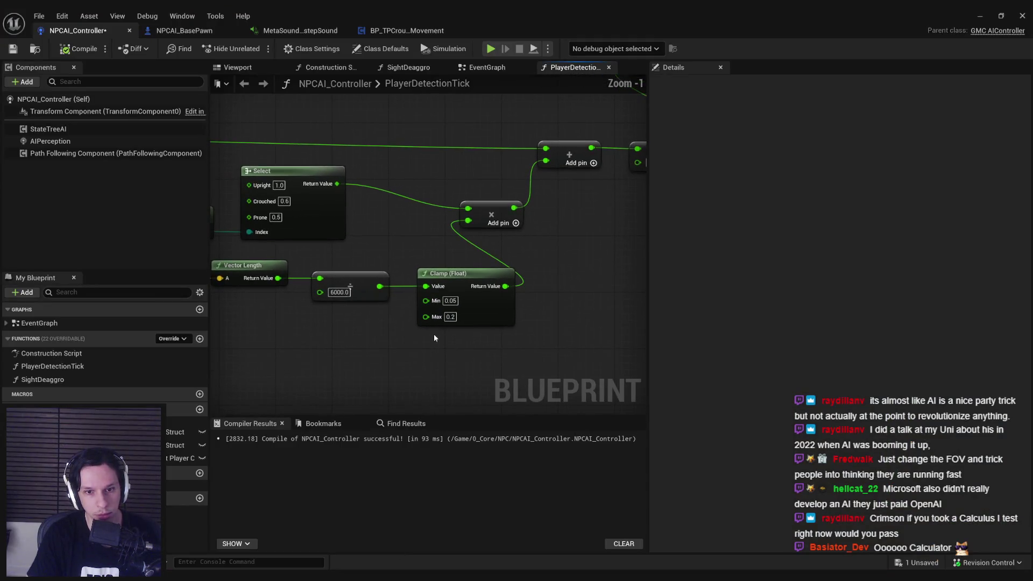
{"action": "scroll", "coordinate": [453, 303], "scroll_direction": "up", "scroll_amount": 1}
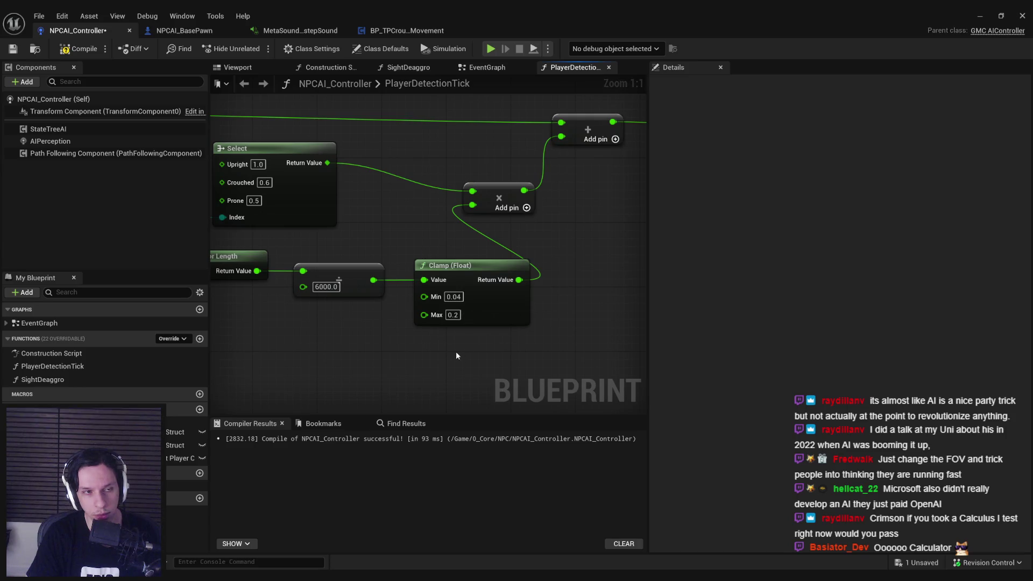
{"action": "scroll", "coordinate": [352, 257], "scroll_direction": "down", "scroll_amount": 2}
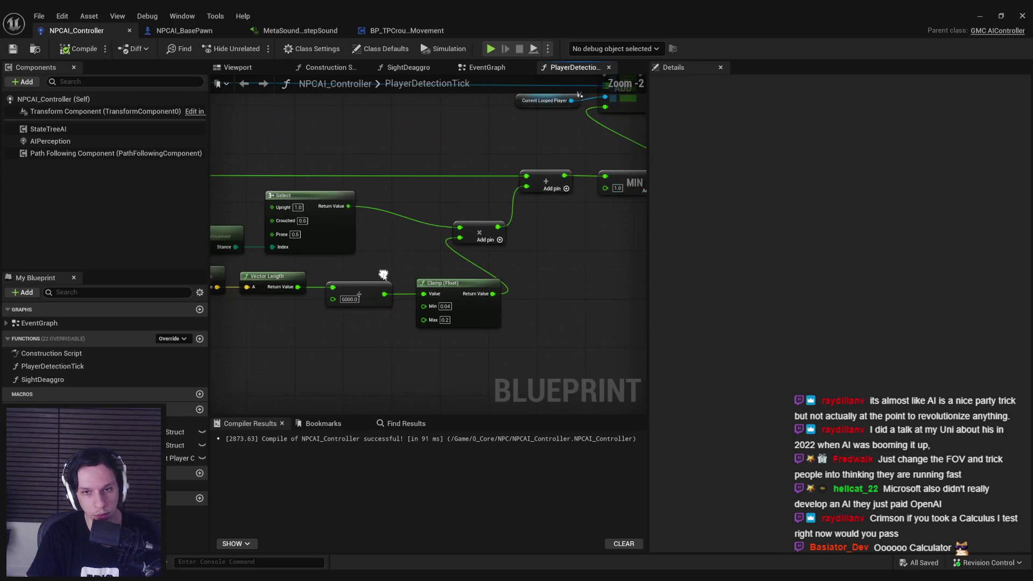
{"action": "scroll", "coordinate": [479, 292], "scroll_direction": "up", "scroll_amount": 1}
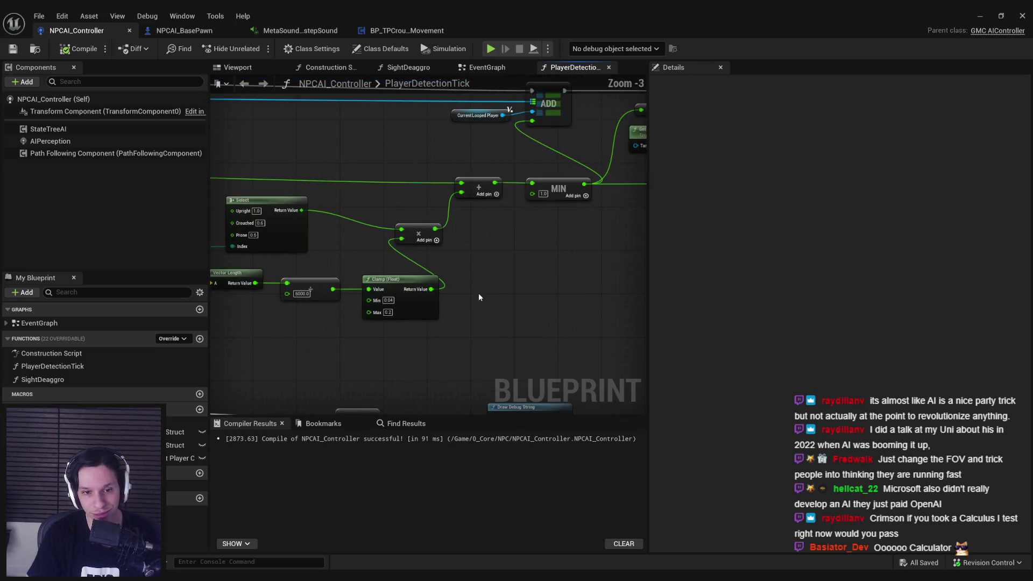
{"action": "scroll", "coordinate": [408, 279], "scroll_direction": "down", "scroll_amount": 2}
{"action": "scroll", "coordinate": [367, 318], "scroll_direction": "down", "scroll_amount": 3}
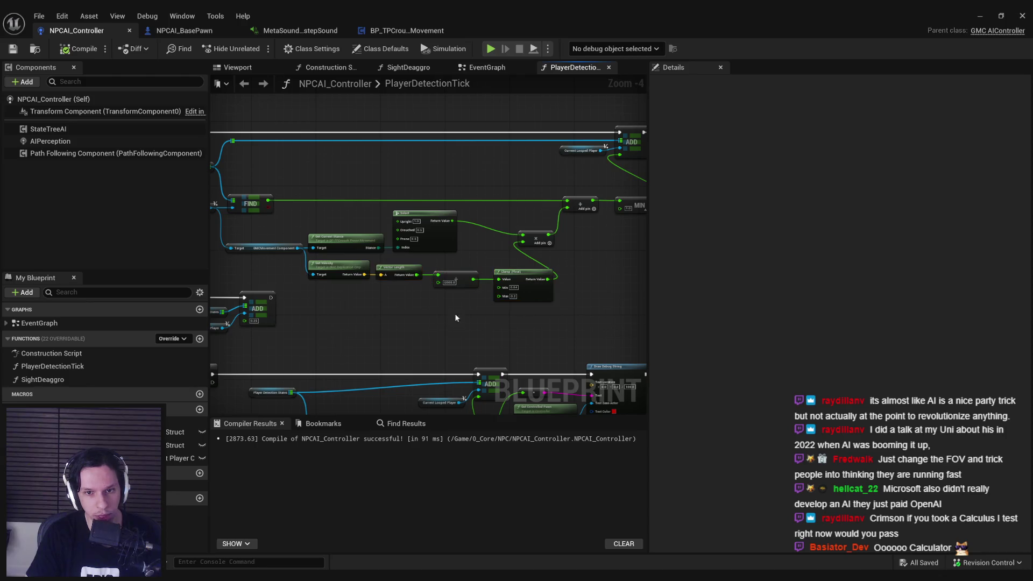
{"action": "scroll", "coordinate": [406, 307], "scroll_direction": "up", "scroll_amount": 2}
{"action": "scroll", "coordinate": [405, 306], "scroll_direction": "down", "scroll_amount": 1}
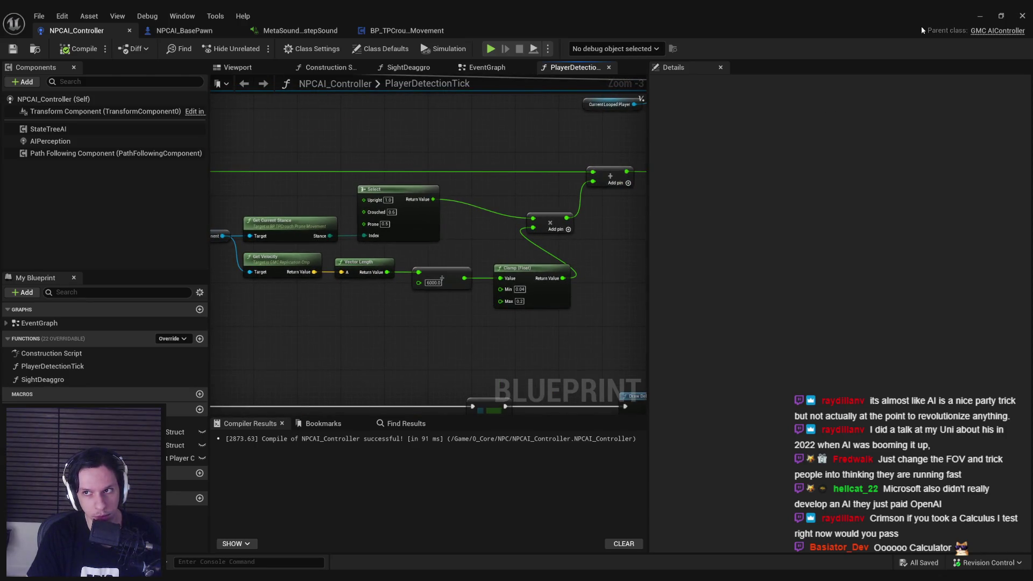
{"action": "left_click", "coordinate": [977, 21]}
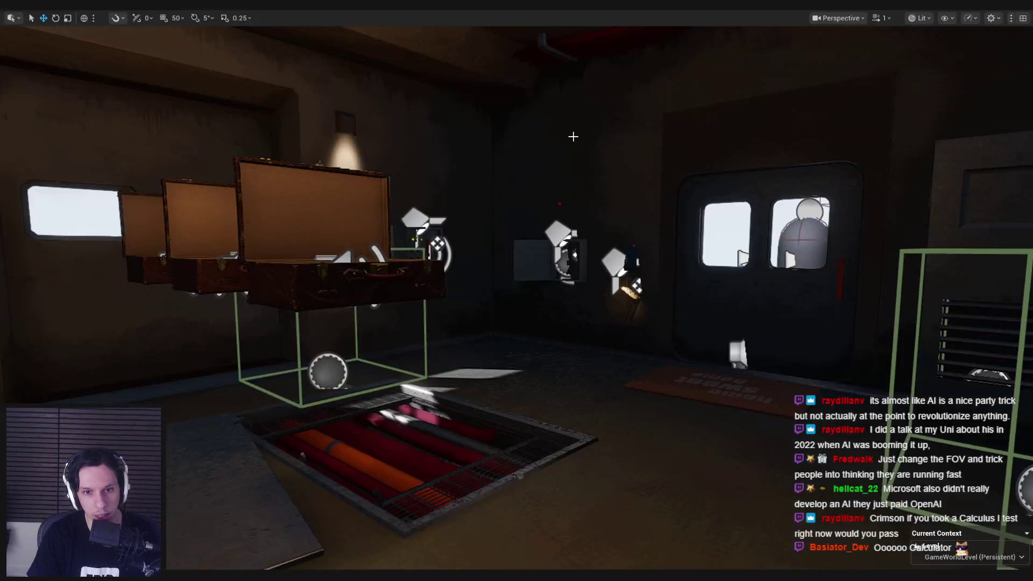
{"action": "key", "text": "alt+p"}
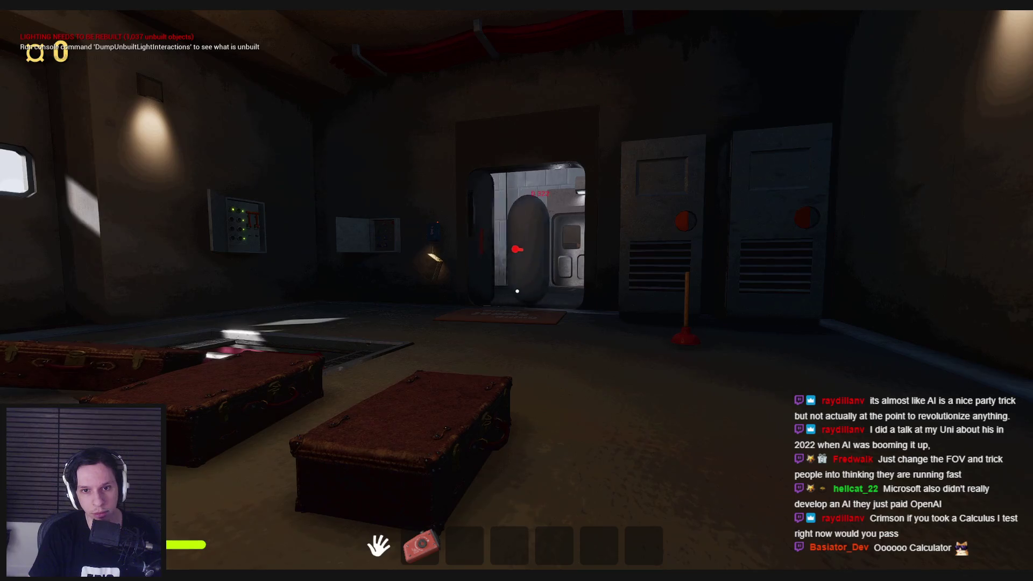
{"action": "key", "text": "w"}
{"action": "key", "text": "d"}
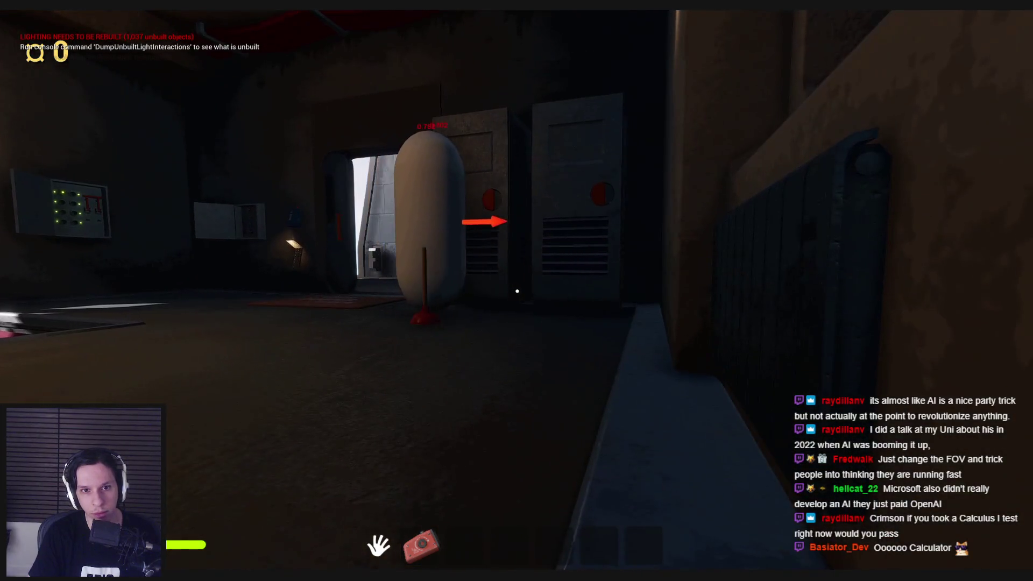
{"action": "key", "text": "s"}
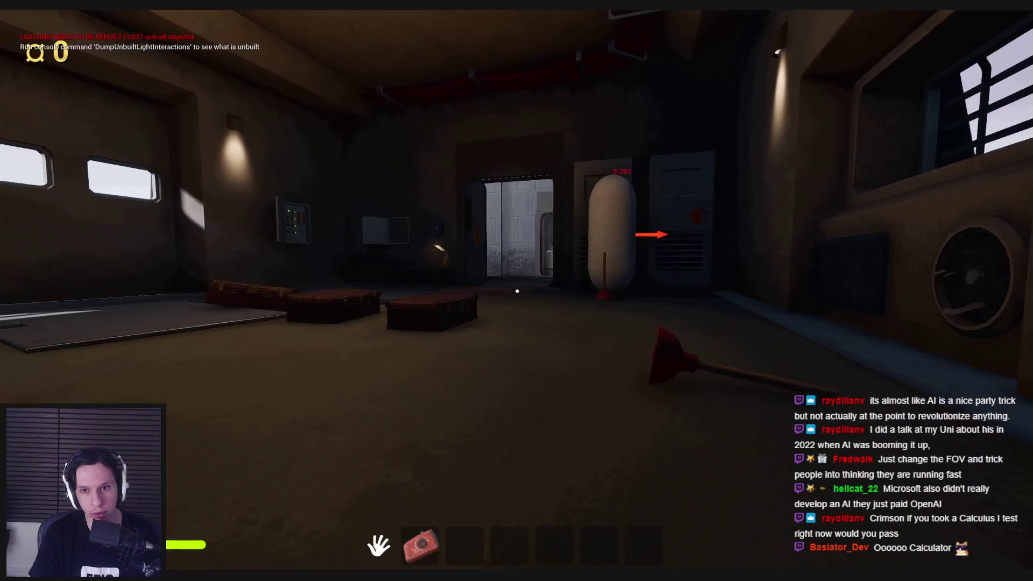
{"action": "key", "text": "w"}
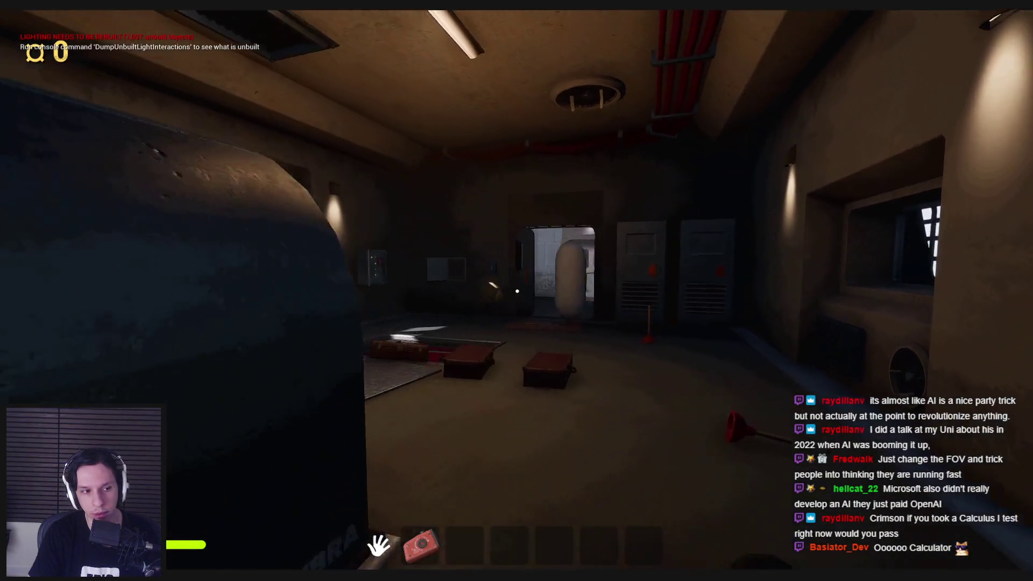
{"action": "key", "text": "w"}
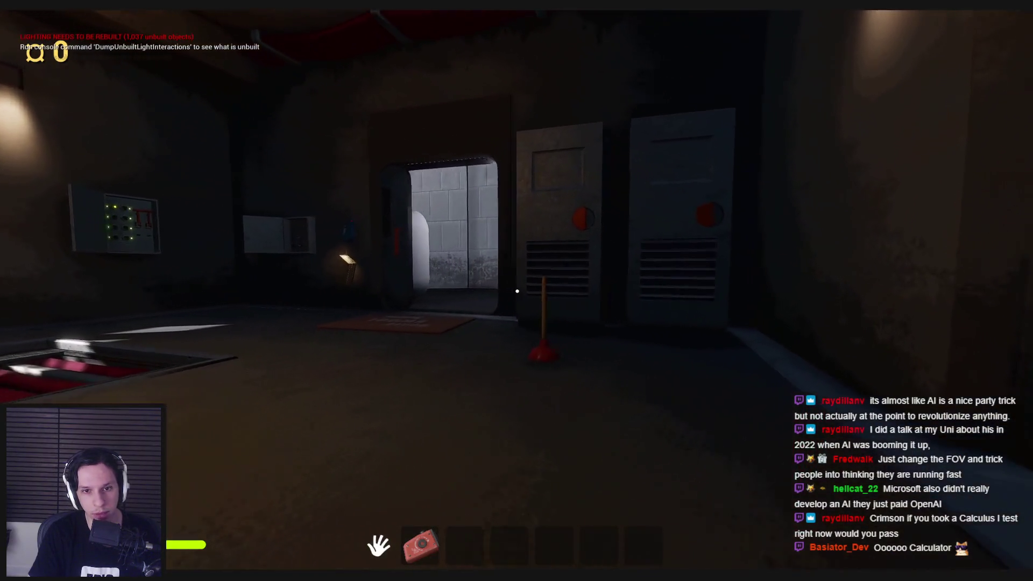
{"action": "key", "text": "w"}
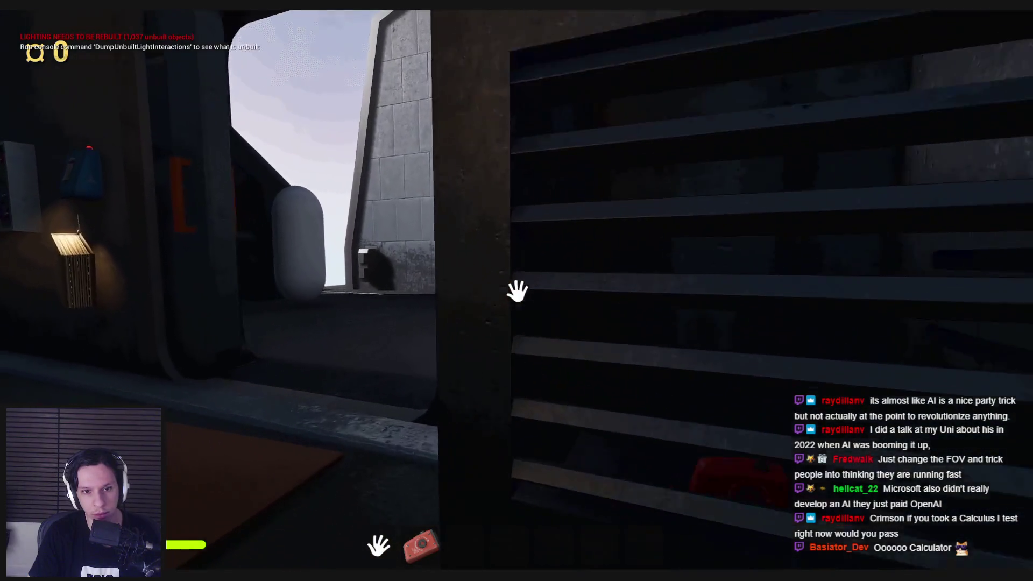
{"action": "key", "text": "w"}
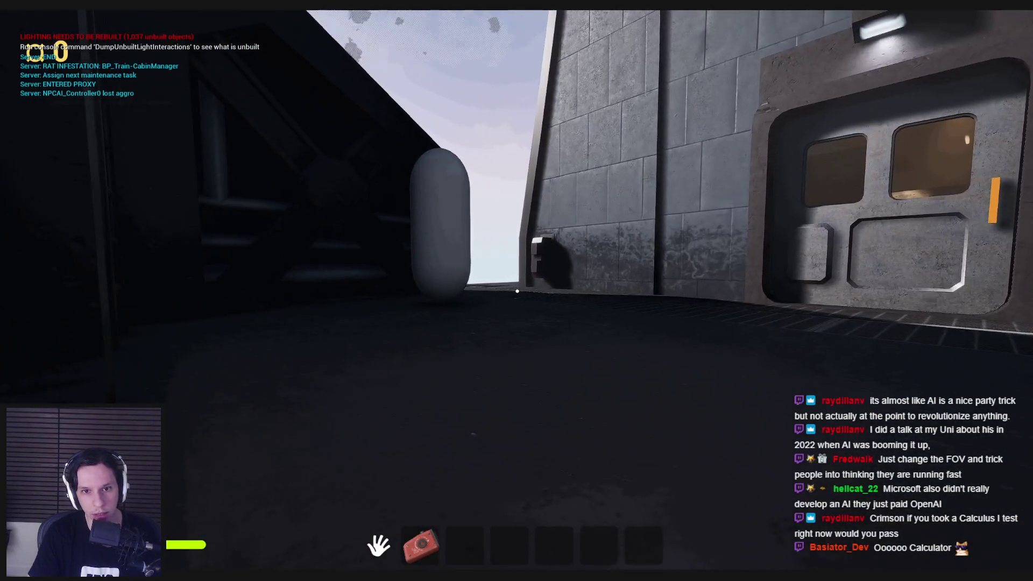
{"action": "key", "text": "w"}
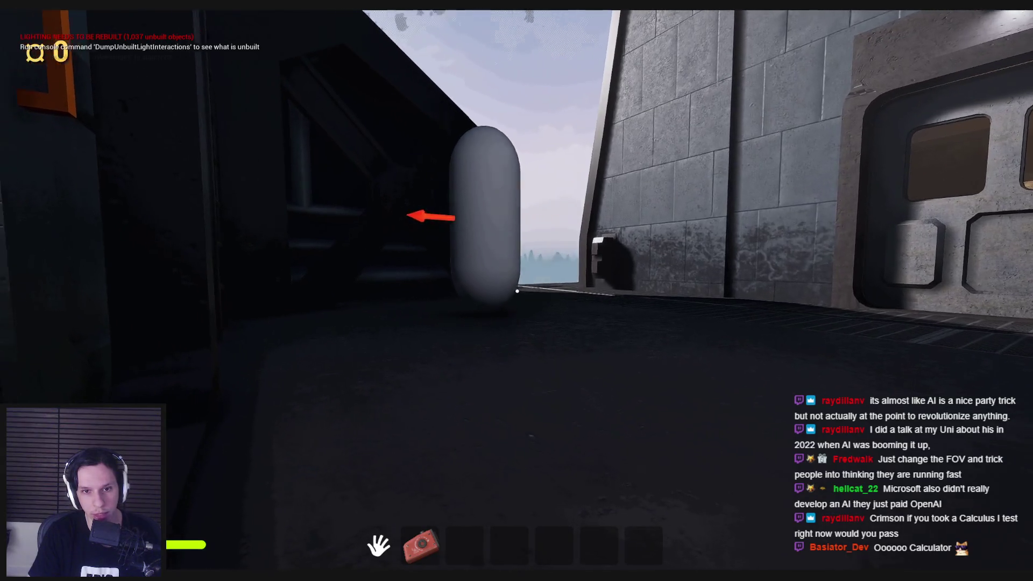
{"action": "key", "text": "w"}
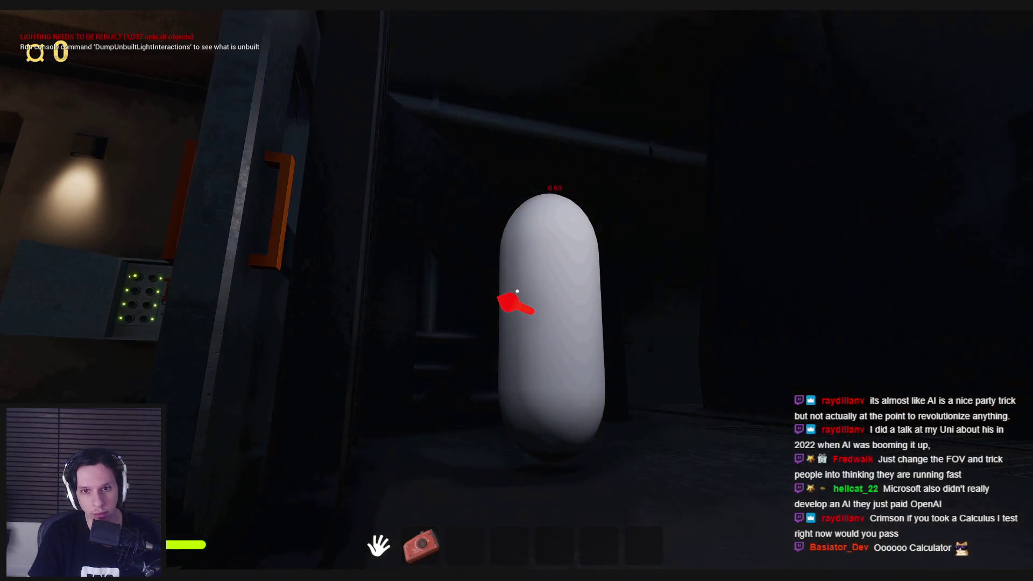
{"action": "key", "text": "w"}
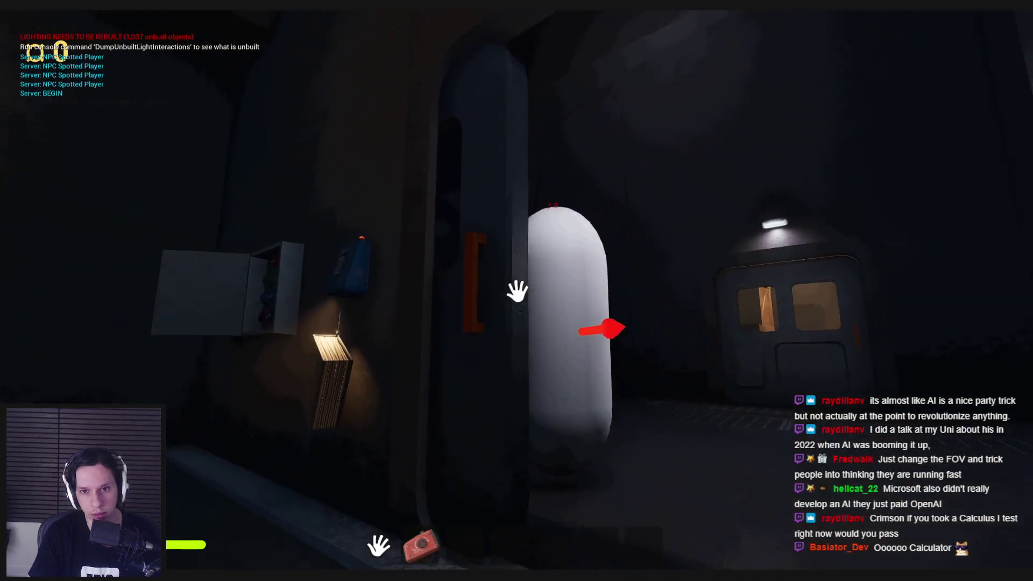
{"action": "key", "text": "Escape"}
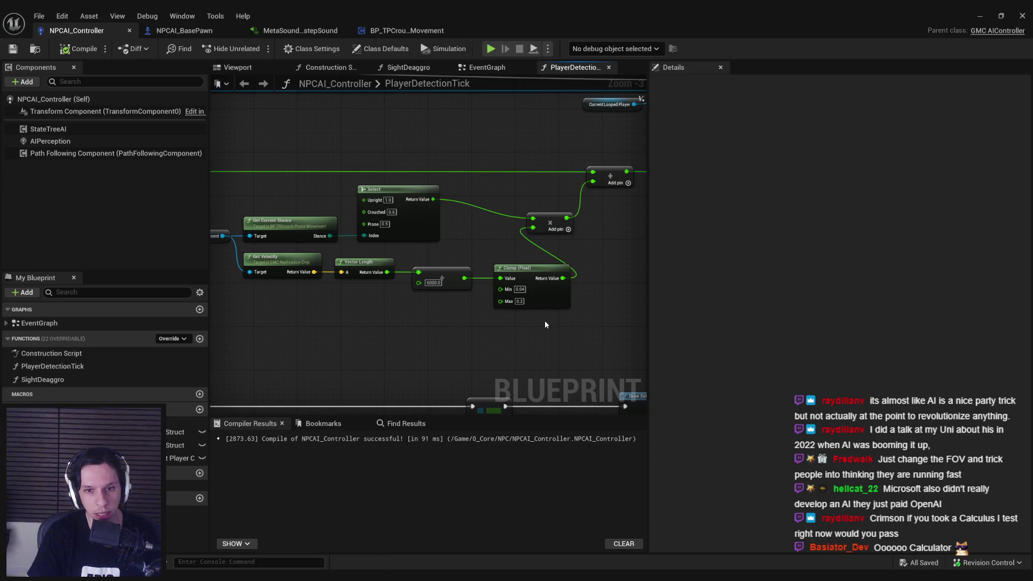
Change the stance Select node's Crouched factor to 0.8 and Prone factor to 0.7.
{"action": "scroll", "coordinate": [456, 257], "scroll_direction": "up", "scroll_amount": 3}
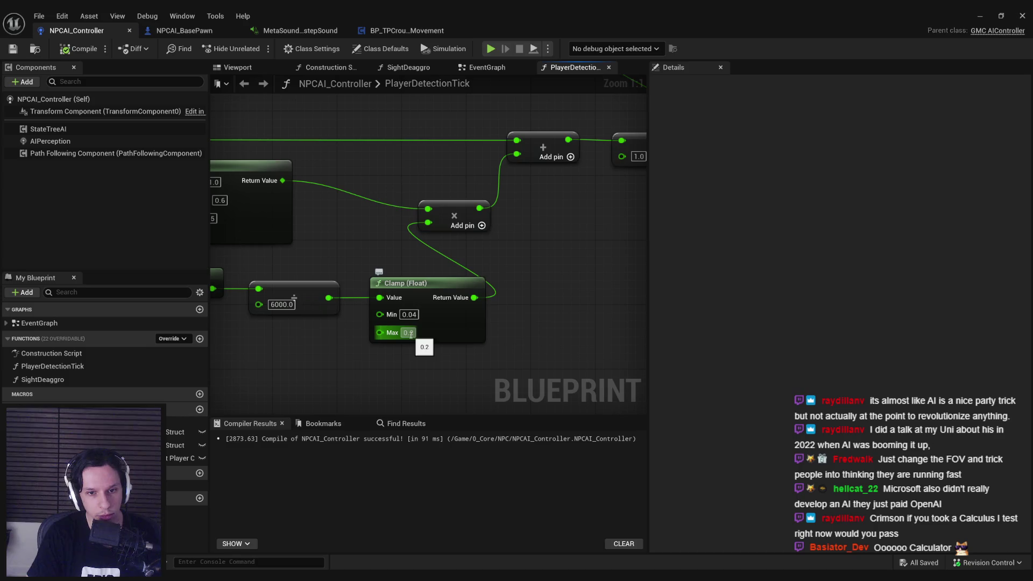
{"action": "scroll", "coordinate": [410, 334], "scroll_direction": "down", "scroll_amount": 2}
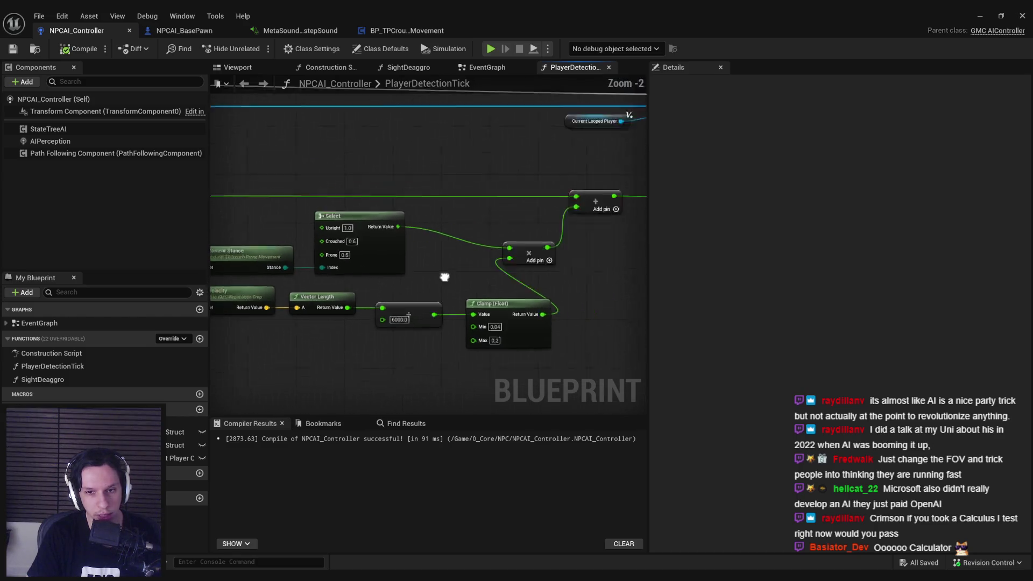
{"action": "scroll", "coordinate": [376, 284], "scroll_direction": "down", "scroll_amount": 1}
{"action": "scroll", "coordinate": [469, 274], "scroll_direction": "down", "scroll_amount": 4}
{"action": "scroll", "coordinate": [403, 282], "scroll_direction": "up", "scroll_amount": 6}
{"action": "scroll", "coordinate": [588, 280], "scroll_direction": "down", "scroll_amount": 6}
{"action": "scroll", "coordinate": [490, 288], "scroll_direction": "up", "scroll_amount": 6}
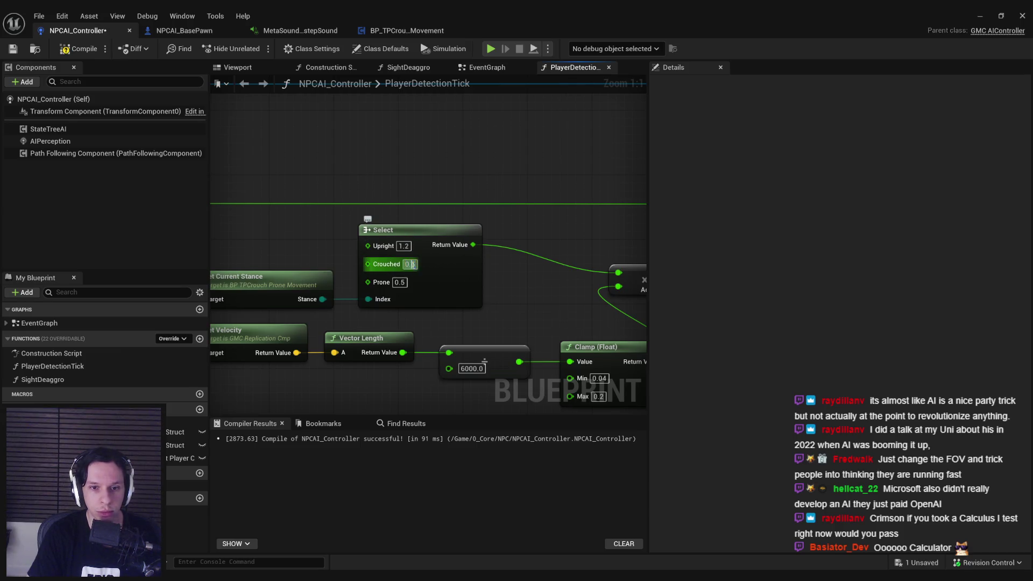
{"action": "key", "text": "BackSpace"}
{"action": "type", "text": "8"}
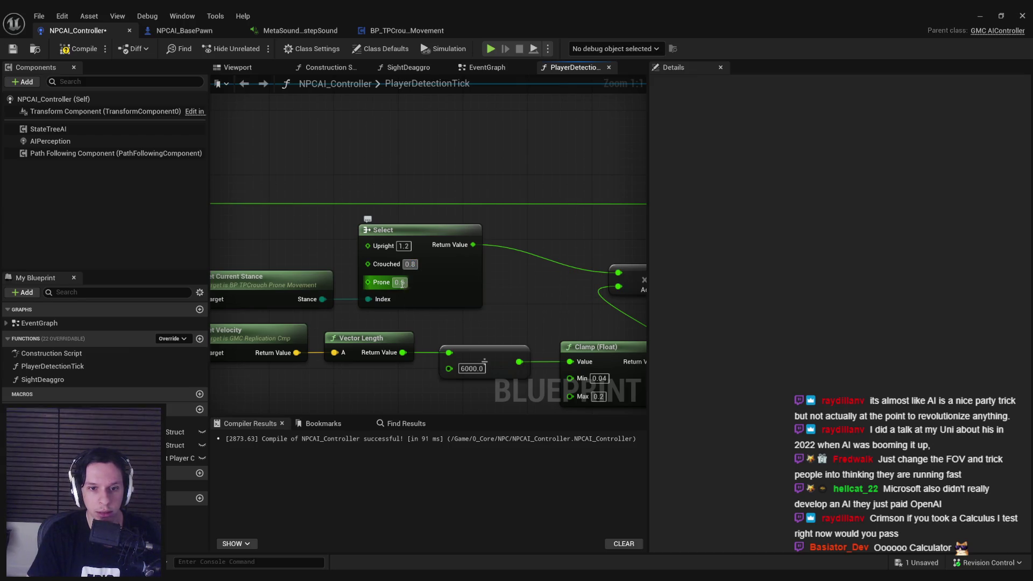
{"action": "left_click", "coordinate": [402, 283]}
{"action": "key", "text": "BackSpace"}
{"action": "type", "text": "7"}
{"action": "key", "text": "Return"}
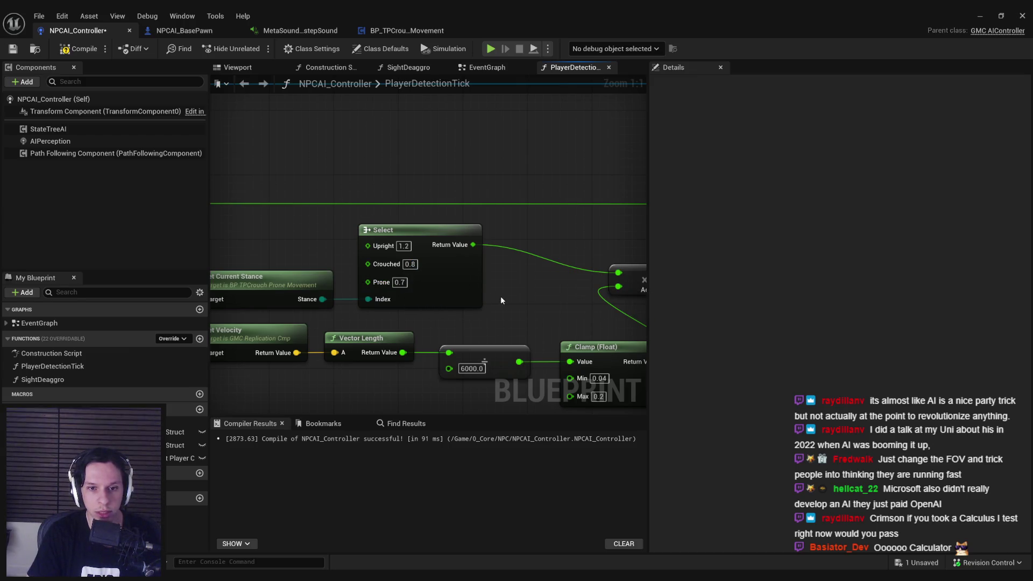
Start a play-in-editor test and walk through the doors out toward the capsule NPC.
{"action": "left_click", "coordinate": [944, 44]}
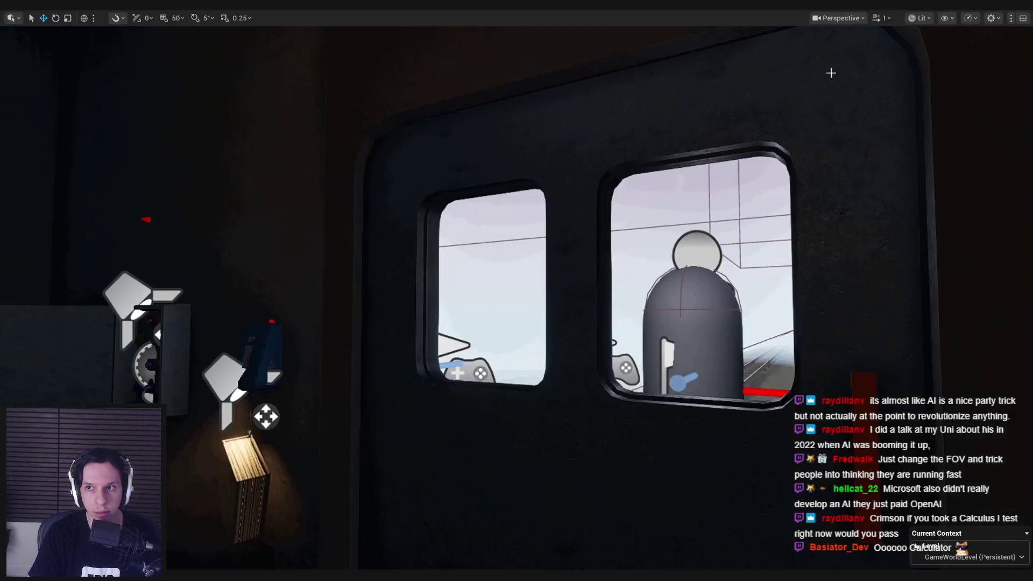
{"action": "key", "text": "alt+p"}
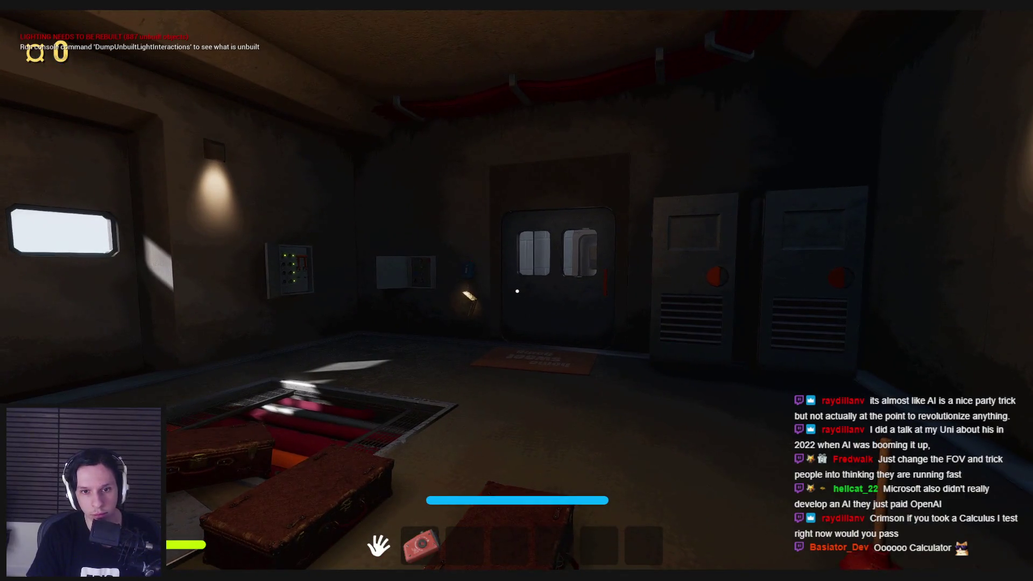
{"action": "key", "text": "w"}
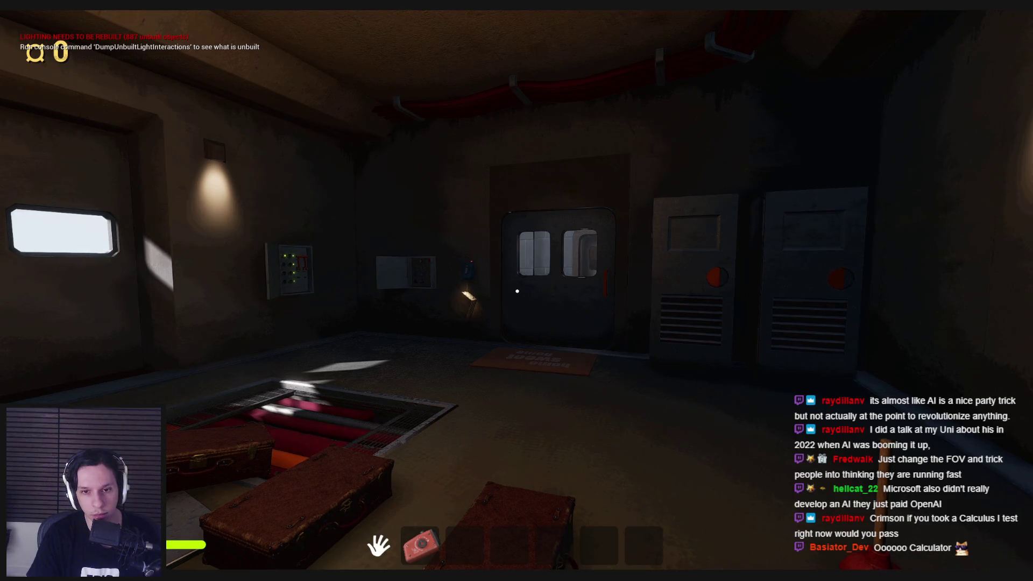
{"action": "key", "text": "w"}
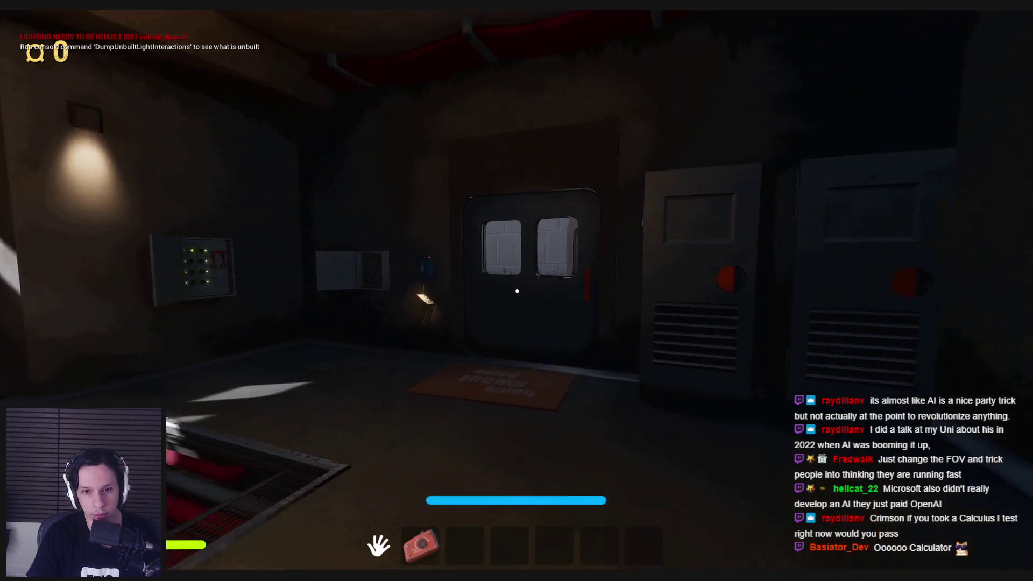
{"action": "key", "text": "w"}
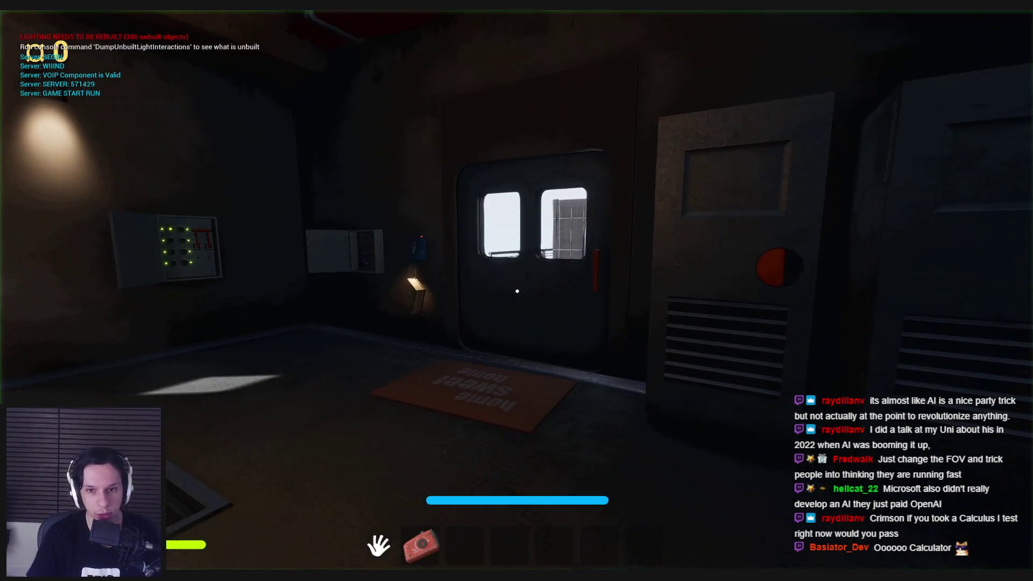
{"action": "key", "text": "w"}
{"action": "key", "text": "e"}
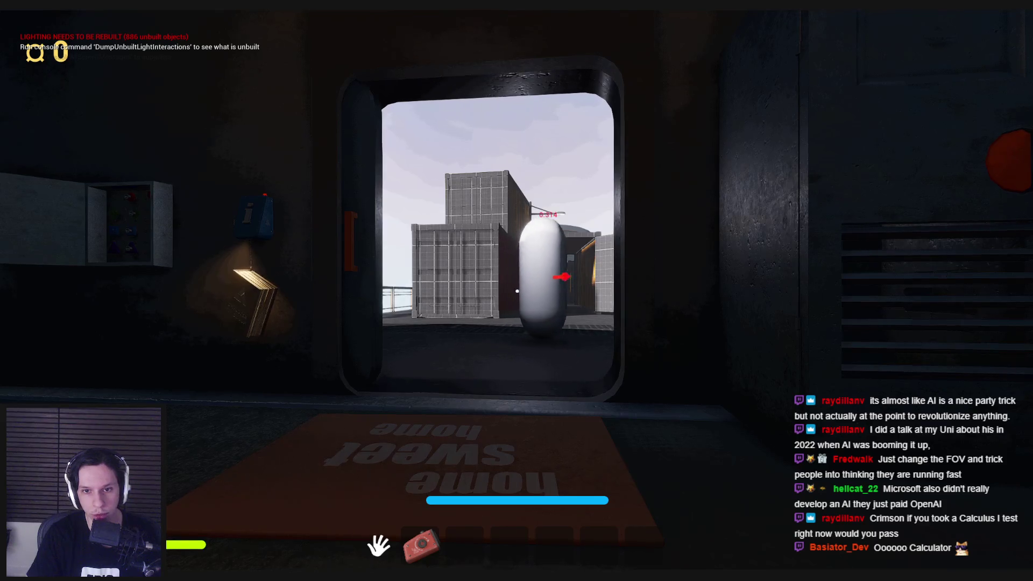
{"action": "key", "text": "w"}
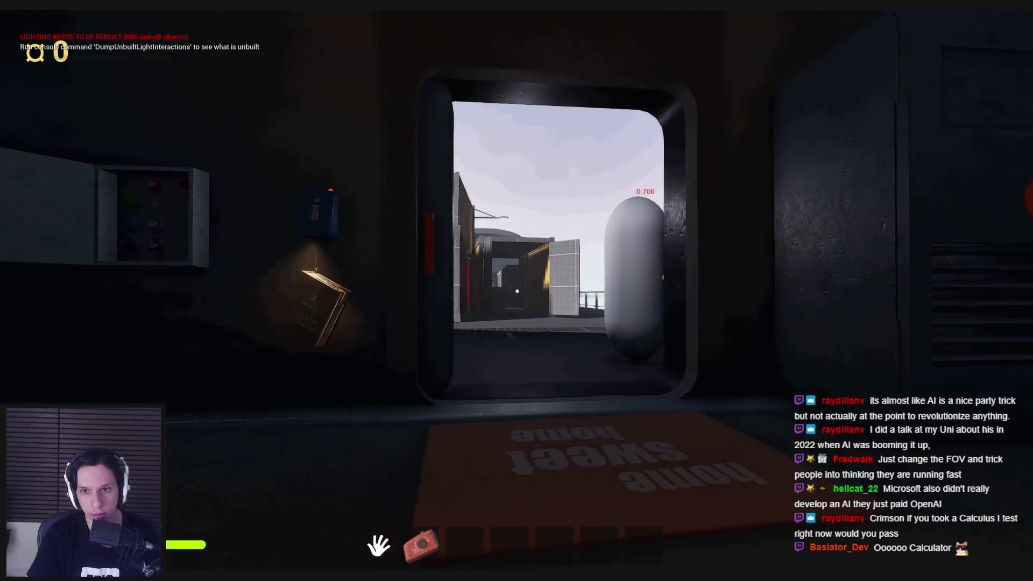
{"action": "key", "text": "s"}
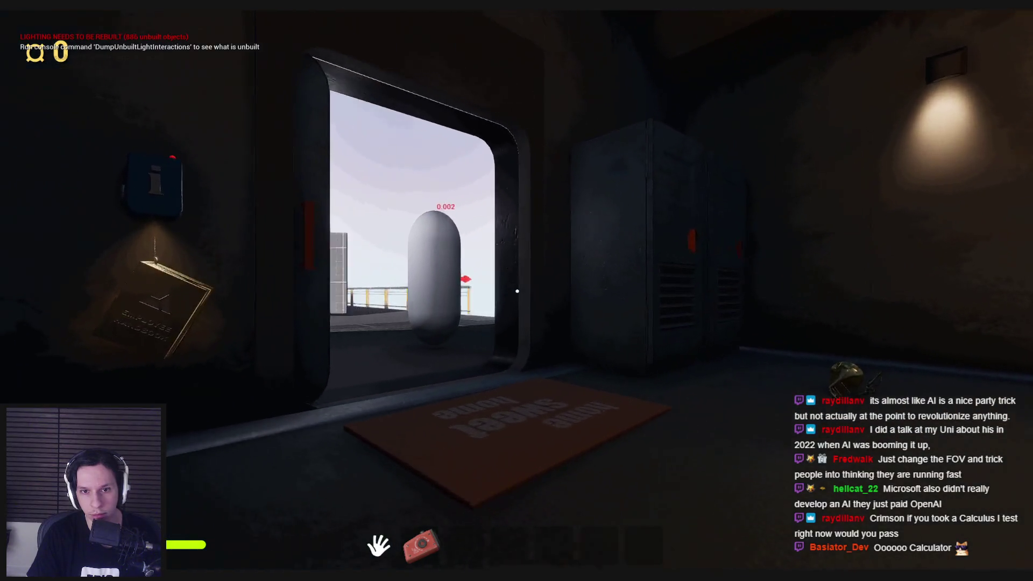
{"action": "key", "text": "w"}
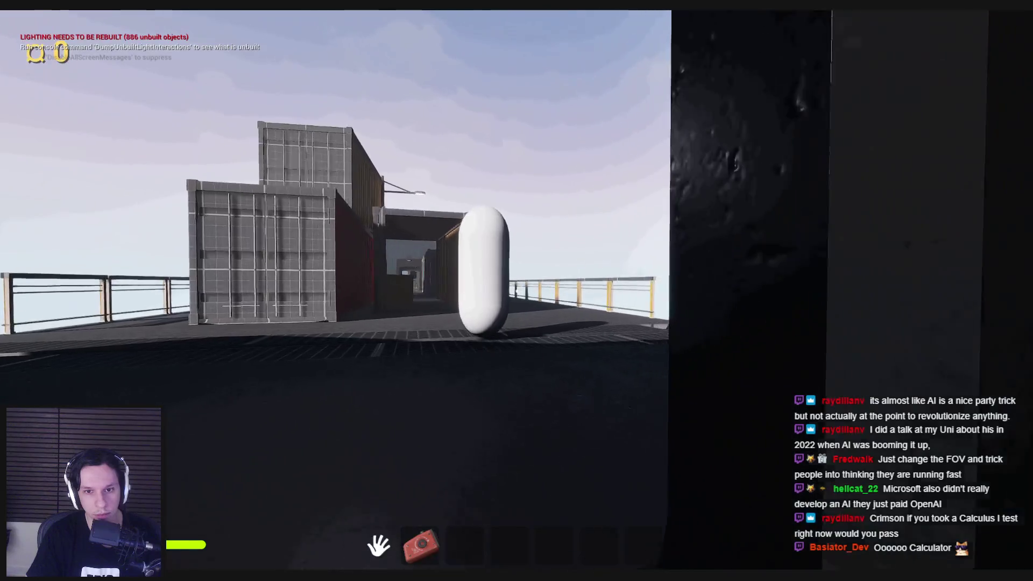
{"action": "key", "text": "w"}
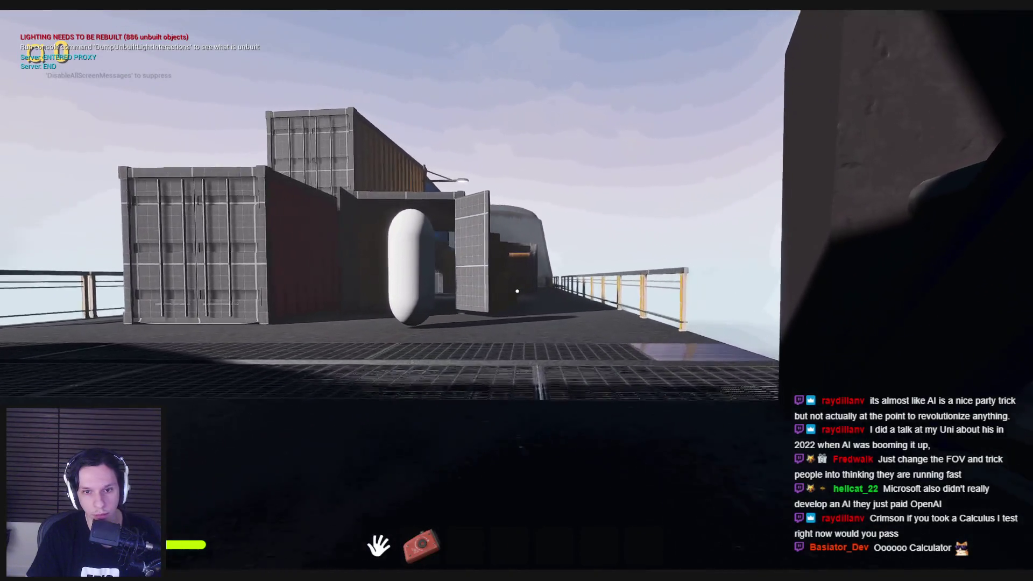
Back away from the capsule NPC into the dark building and out of sight, then end PIE.
{"action": "key", "text": "a"}
{"action": "key", "text": "s"}
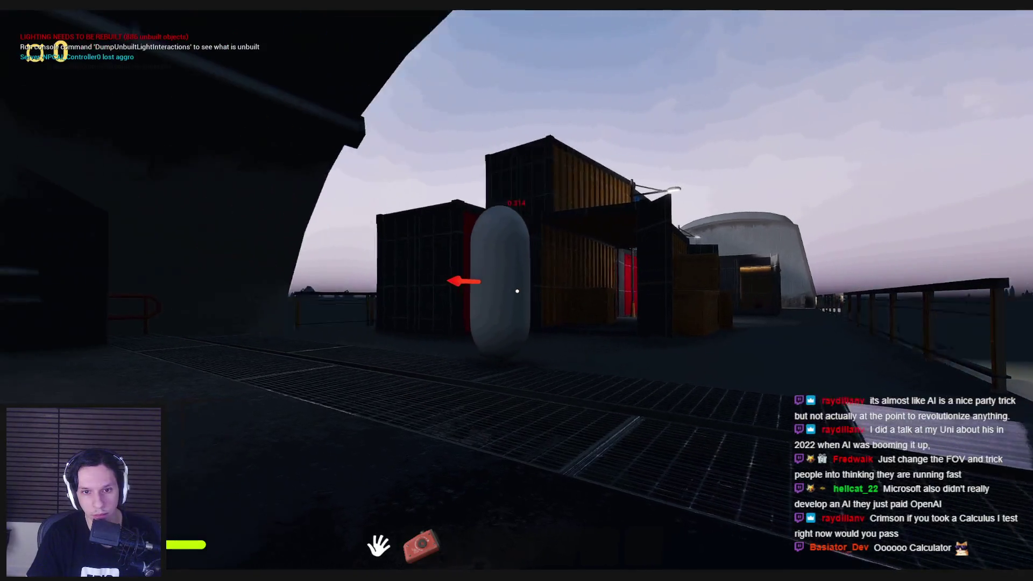
{"action": "key", "text": "s"}
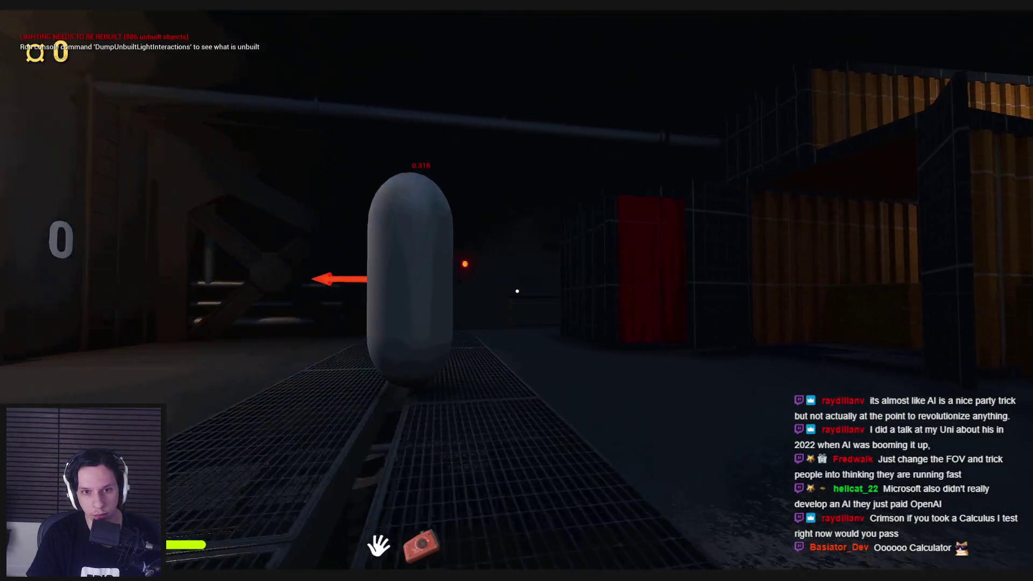
{"action": "key", "text": "s"}
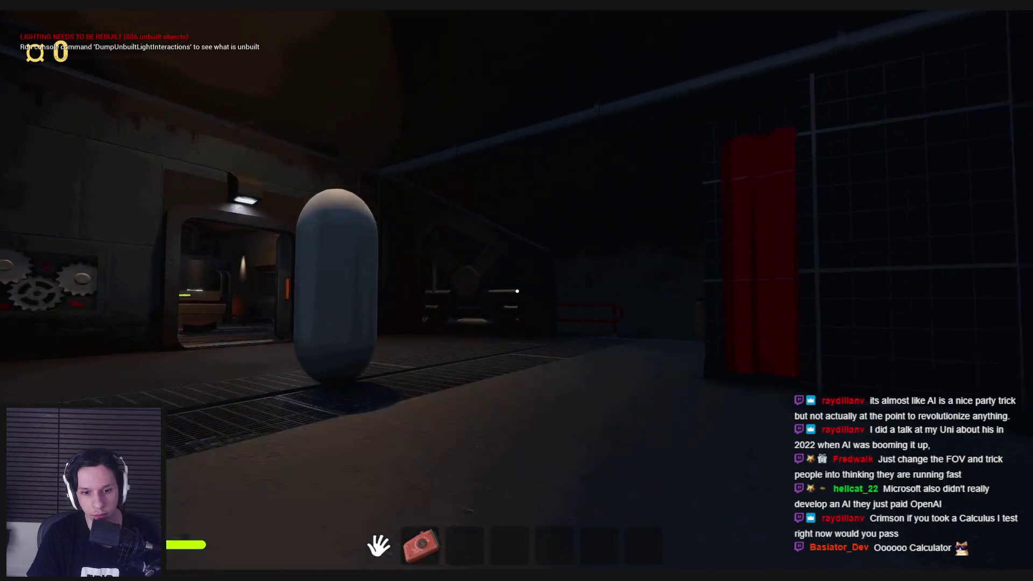
{"action": "key", "text": "s"}
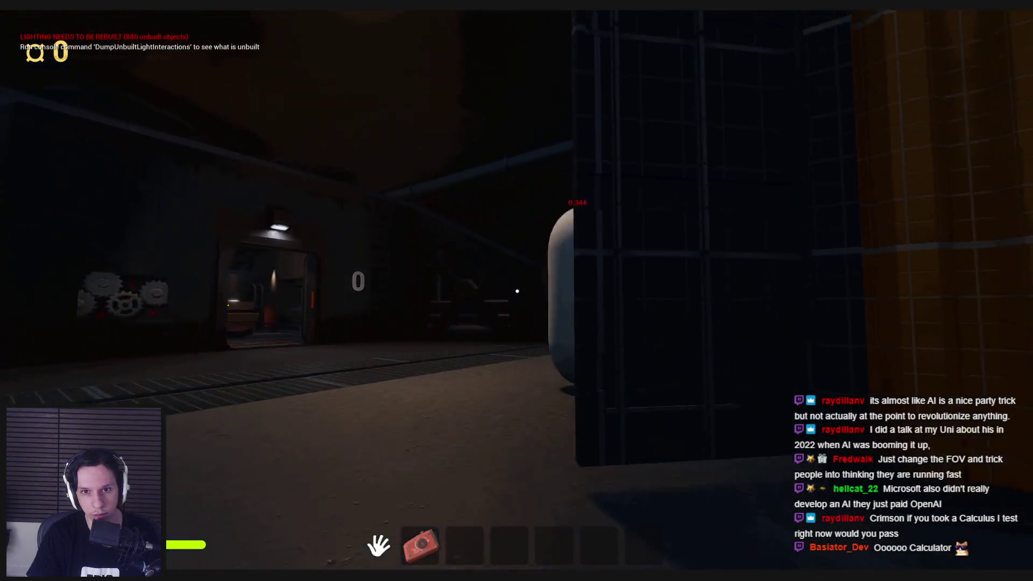
{"action": "key", "text": "s"}
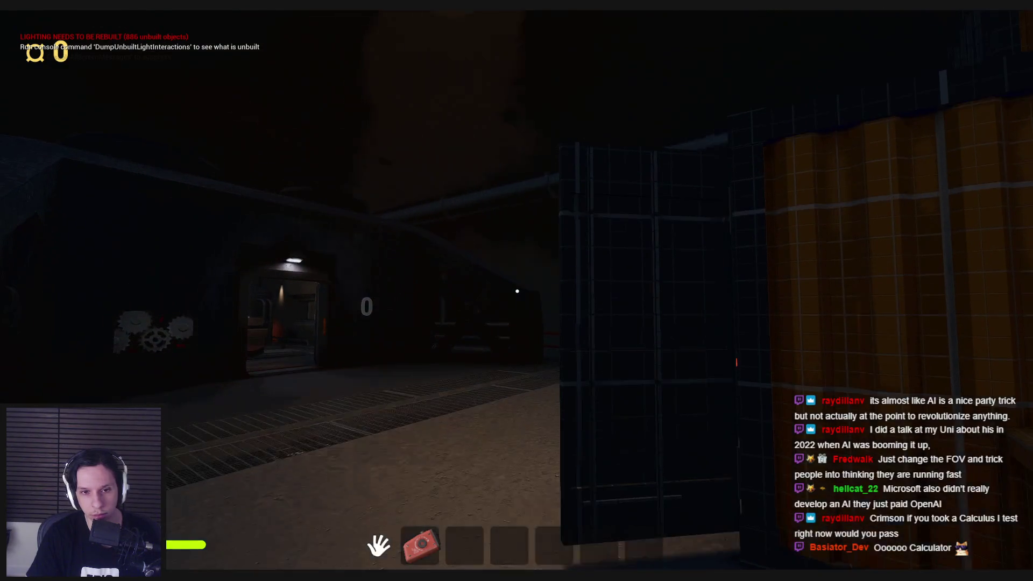
{"action": "key", "text": "Escape"}
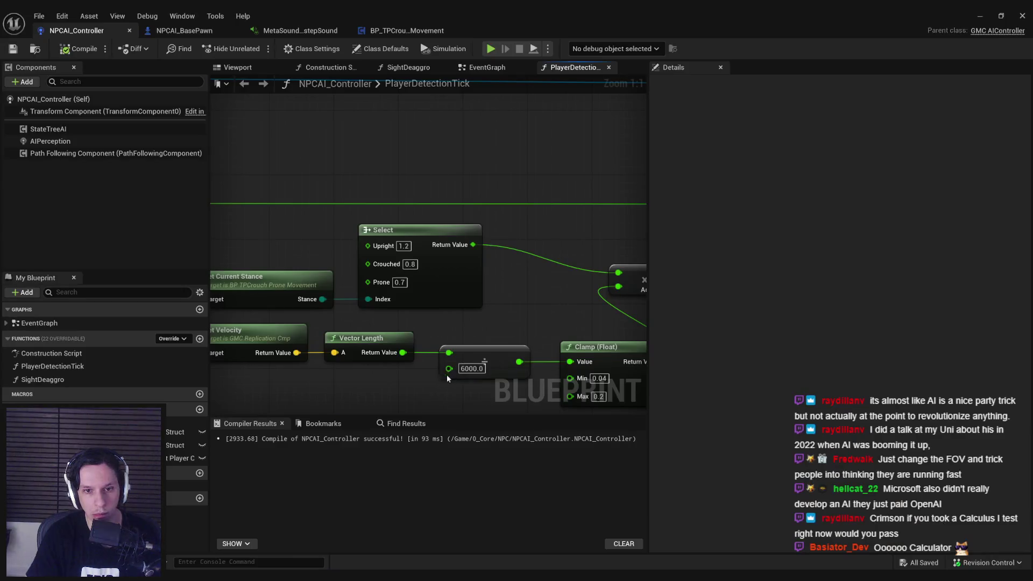
Pan and zoom around the PlayerDetectionTick graph to survey the detection factor nodes.
{"action": "scroll", "coordinate": [425, 330], "scroll_direction": "down", "scroll_amount": 1}
{"action": "scroll", "coordinate": [302, 282], "scroll_direction": "down", "scroll_amount": 2}
{"action": "scroll", "coordinate": [382, 297], "scroll_direction": "up", "scroll_amount": 1}
{"action": "left_click_drag", "start_coordinate": [528, 291], "coordinate": [538, 312]}
{"action": "scroll", "coordinate": [538, 312], "scroll_direction": "up", "scroll_amount": 1}
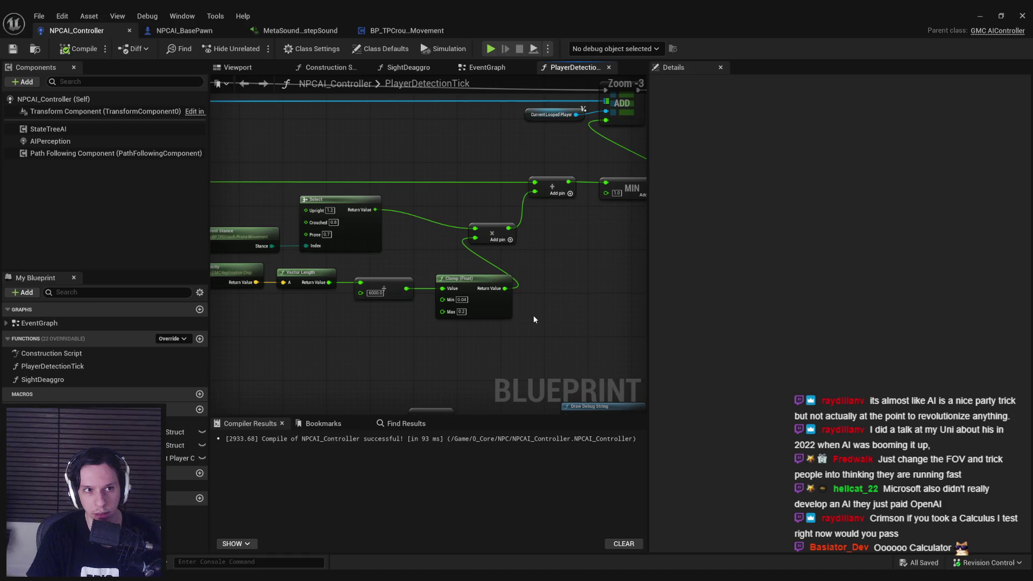
{"action": "key", "text": "alt+Tab"}
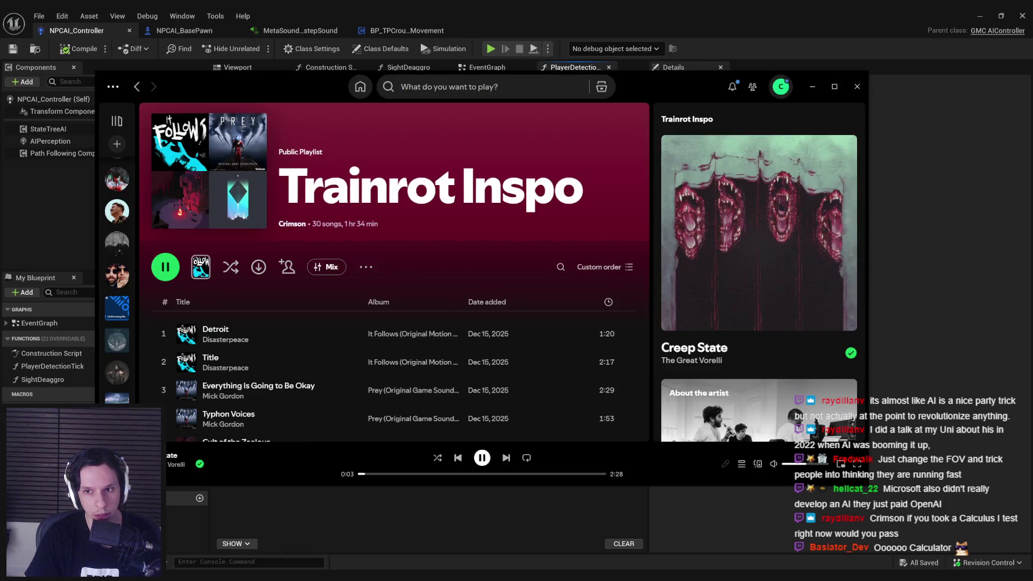
{"action": "key", "text": "alt+Tab"}
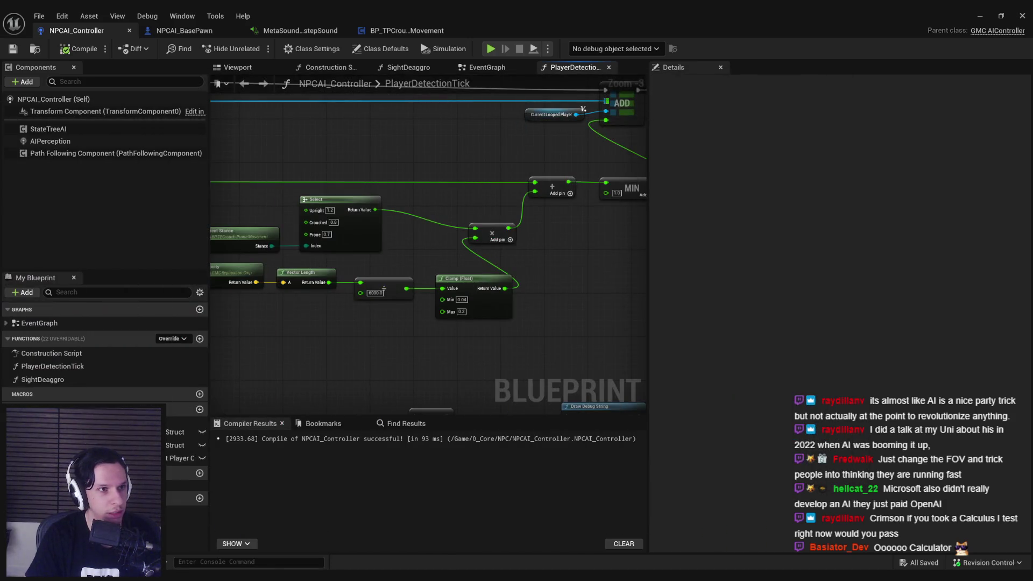
{"action": "left_click_drag", "start_coordinate": [331, 333], "coordinate": [322, 321]}
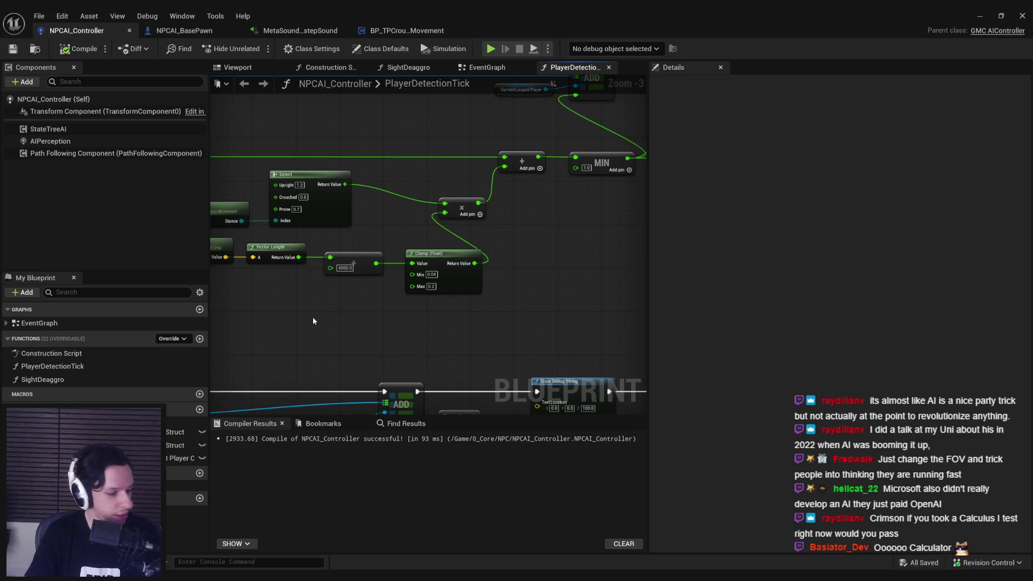
{"action": "scroll", "coordinate": [317, 317], "scroll_direction": "down", "scroll_amount": 1}
{"action": "left_click_drag", "start_coordinate": [317, 315], "coordinate": [380, 295]}
{"action": "scroll", "coordinate": [323, 280], "scroll_direction": "up", "scroll_amount": 2}
Nudge the Multiply node fed by Select and Clamp (Float) slightly up and left.
{"action": "mouse_move", "coordinate": [323, 279]}
{"action": "left_mouse_down"}
{"action": "mouse_move", "coordinate": [393, 227]}
{"action": "mouse_move", "coordinate": [420, 299]}
{"action": "left_mouse_up"}
{"action": "scroll", "coordinate": [419, 299], "scroll_direction": "down", "scroll_amount": 3}
{"action": "mouse_move", "coordinate": [382, 230]}
{"action": "left_mouse_down"}
{"action": "mouse_move", "coordinate": [425, 209]}
{"action": "mouse_move", "coordinate": [416, 210]}
{"action": "left_mouse_up"}
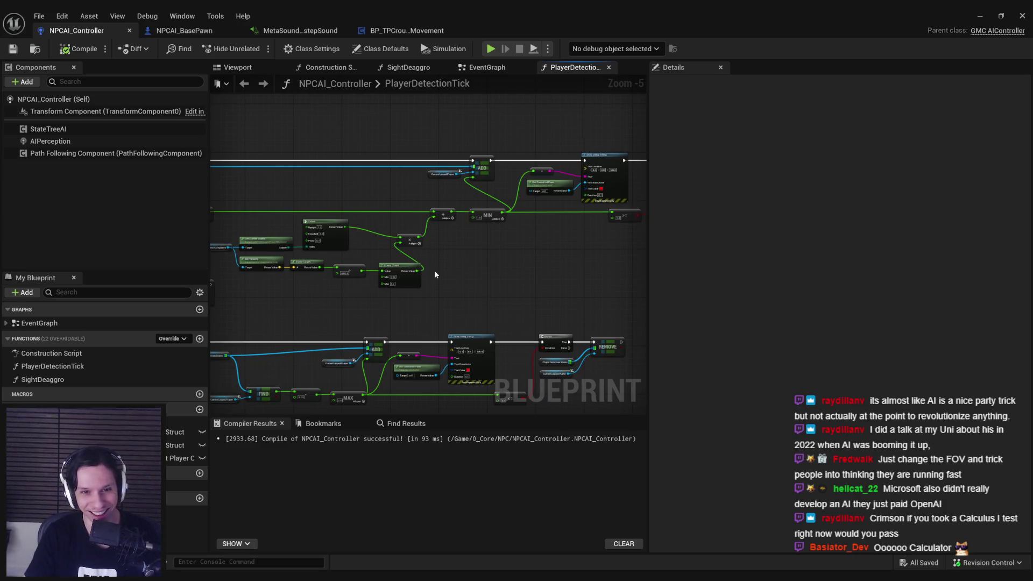
{"action": "scroll", "coordinate": [435, 275], "scroll_direction": "up", "scroll_amount": 5}
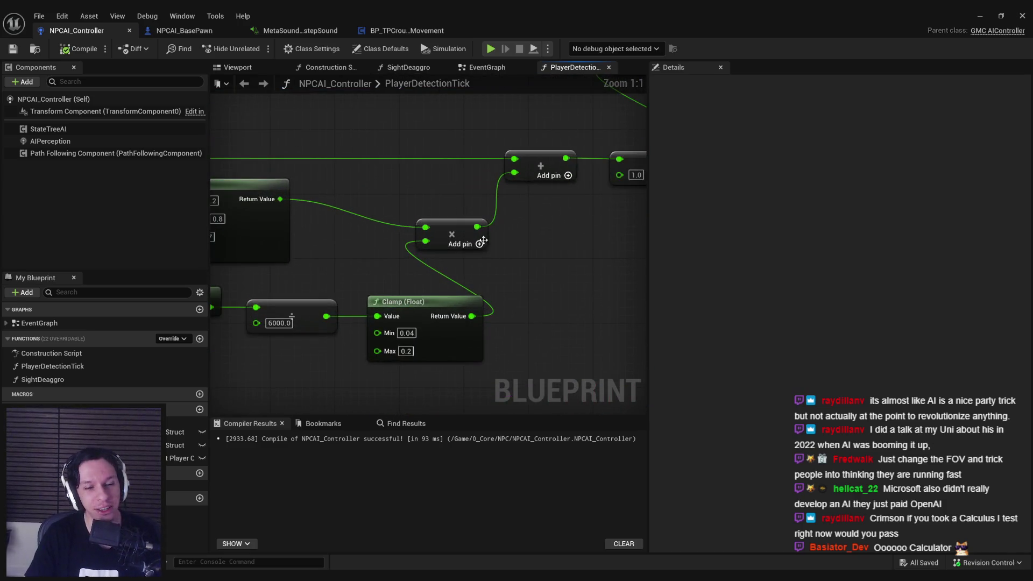
{"action": "scroll", "coordinate": [483, 241], "scroll_direction": "down", "scroll_amount": 1}
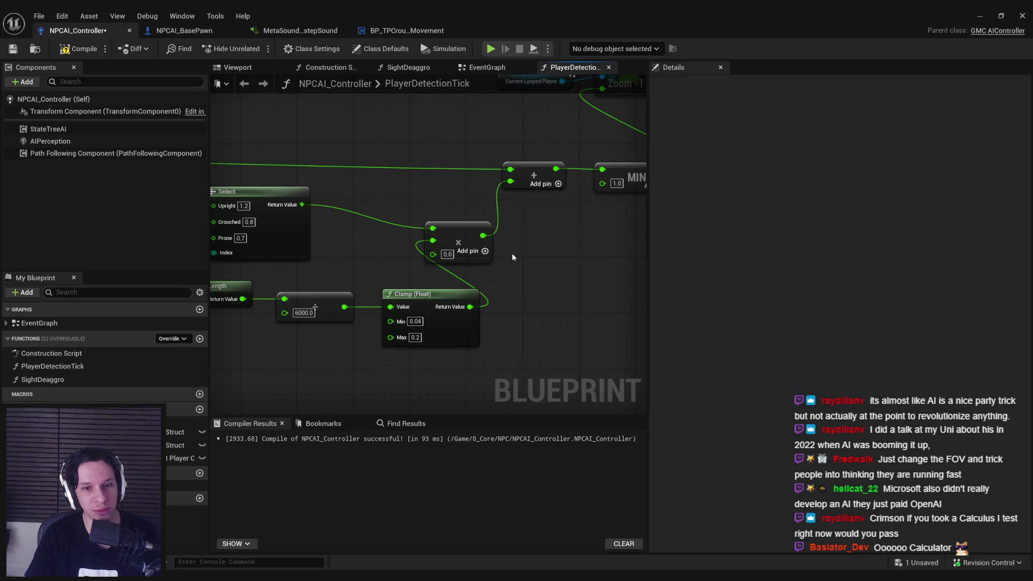
{"action": "left_click_drag", "start_coordinate": [463, 225], "coordinate": [449, 211]}
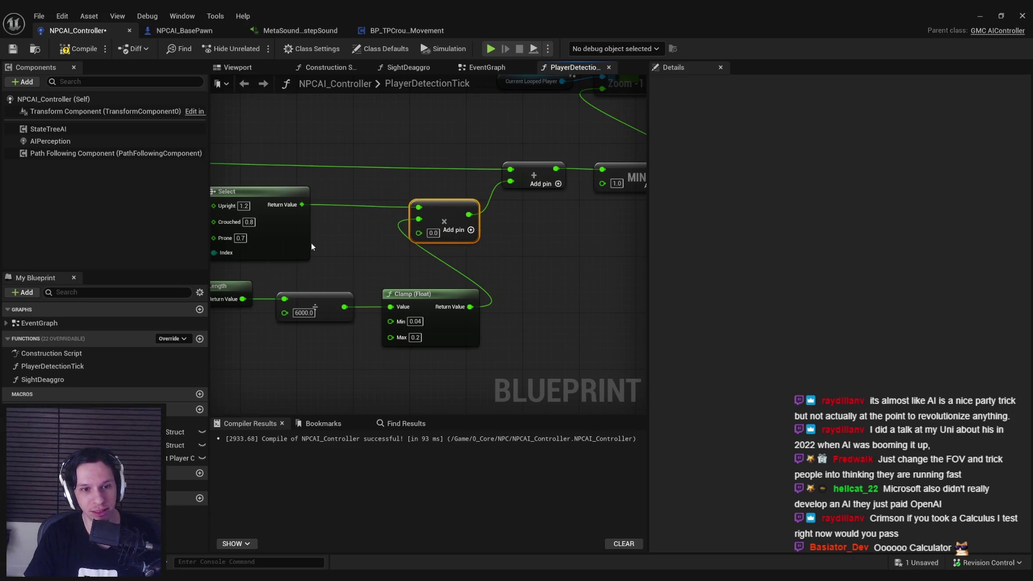
{"action": "scroll", "coordinate": [525, 216], "scroll_direction": "down", "scroll_amount": 1}
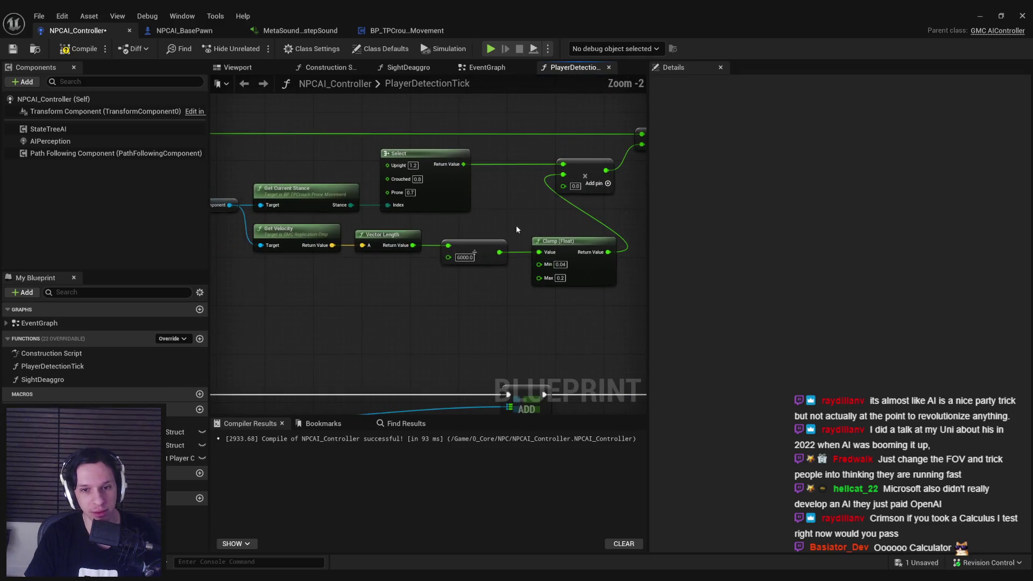
{"action": "scroll", "coordinate": [366, 263], "scroll_direction": "down", "scroll_amount": 1}
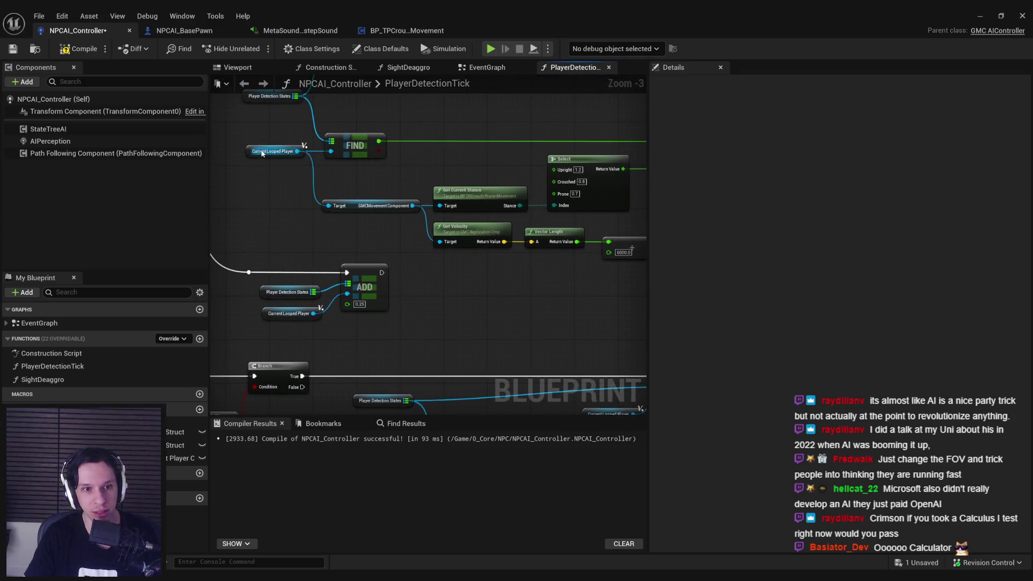
Add a Get Distance To node with Current Looped Player wired as Other Actor.
{"action": "left_click", "coordinate": [262, 153]}
{"action": "left_click_drag", "start_coordinate": [413, 299], "coordinate": [449, 303]}
{"action": "type", "text": "distance"}
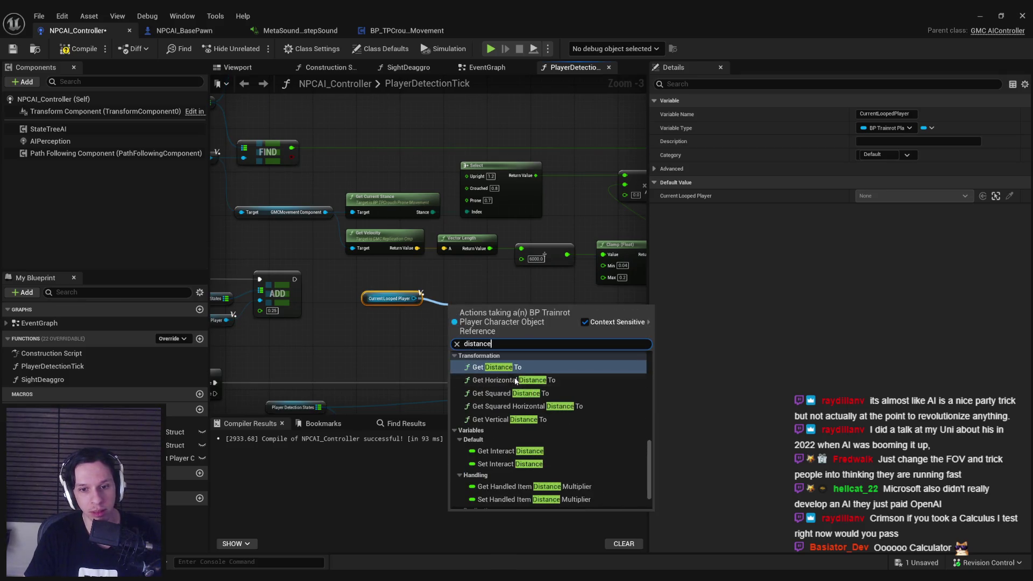
{"action": "key", "text": "Return"}
{"action": "left_click_drag", "start_coordinate": [454, 307], "coordinate": [457, 317], "text": "ctrl"}
{"action": "left_click_drag", "start_coordinate": [382, 302], "coordinate": [392, 335]}
Add Get Controlled Pawn as the distance Target and move the three distance nodes left.
{"action": "mouse_move", "coordinate": [457, 318]}
{"action": "left_mouse_down"}
{"action": "mouse_move", "coordinate": [439, 308]}
{"action": "mouse_move", "coordinate": [376, 318]}
{"action": "mouse_move", "coordinate": [330, 301]}
{"action": "left_mouse_up"}
{"action": "type", "text": "get controled"}
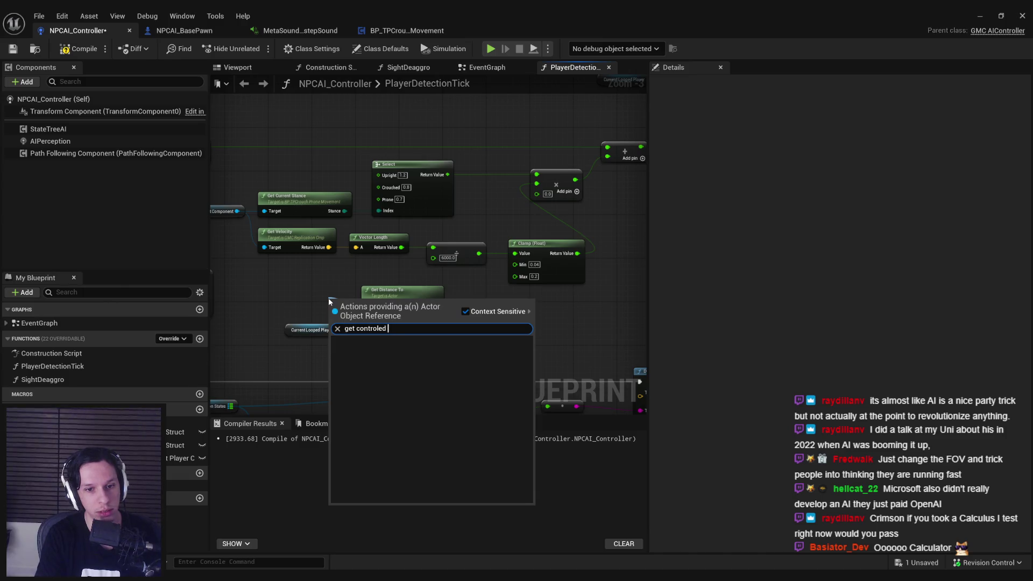
{"action": "key", "text": "Return"}
{"action": "scroll", "coordinate": [330, 301], "scroll_direction": "up", "scroll_amount": 3}
{"action": "left_click_drag", "start_coordinate": [355, 309], "coordinate": [258, 298]}
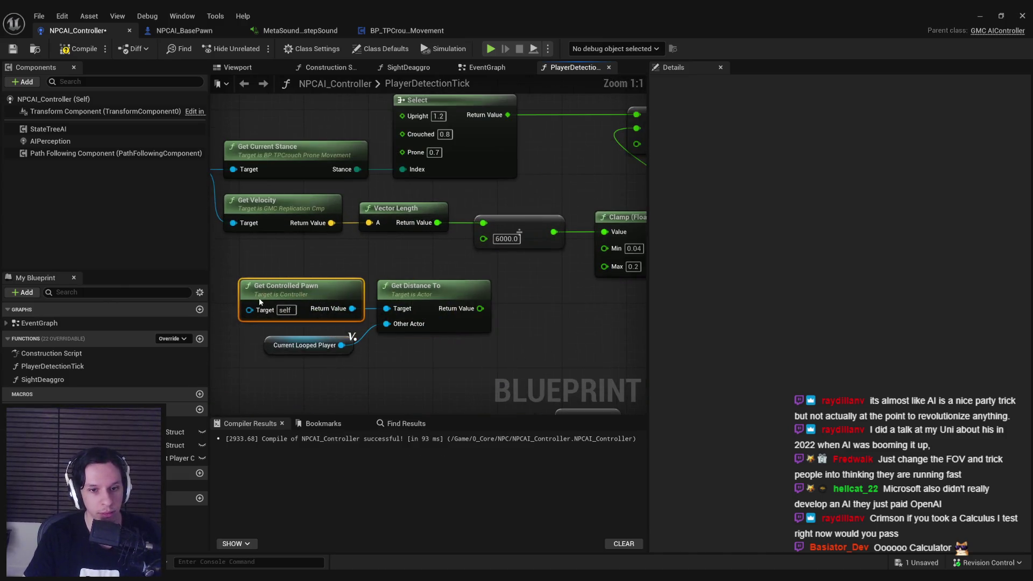
{"action": "left_click_drag", "start_coordinate": [428, 346], "coordinate": [350, 302]}
{"action": "scroll", "coordinate": [423, 311], "scroll_direction": "down", "scroll_amount": 3}
{"action": "scroll", "coordinate": [422, 311], "scroll_direction": "up", "scroll_amount": 1}
{"action": "mouse_move", "coordinate": [423, 311]}
{"action": "left_mouse_down"}
{"action": "mouse_move", "coordinate": [435, 308]}
{"action": "mouse_move", "coordinate": [322, 313]}
{"action": "mouse_move", "coordinate": [393, 299]}
{"action": "left_mouse_up"}
Feed the distance Return Value into a new Map Range Clamped node.
{"action": "left_click", "coordinate": [355, 311]}
{"action": "type", "text": "c;la"}
{"action": "key", "text": "BackSpace"}
{"action": "key", "text": "BackSpace"}
{"action": "key", "text": "BackSpace"}
{"action": "type", "text": "lamp ra"}
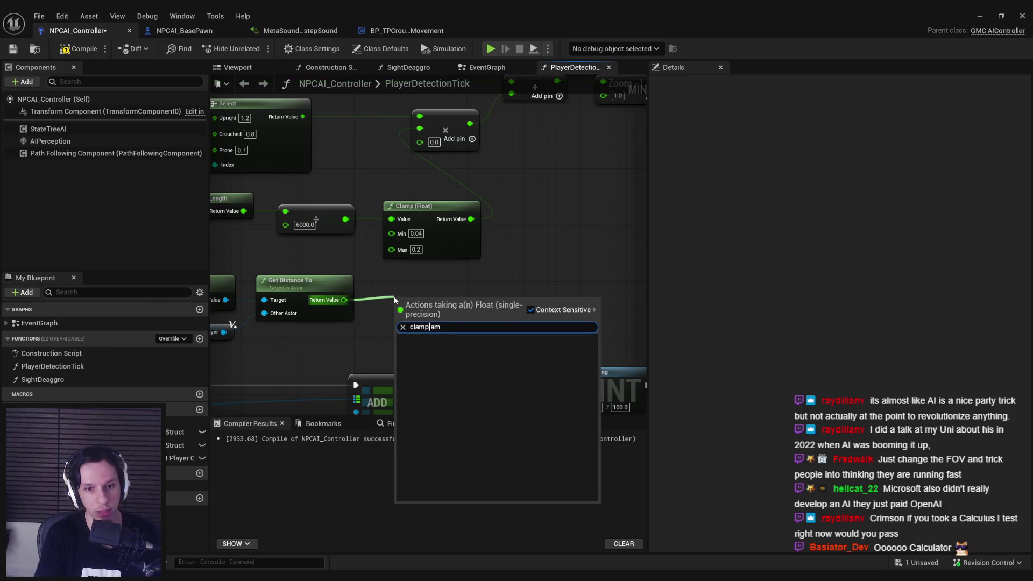
{"action": "key", "text": "Return"}
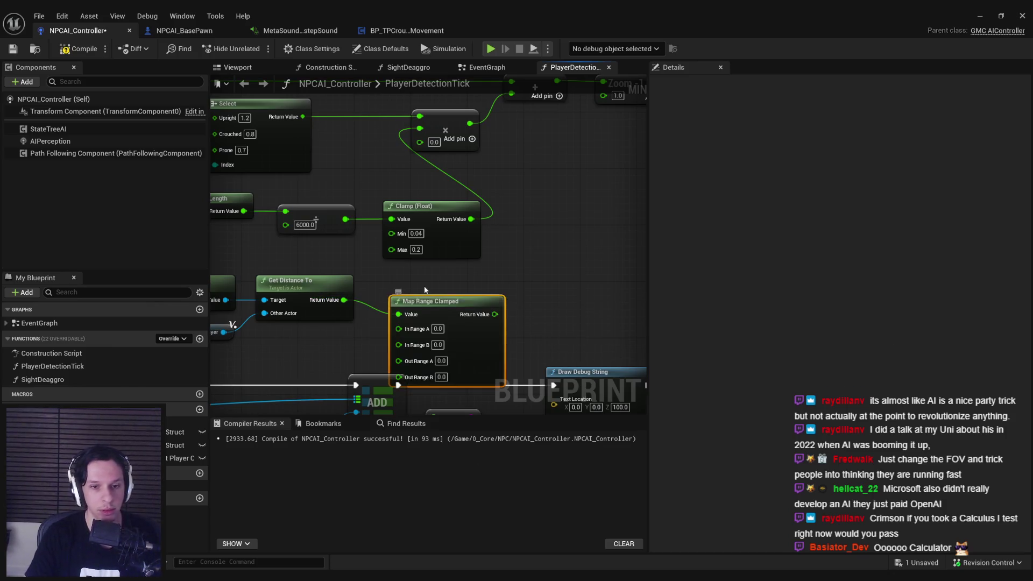
{"action": "left_click_drag", "start_coordinate": [438, 303], "coordinate": [431, 292]}
Tidy the graph by moving the lower node row down and the distance row slightly left.
{"action": "scroll", "coordinate": [421, 289], "scroll_direction": "down", "scroll_amount": 5}
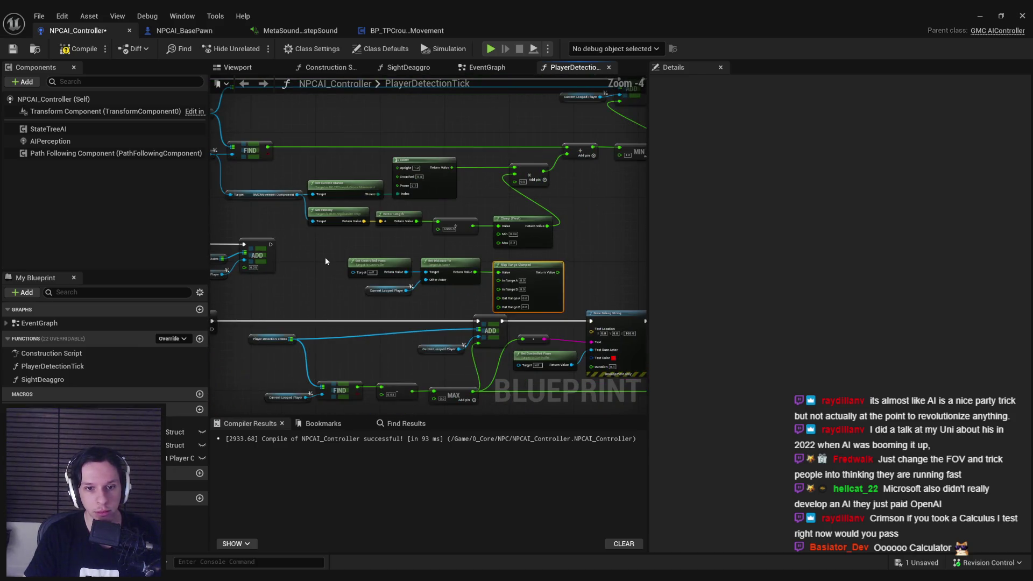
{"action": "left_click_drag", "start_coordinate": [557, 292], "coordinate": [556, 291]}
{"action": "scroll", "coordinate": [556, 292], "scroll_direction": "down", "scroll_amount": 1}
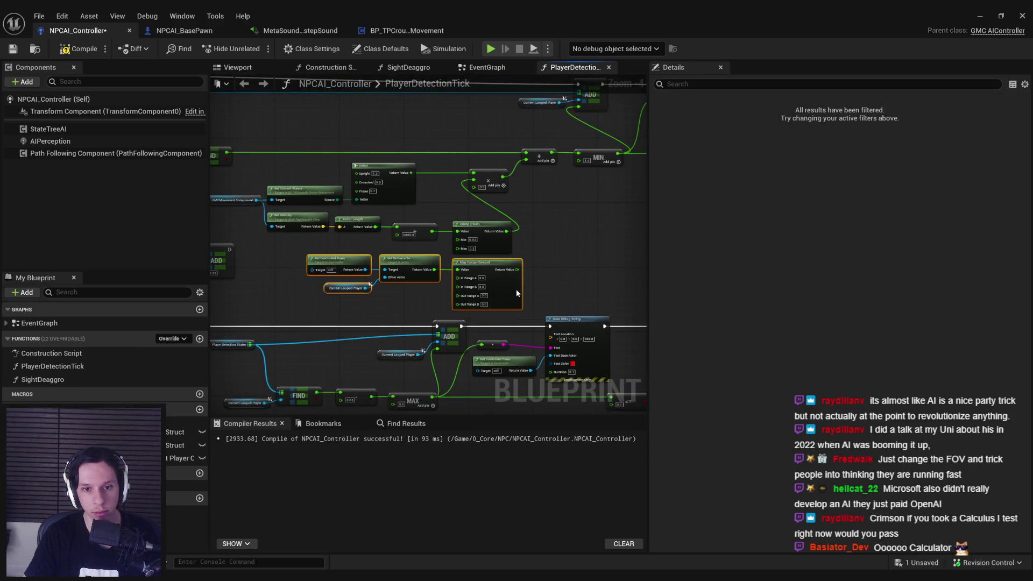
{"action": "scroll", "coordinate": [516, 289], "scroll_direction": "down", "scroll_amount": 3}
{"action": "scroll", "coordinate": [561, 265], "scroll_direction": "down", "scroll_amount": 1}
{"action": "left_click_drag", "start_coordinate": [242, 260], "coordinate": [666, 324]}
{"action": "scroll", "coordinate": [362, 295], "scroll_direction": "up", "scroll_amount": 5}
{"action": "mouse_move", "coordinate": [459, 271]}
{"action": "left_mouse_down"}
{"action": "mouse_move", "coordinate": [531, 257]}
{"action": "mouse_move", "coordinate": [494, 292]}
{"action": "left_mouse_up"}
{"action": "scroll", "coordinate": [498, 313], "scroll_direction": "up", "scroll_amount": 1}
{"action": "left_click_drag", "start_coordinate": [584, 344], "coordinate": [323, 239]}
{"action": "left_click_drag", "start_coordinate": [592, 286], "coordinate": [569, 287]}
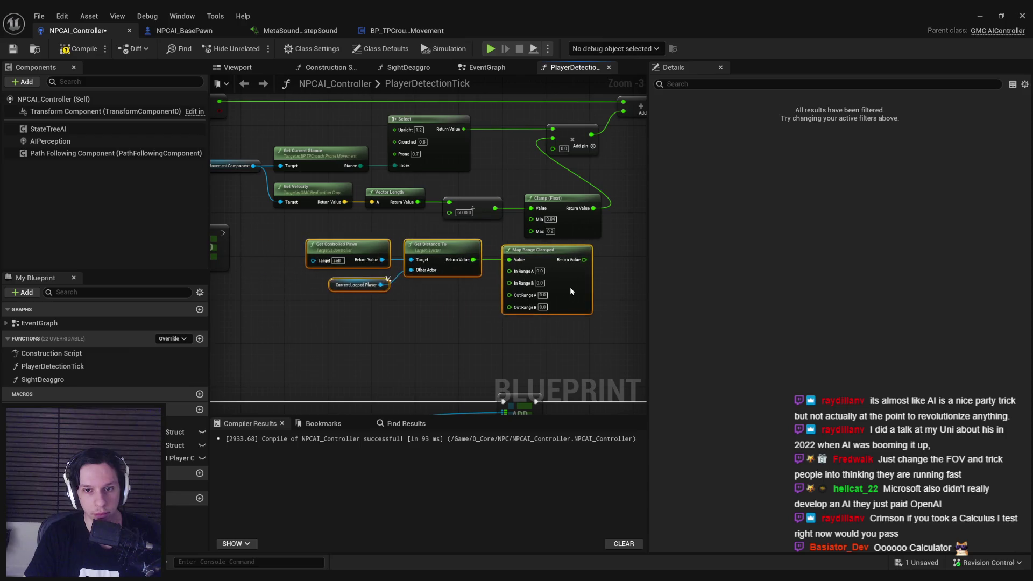
{"action": "left_click", "coordinate": [568, 345]}
{"action": "scroll", "coordinate": [568, 344], "scroll_direction": "up", "scroll_amount": 1}
Set Map Range Clamped to 100–1500 in, 2–0.5 out, and wire it to the Multiply's third pin.
{"action": "left_click_drag", "start_coordinate": [432, 285], "coordinate": [435, 304]}
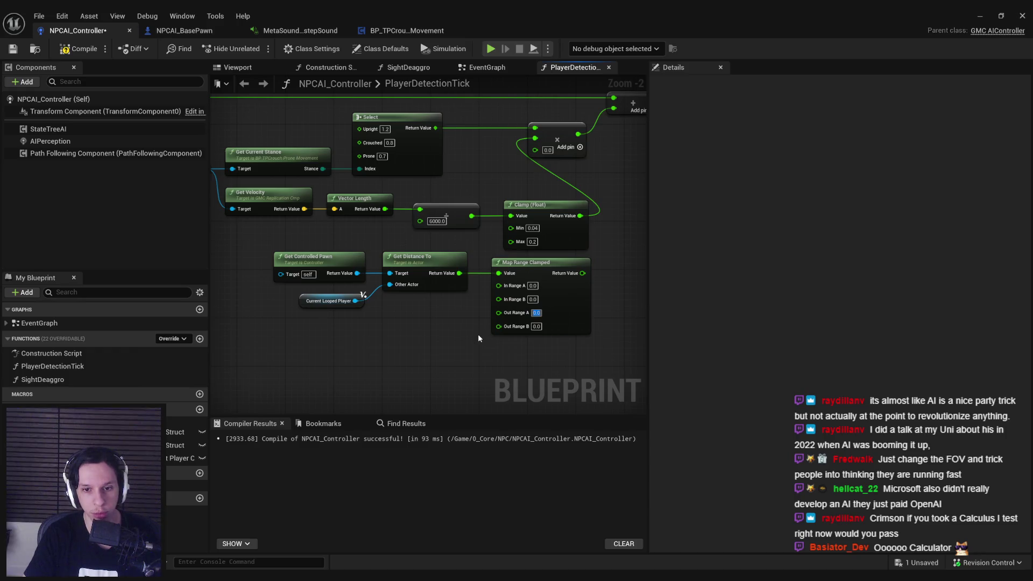
{"action": "type", "text": "2"}
{"action": "scroll", "coordinate": [529, 327], "scroll_direction": "up", "scroll_amount": 2}
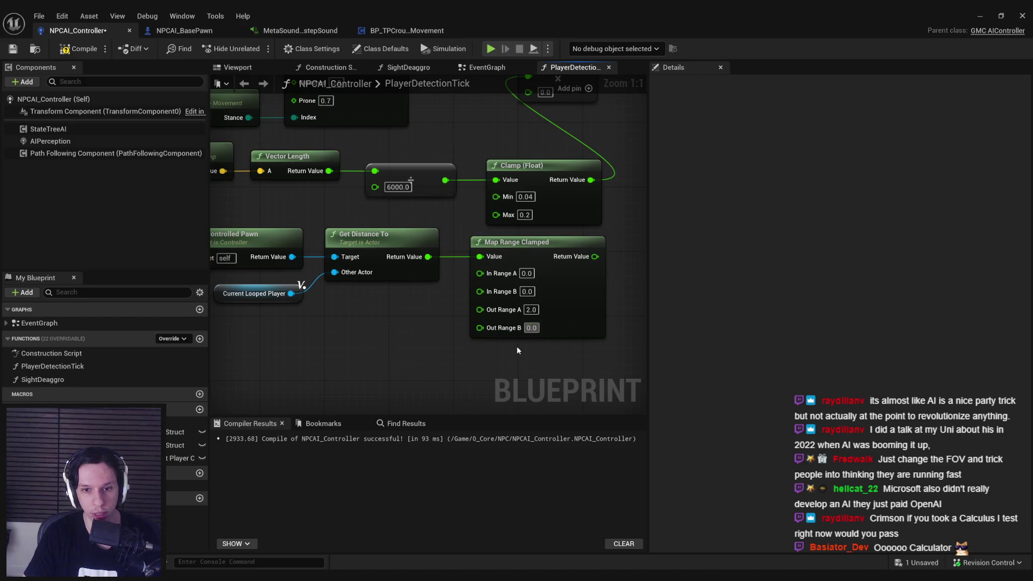
{"action": "type", "text": "0.5"}
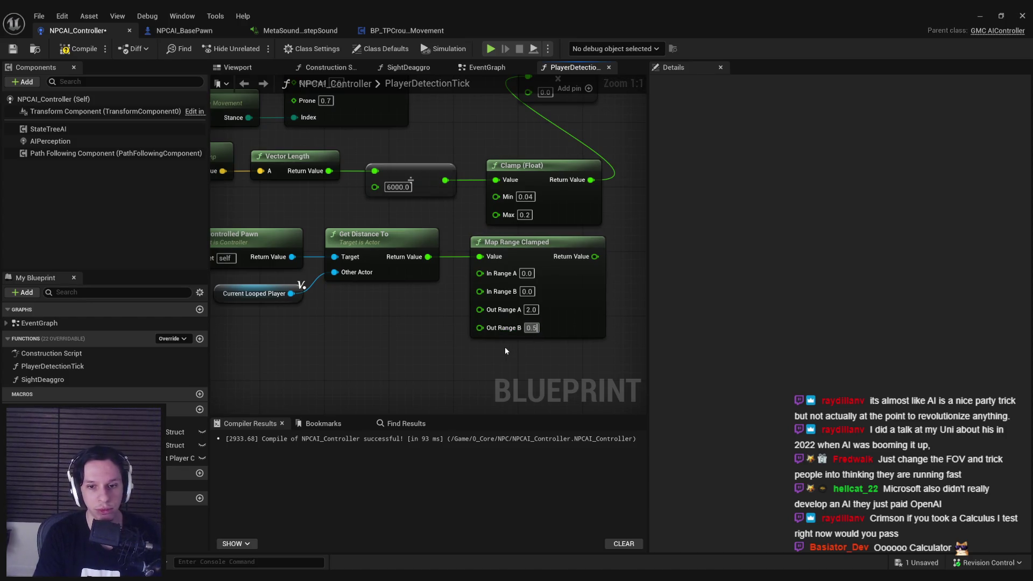
{"action": "key", "text": "Return"}
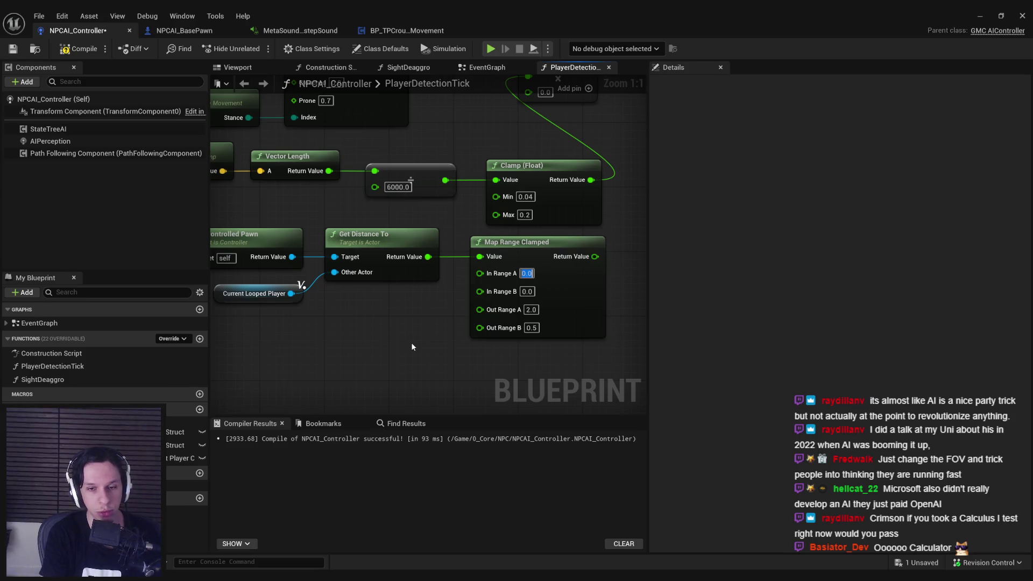
{"action": "type", "text": "100"}
{"action": "key", "text": "Return"}
{"action": "key", "text": "Tab"}
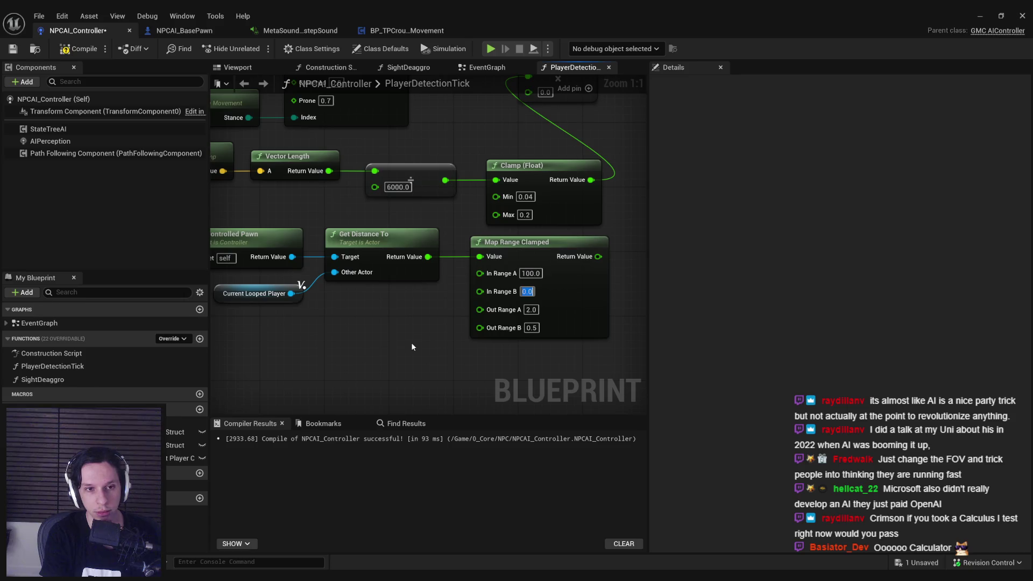
{"action": "type", "text": "1500"}
{"action": "key", "text": "Return"}
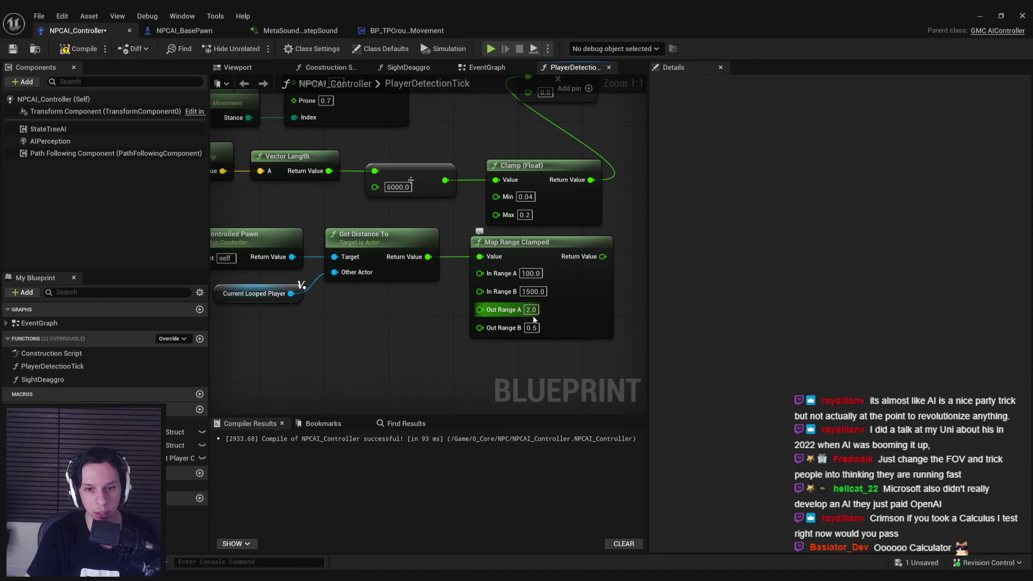
{"action": "left_click_drag", "start_coordinate": [418, 183], "coordinate": [489, 292]}
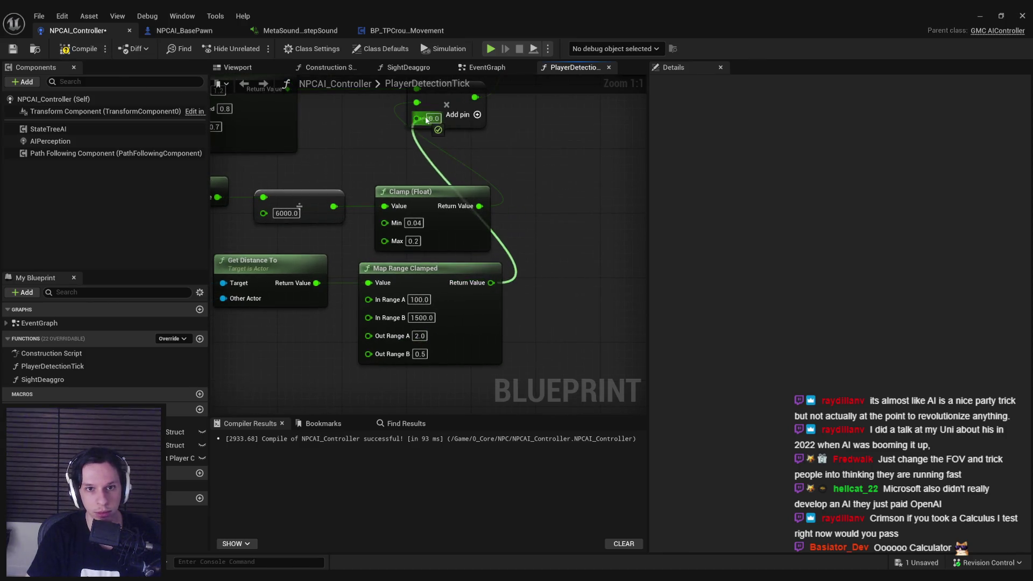
{"action": "left_click", "coordinate": [978, 15]}
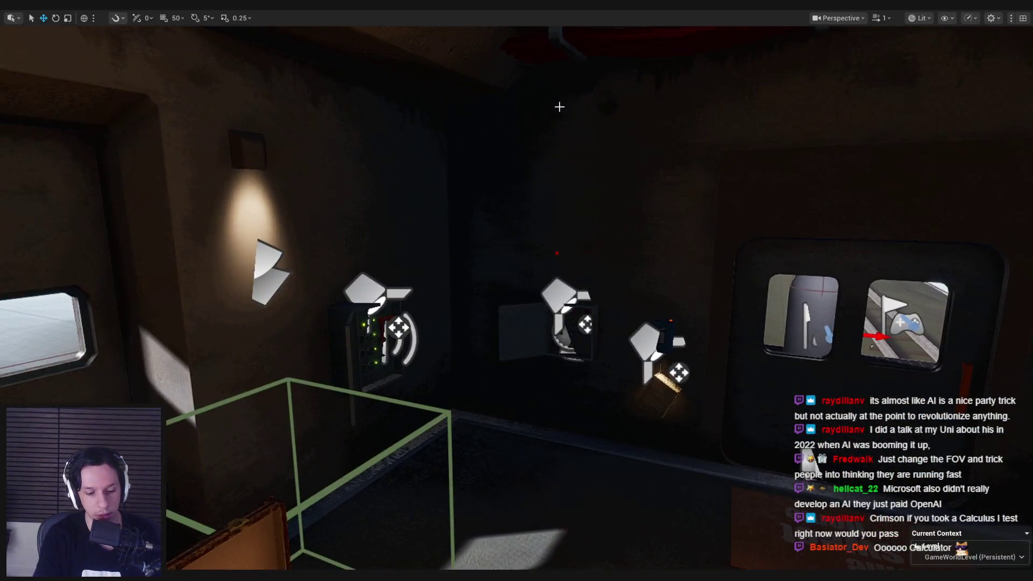
Run a play test moving around the room near the door to watch the NPC's detection, then stop.
{"action": "key", "text": "alt+p"}
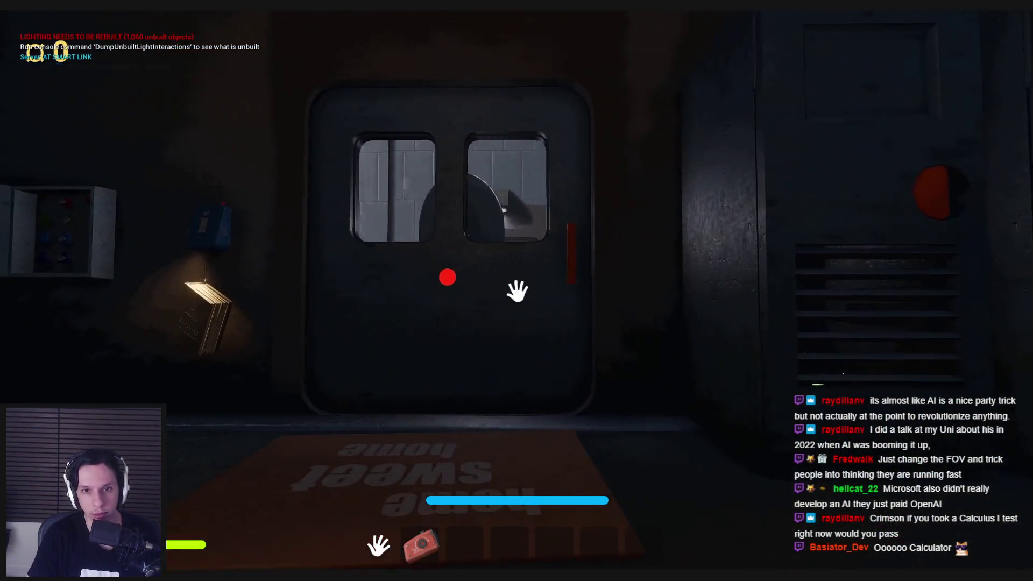
{"action": "key", "text": "e"}
{"action": "key", "text": "s"}
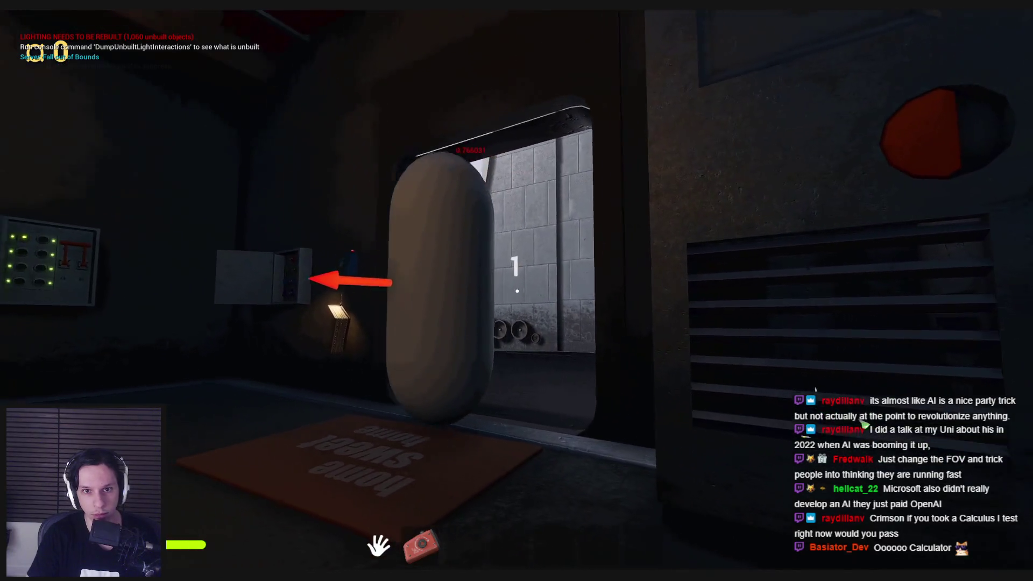
{"action": "key", "text": "a"}
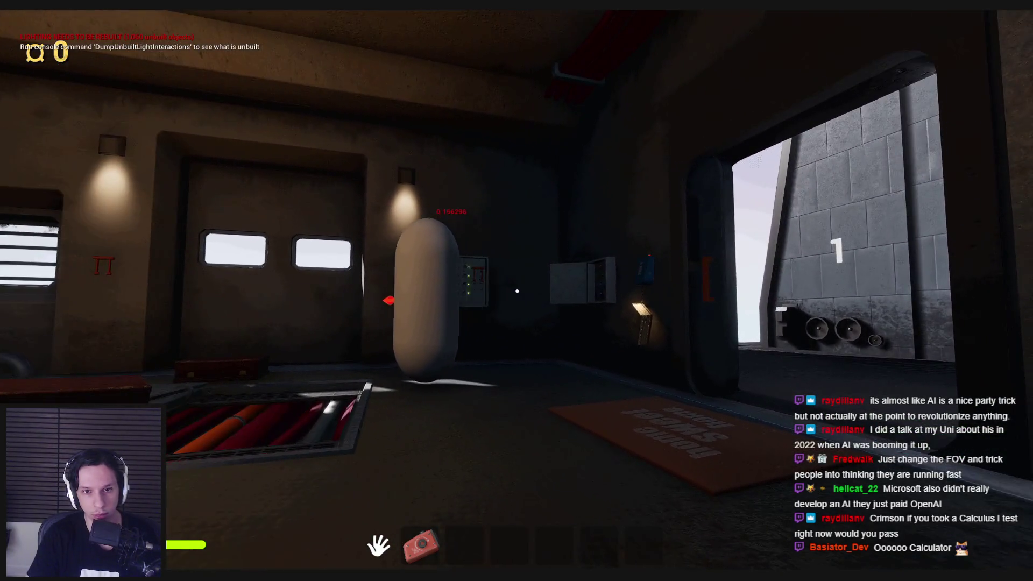
{"action": "key", "text": "w"}
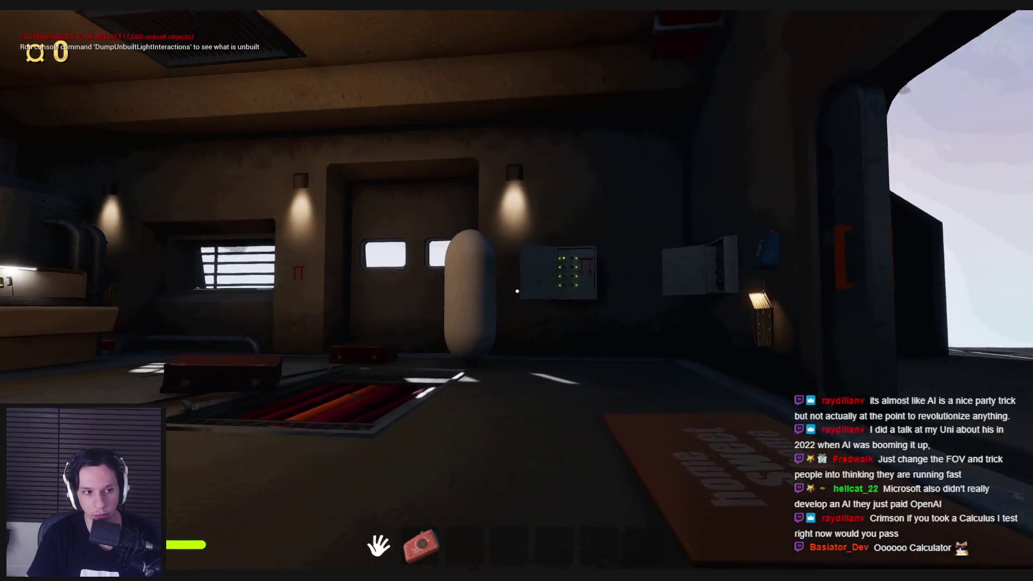
{"action": "key", "text": "d"}
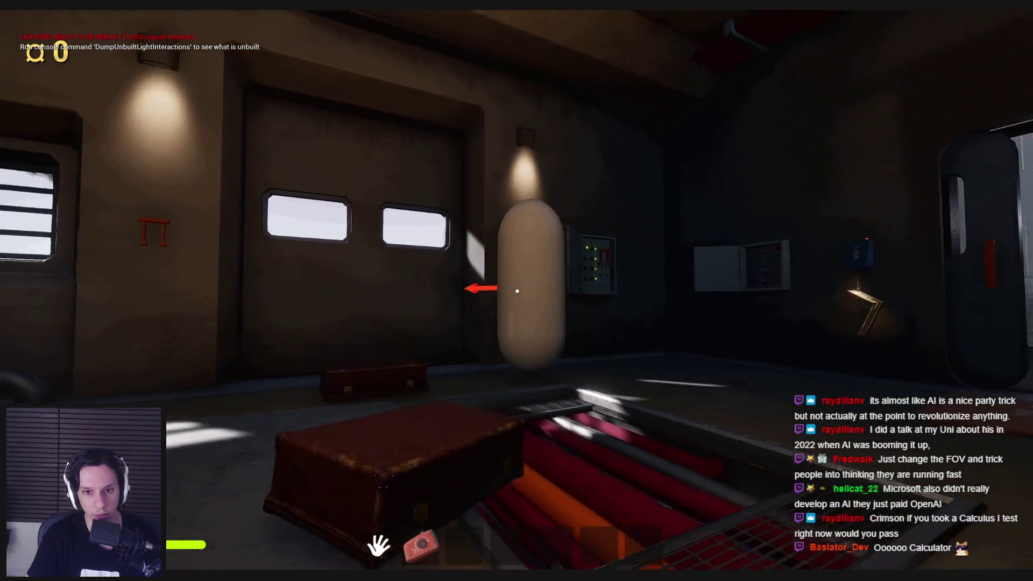
{"action": "key", "text": "w"}
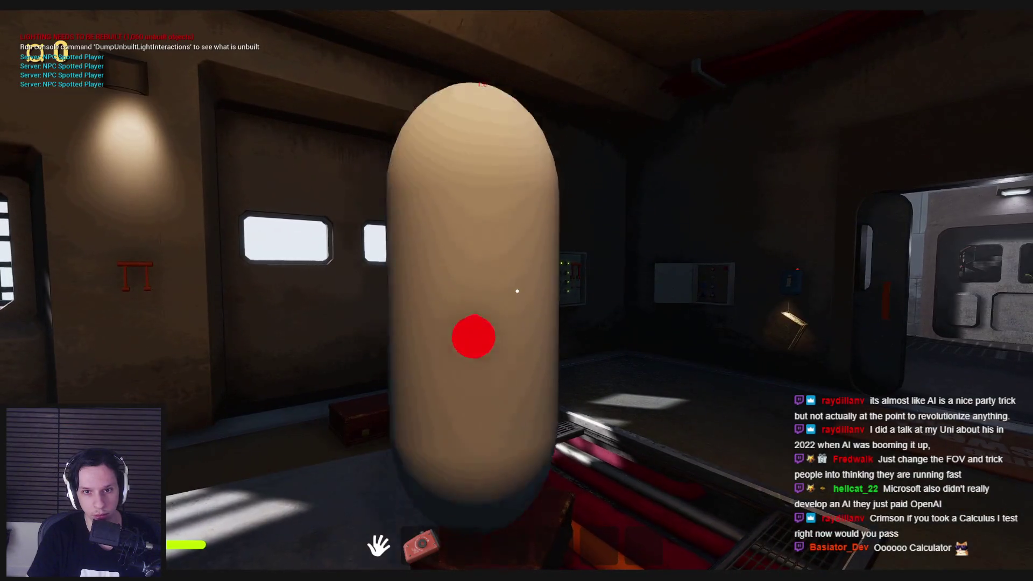
{"action": "key", "text": "Escape"}
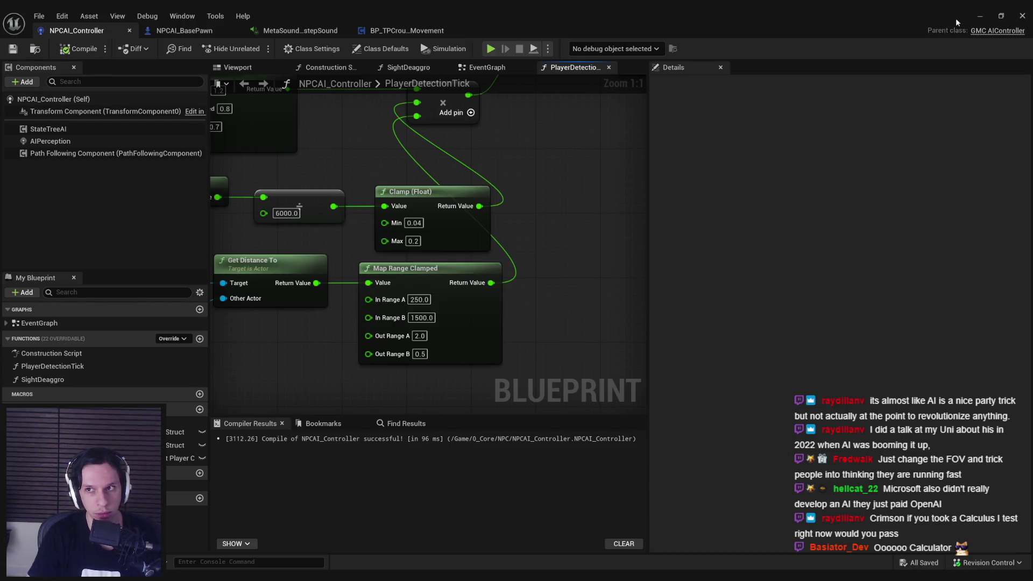
Run a brief play test walking forward and sideways in the room, then end it.
{"action": "left_click", "coordinate": [980, 16]}
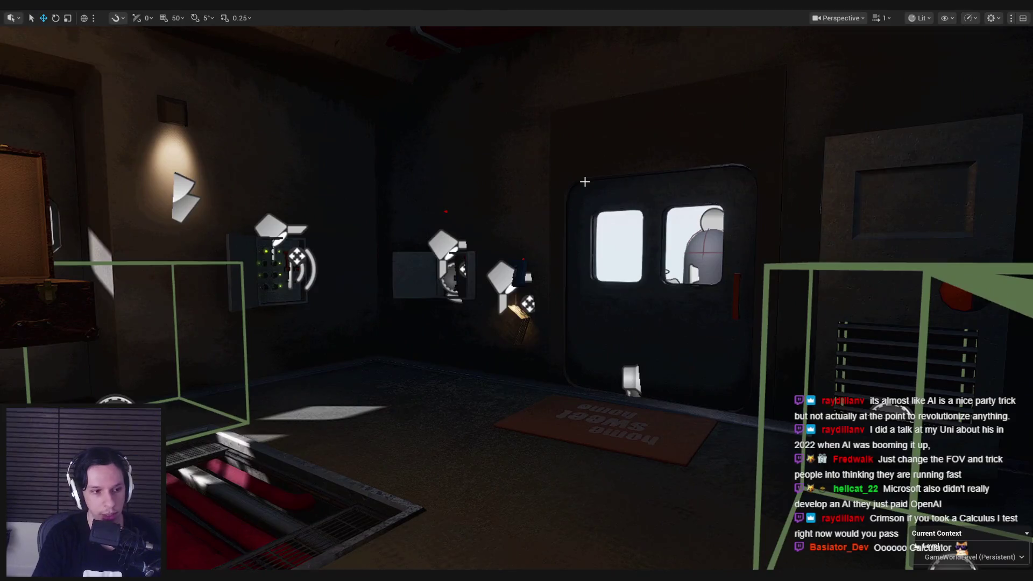
{"action": "key", "text": "alt+p"}
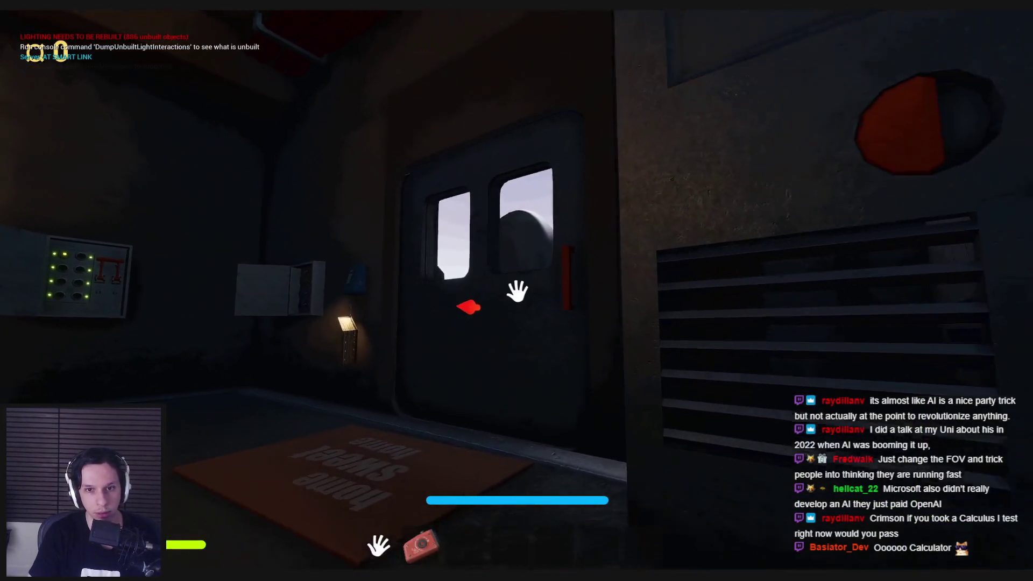
{"action": "key", "text": "w"}
{"action": "key", "text": "a"}
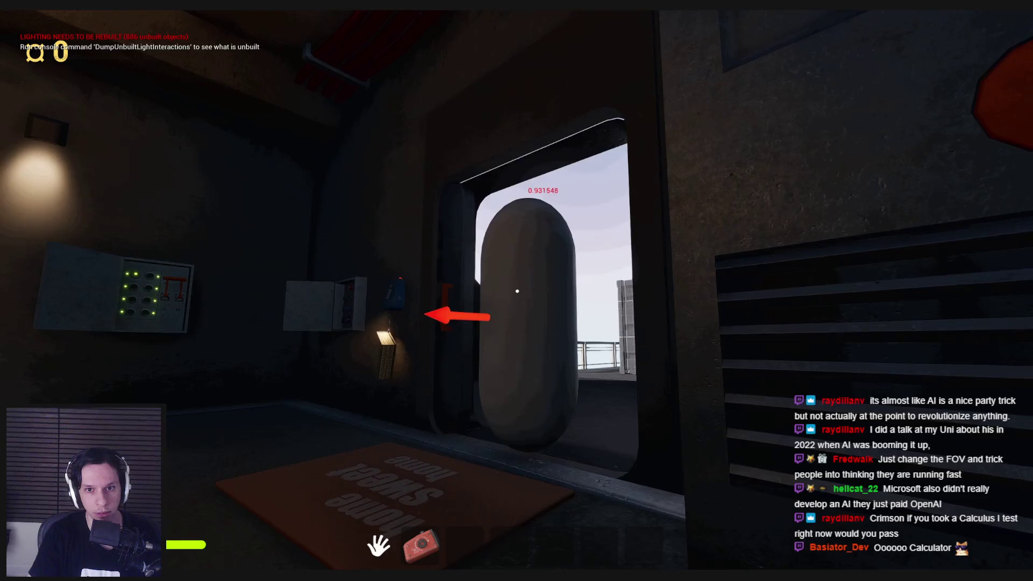
{"action": "key", "text": "Escape"}
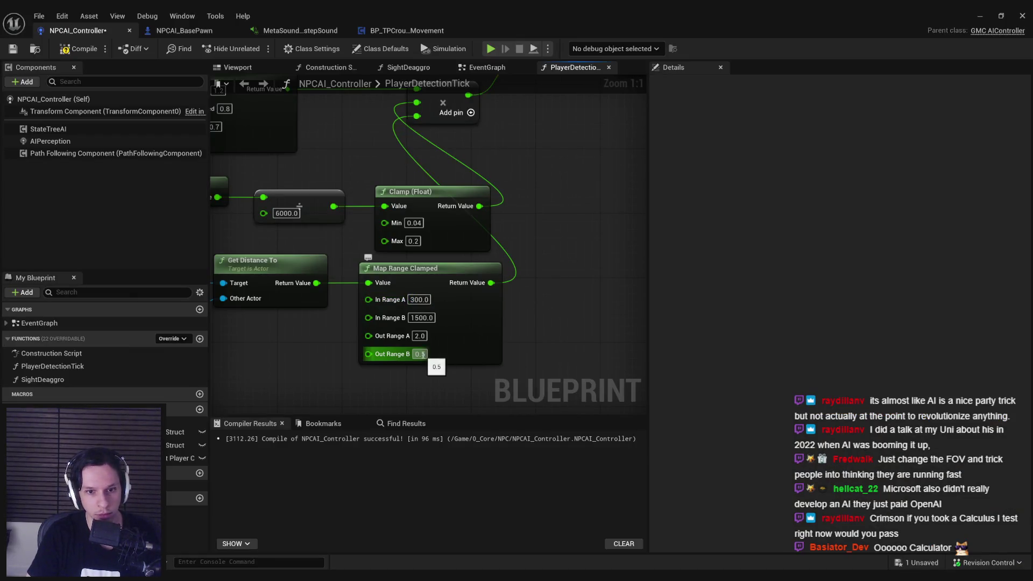
{"action": "left_click", "coordinate": [980, 16]}
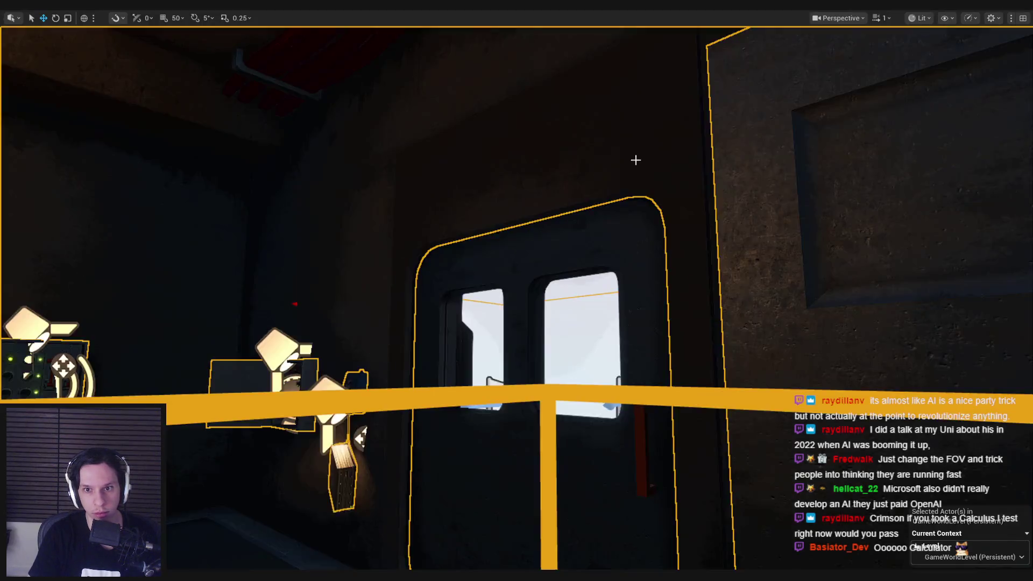
Play-test by opening the door and walking the catwalk toward the capsule NPC, then stop.
{"action": "key", "text": "alt+p"}
{"action": "key", "text": "w"}
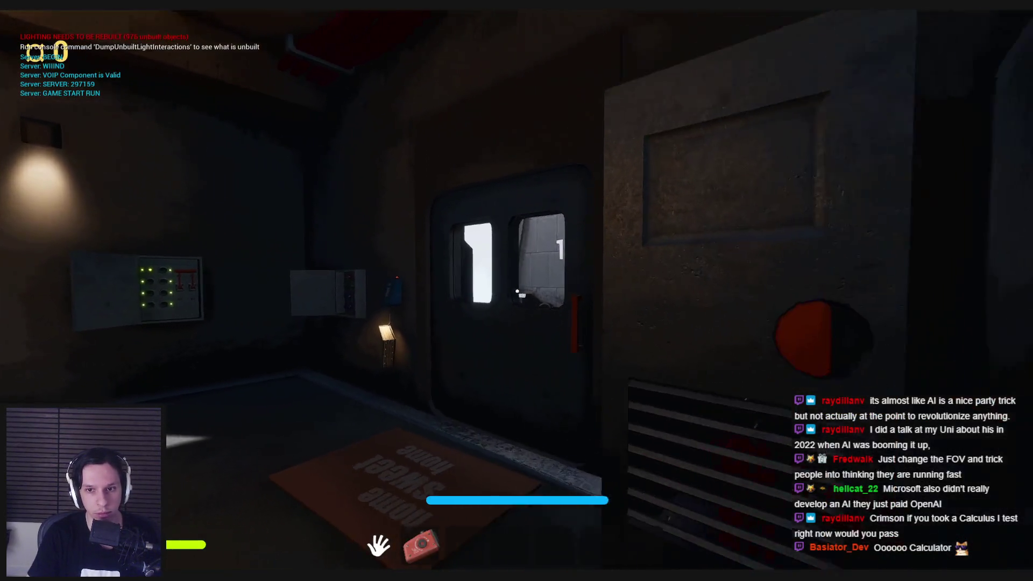
{"action": "left_click", "coordinate": [516, 291]}
{"action": "key", "text": "w"}
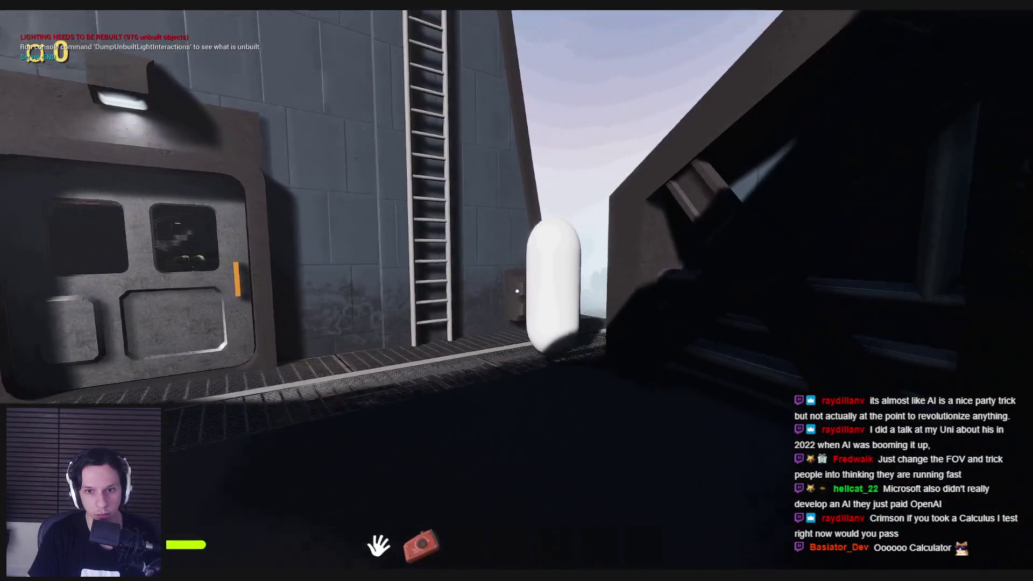
{"action": "key", "text": "w"}
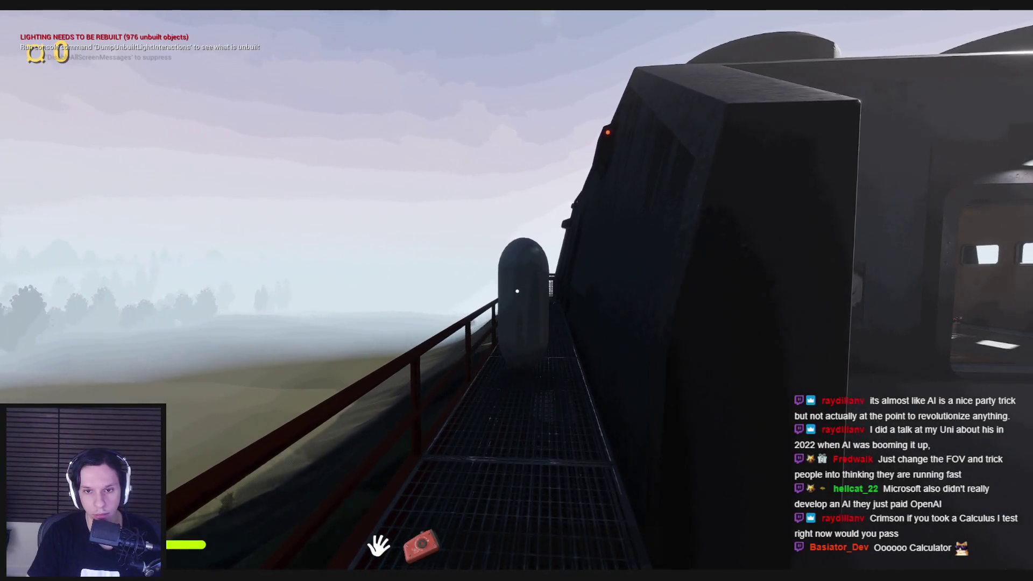
{"action": "key", "text": "w"}
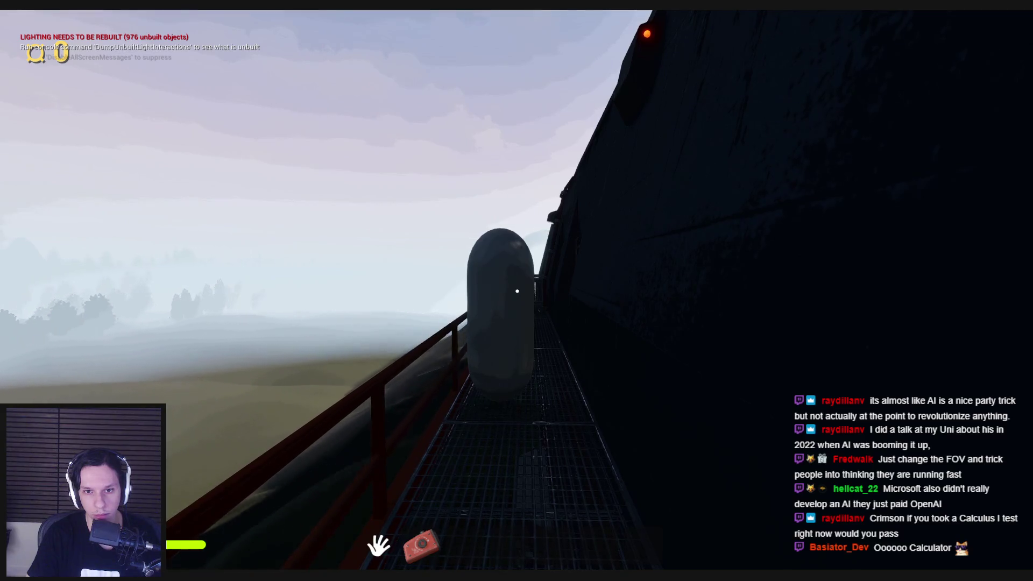
{"action": "key", "text": "w"}
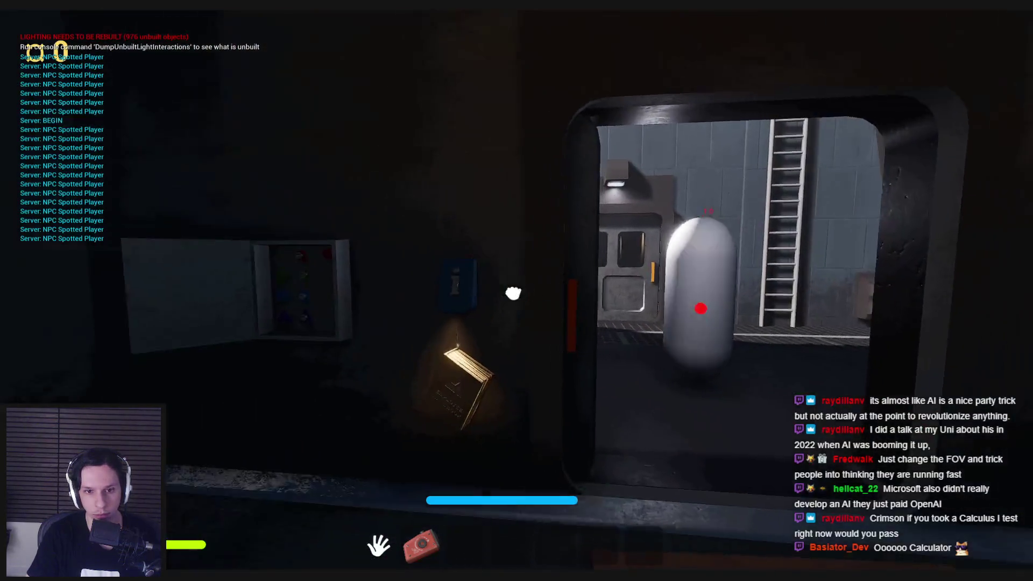
{"action": "key", "text": "Escape"}
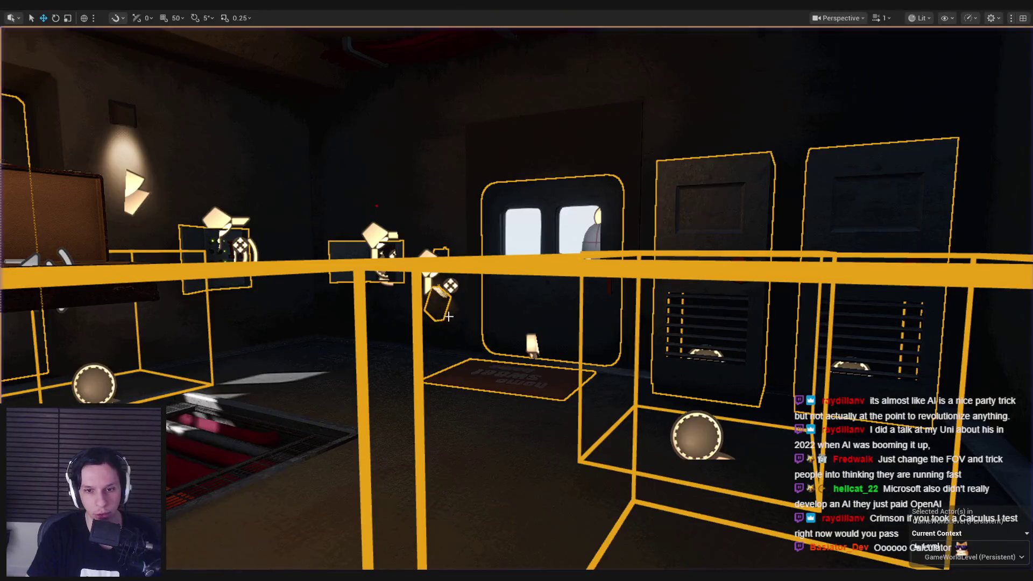
Start another play test, retreating into the room as the NPC comes through, then returning to the doorway.
{"action": "key", "text": "alt+p"}
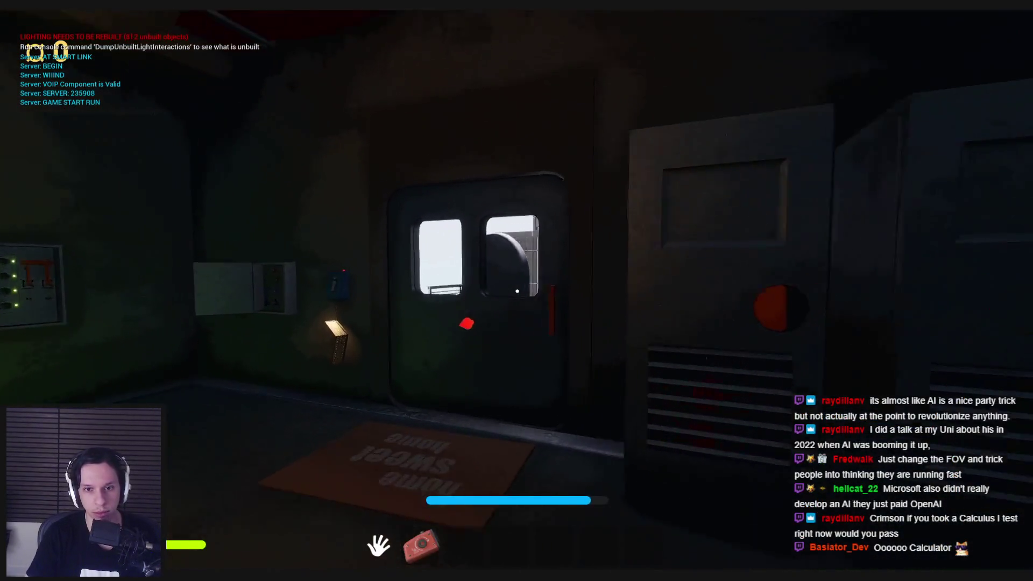
{"action": "key", "text": "s"}
{"action": "key", "text": "s"}
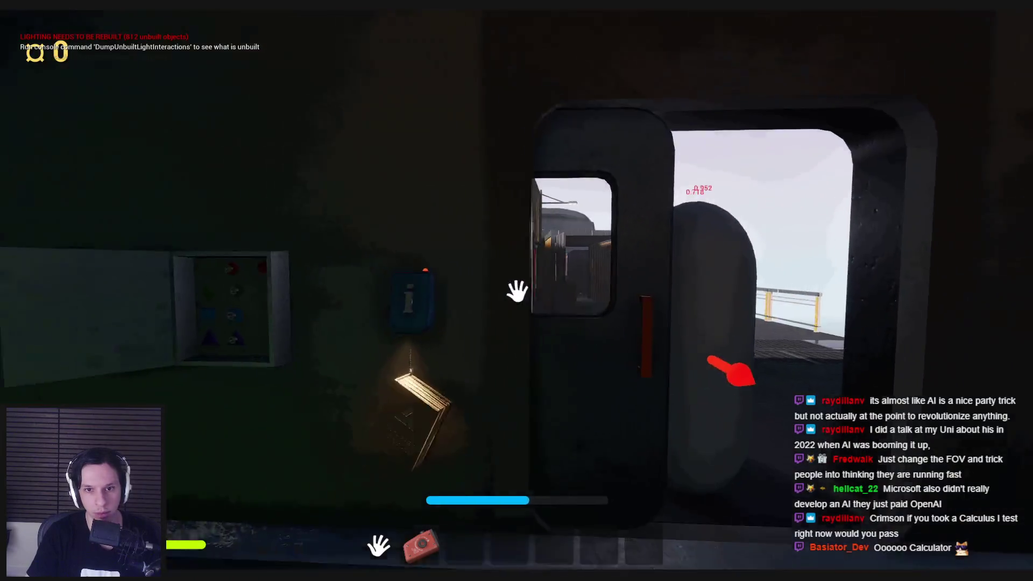
{"action": "key", "text": "s"}
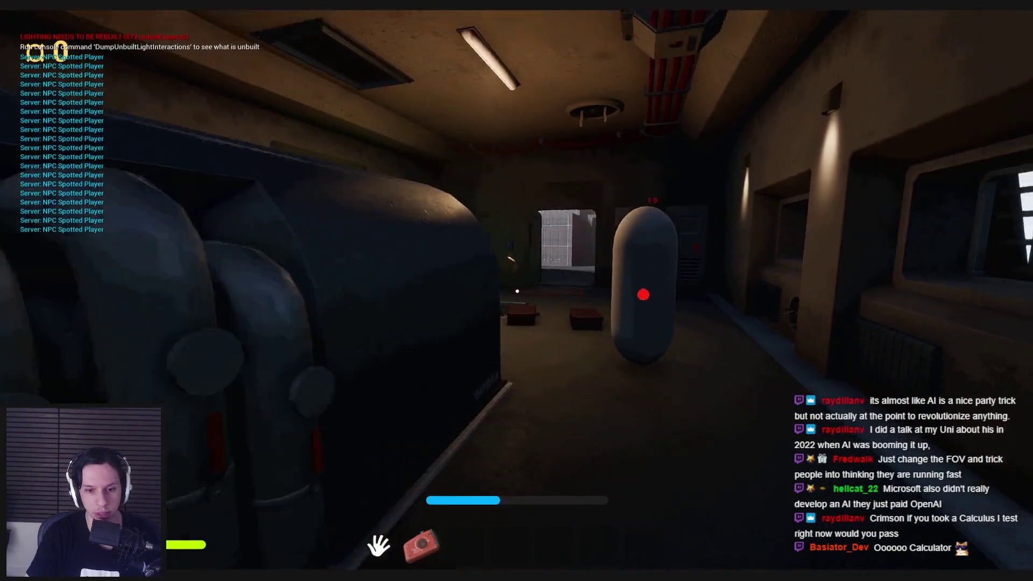
{"action": "key", "text": "w"}
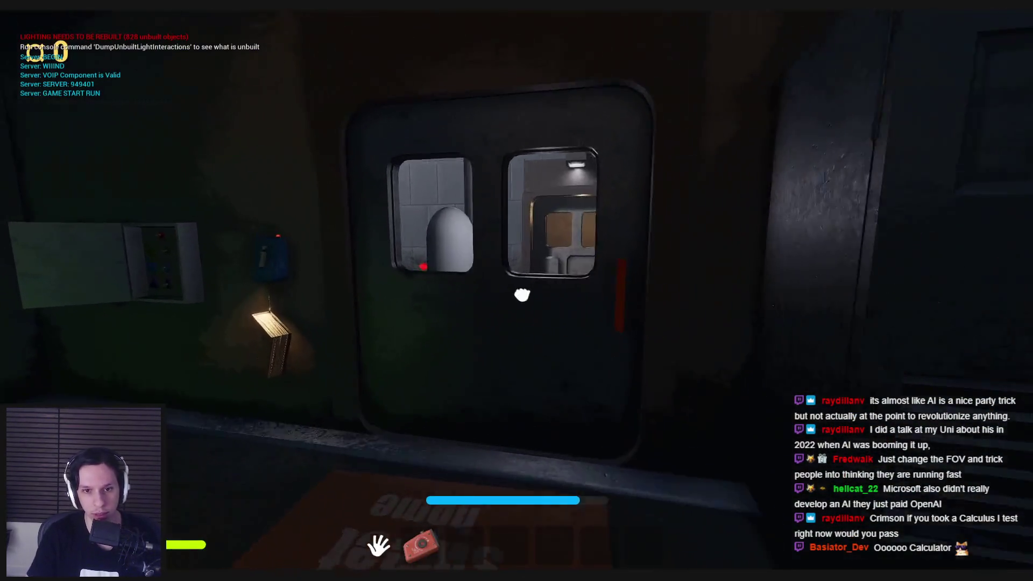
Open the door and walk along the catwalk beside the train until 'NPC Spotted Player' logs.
{"action": "left_click", "coordinate": [522, 295]}
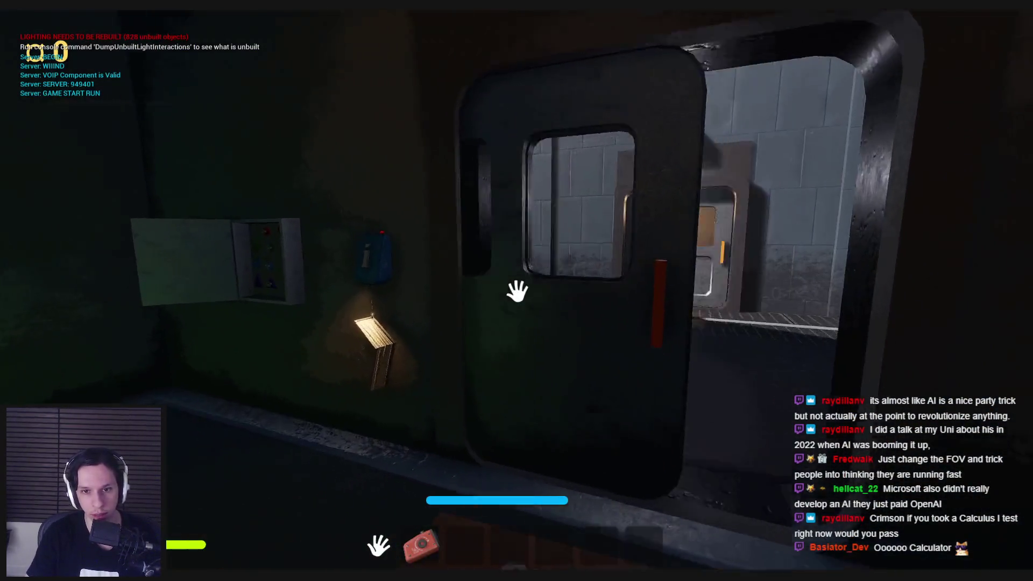
{"action": "key", "text": "w"}
{"action": "key", "text": "w"}
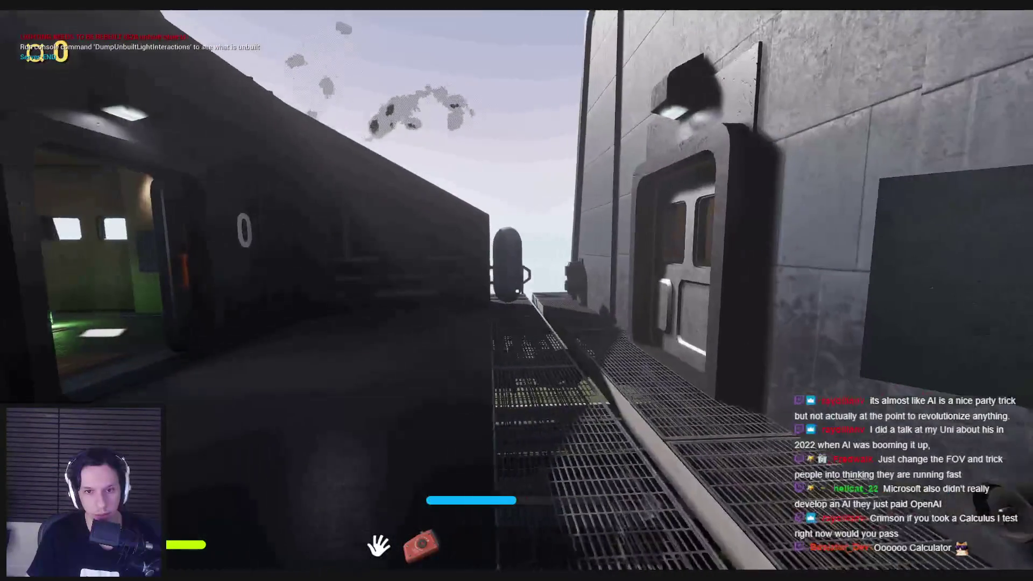
{"action": "key", "text": "w"}
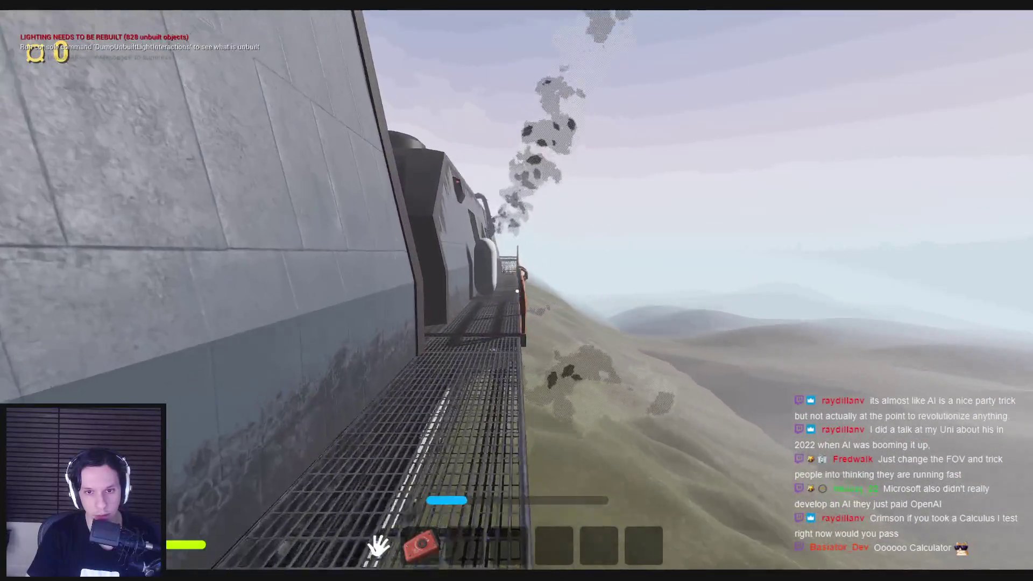
{"action": "key", "text": "w"}
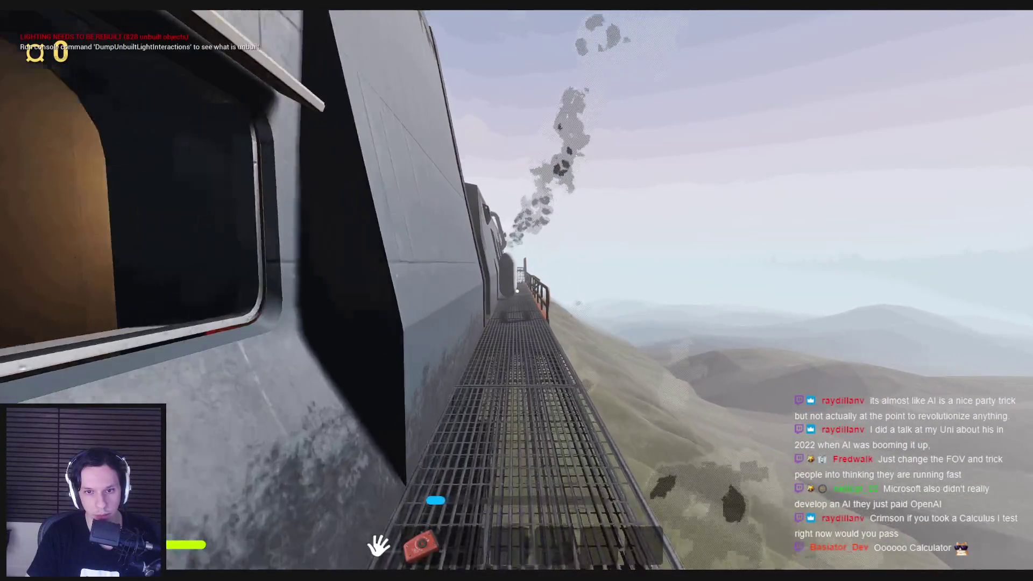
{"action": "key", "text": "w"}
{"action": "key", "text": "w"}
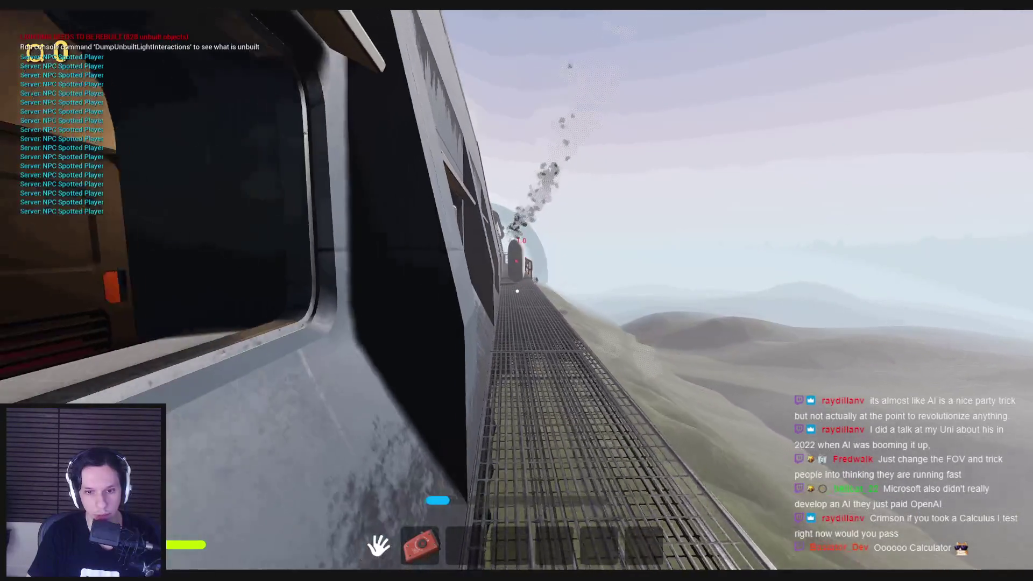
{"action": "key", "text": "w"}
{"action": "key", "text": "w"}
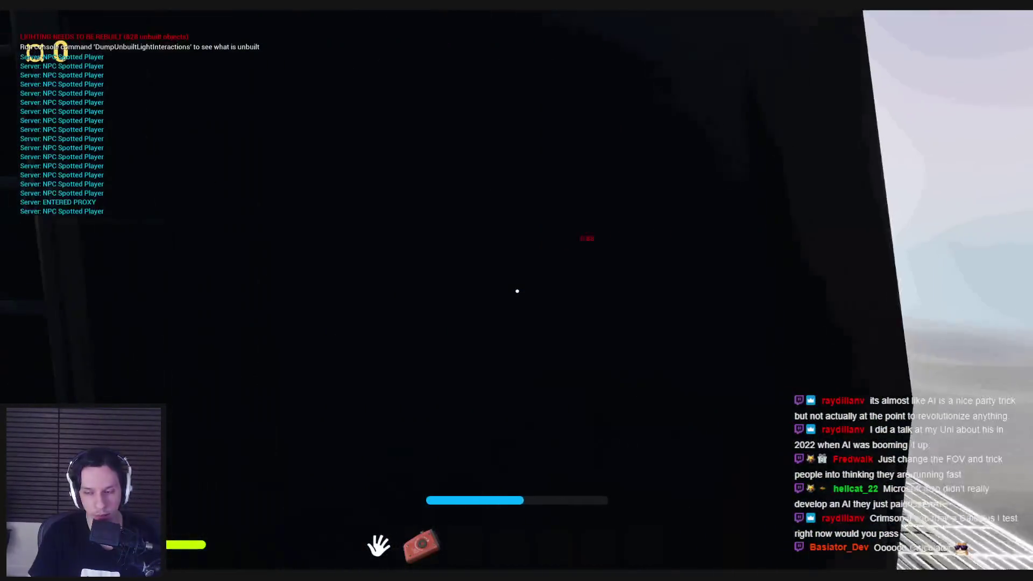
Climb the ladder, cross the rooftops and run down the red-carpeted corridor to its end door.
{"action": "key", "text": "w"}
{"action": "key", "text": "w"}
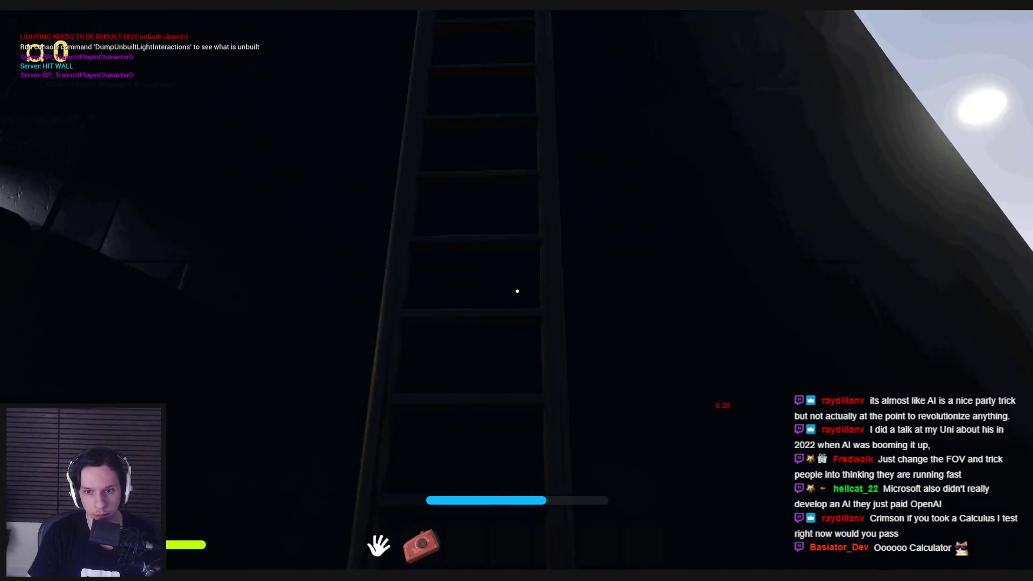
{"action": "key", "text": "w"}
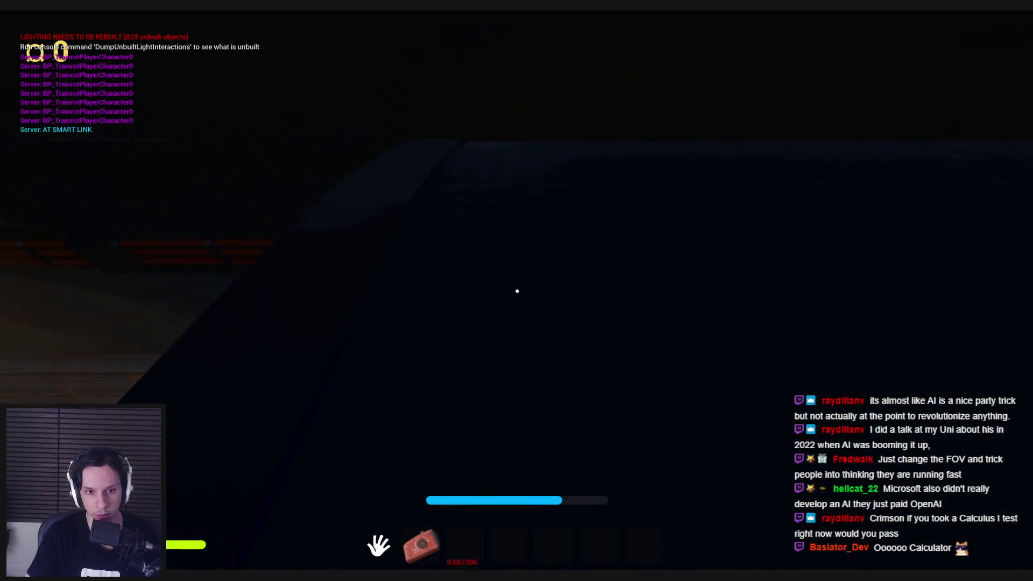
{"action": "key", "text": "w"}
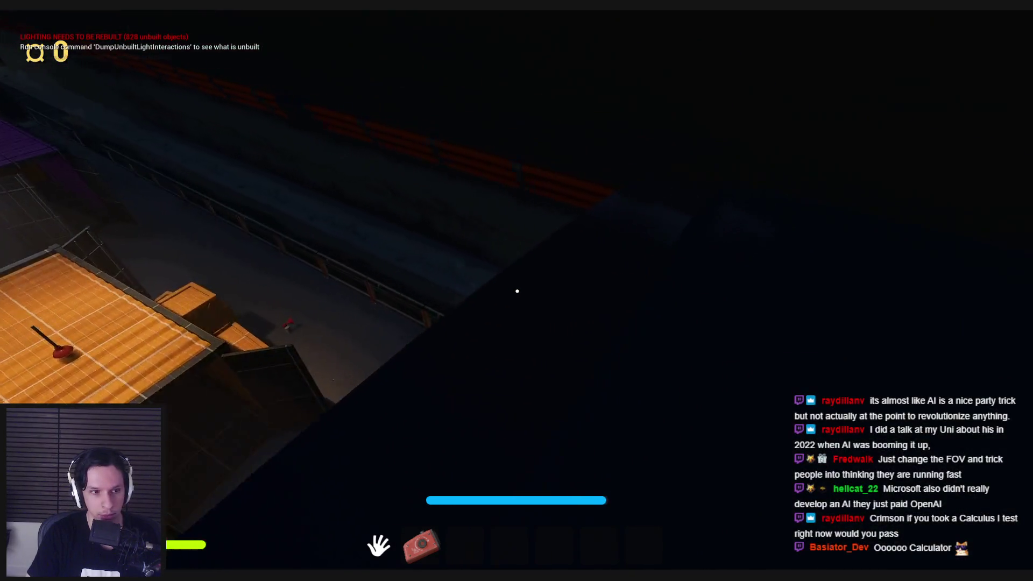
{"action": "key", "text": "w"}
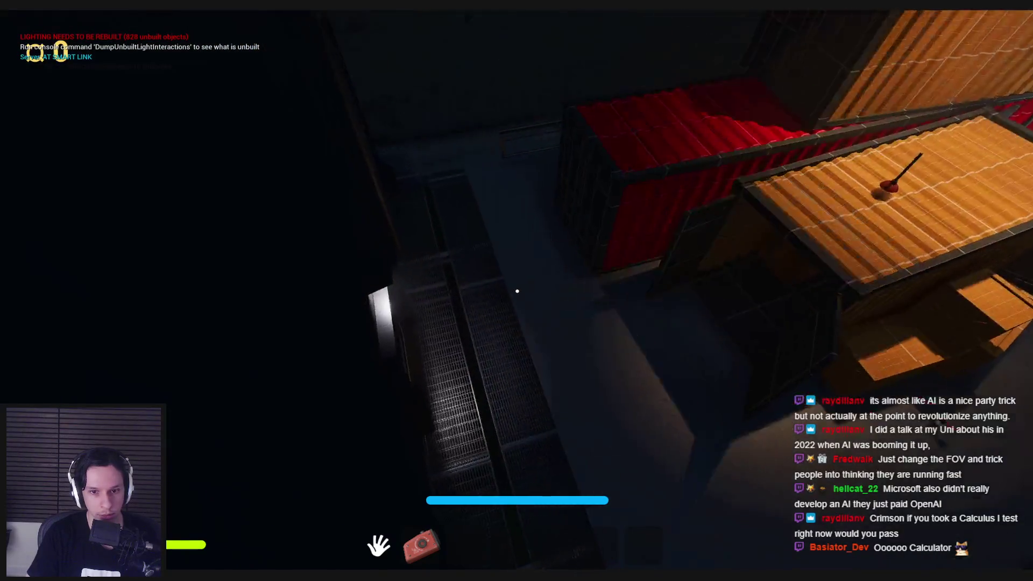
{"action": "key", "text": "w"}
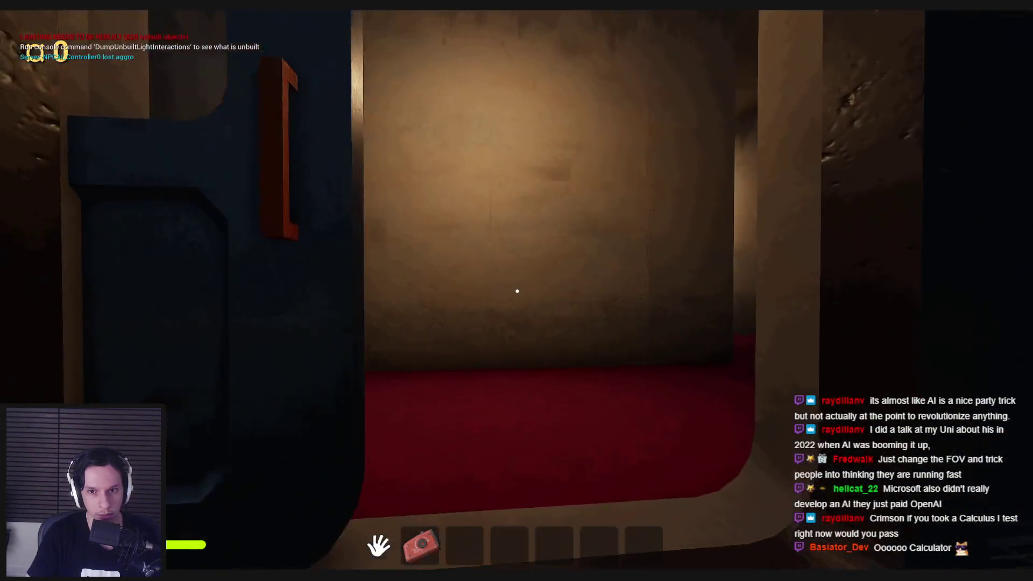
{"action": "key", "text": "w"}
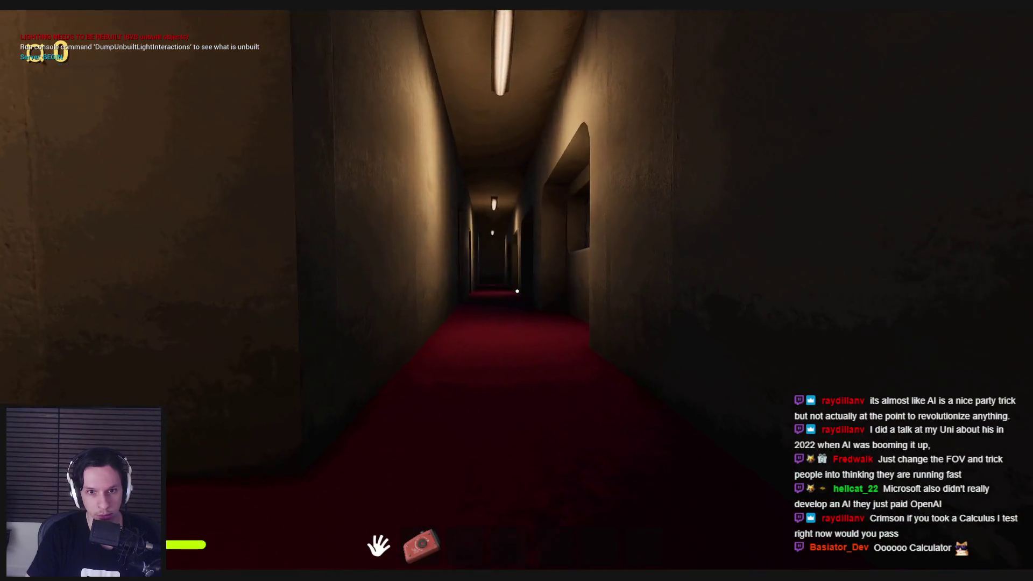
{"action": "key", "text": "w"}
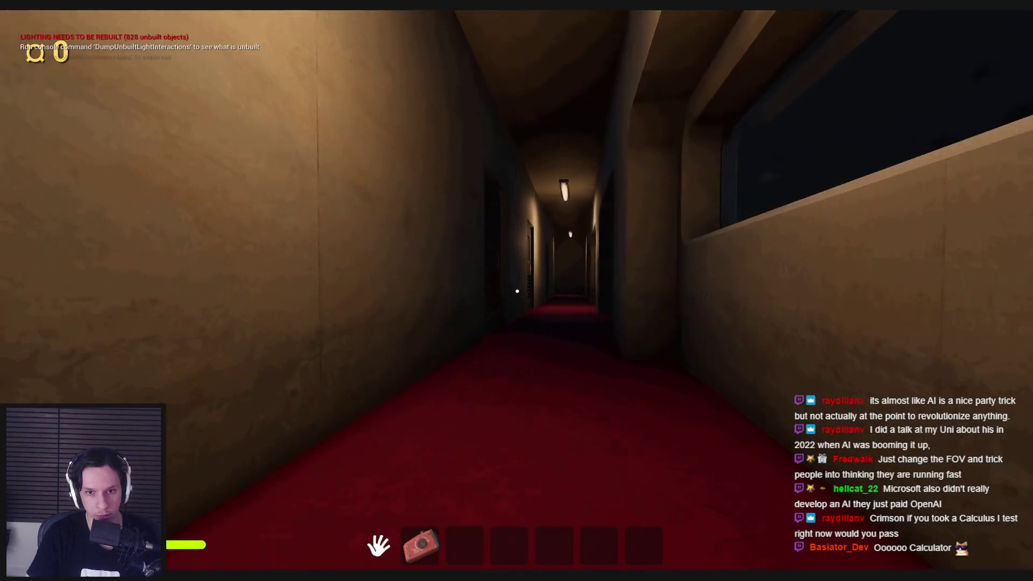
{"action": "key", "text": "w"}
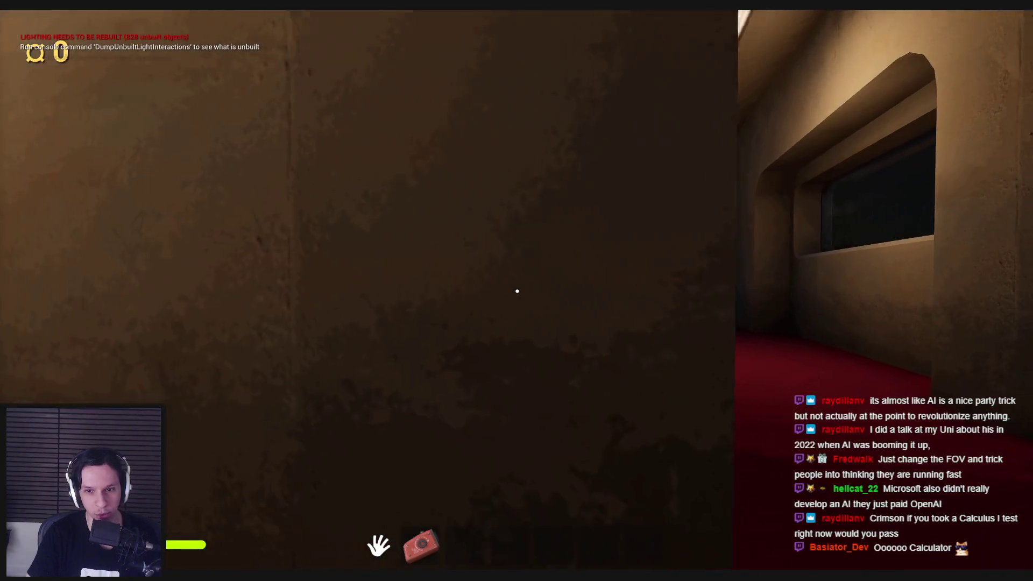
{"action": "key", "text": "w"}
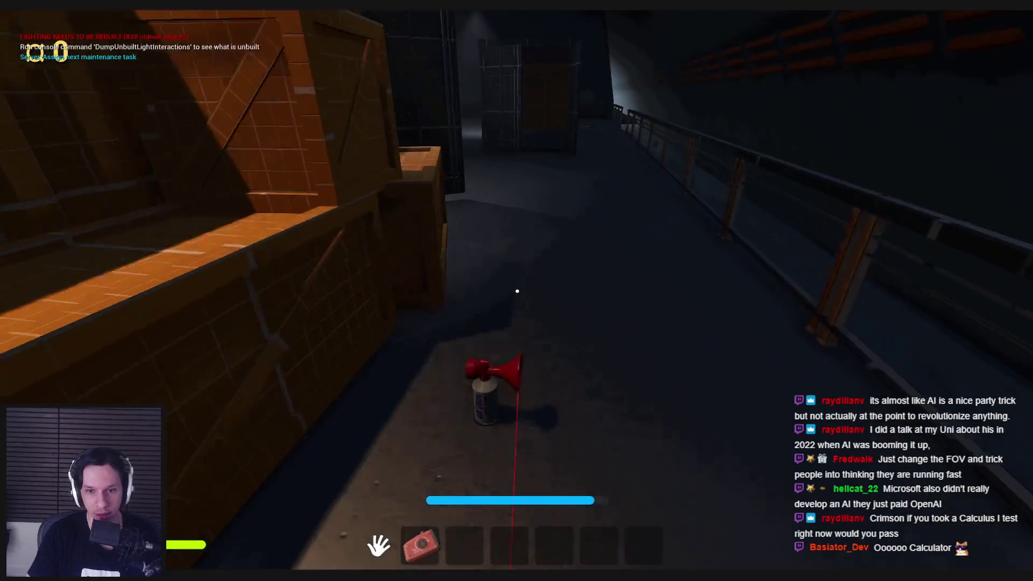
Grab the air horn, then cross into the dark room and take the rubber duck from the shelf.
{"action": "key", "text": "e"}
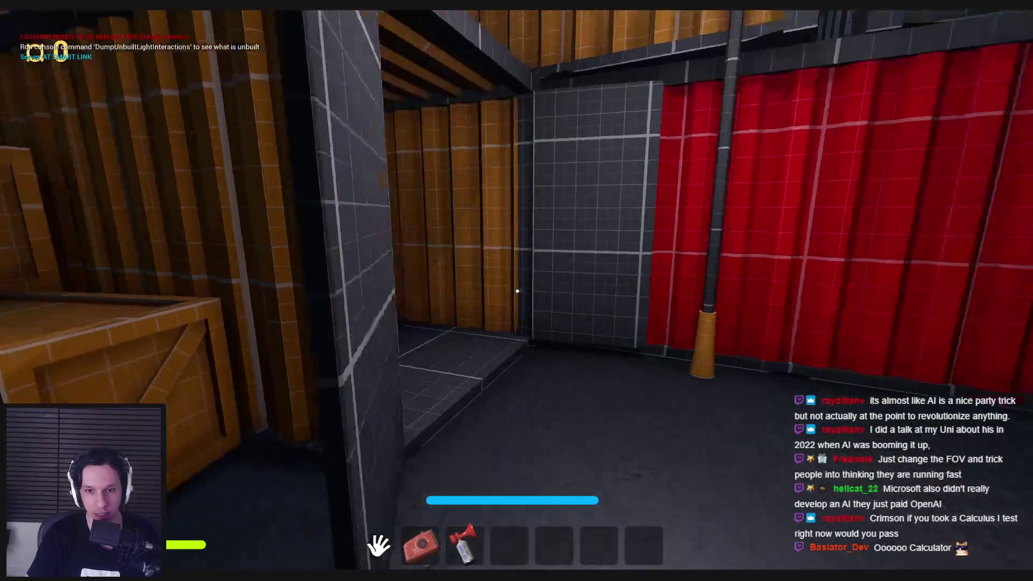
{"action": "key", "text": "w"}
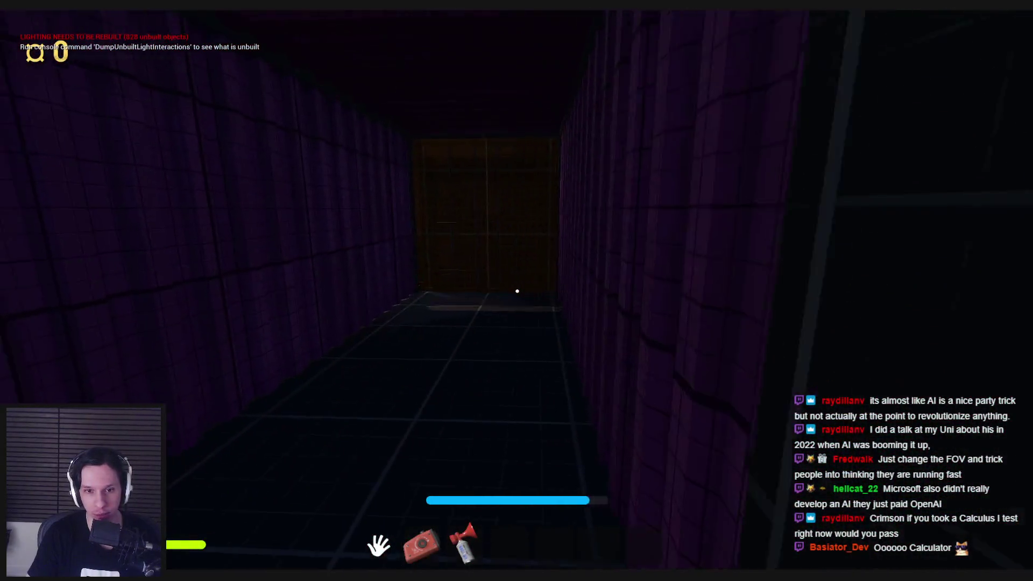
{"action": "key", "text": "w"}
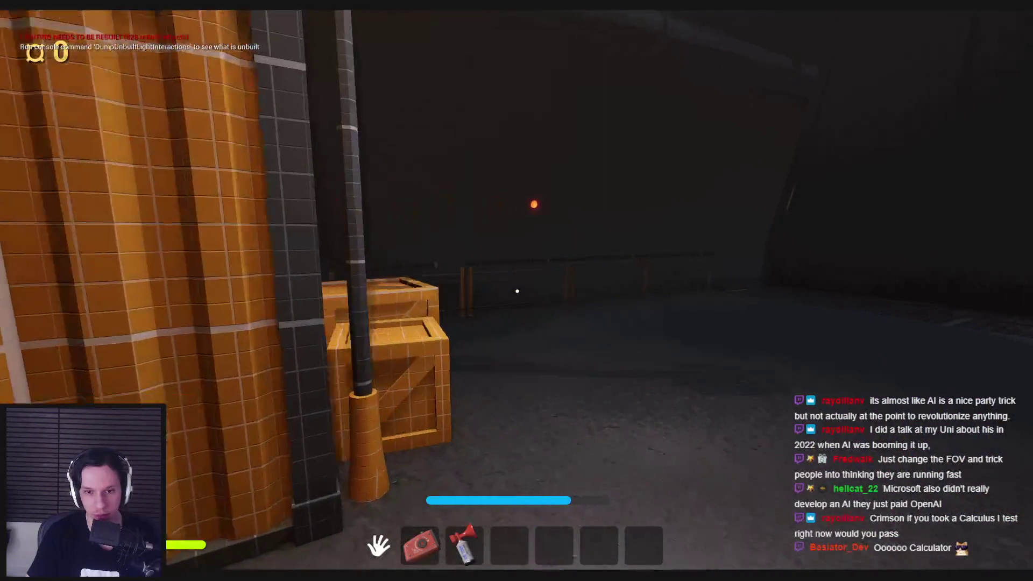
{"action": "key", "text": "e"}
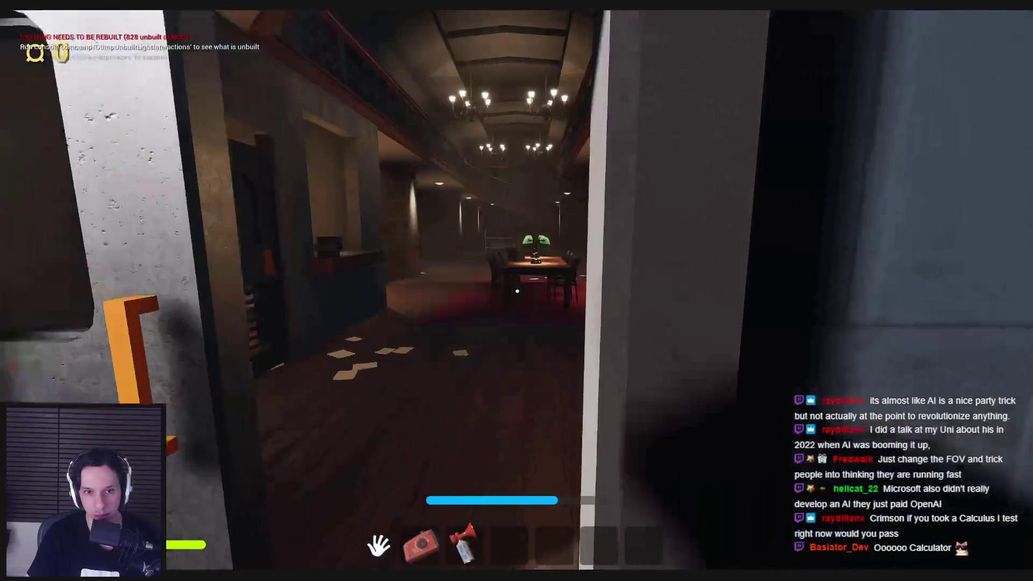
{"action": "key", "text": "w"}
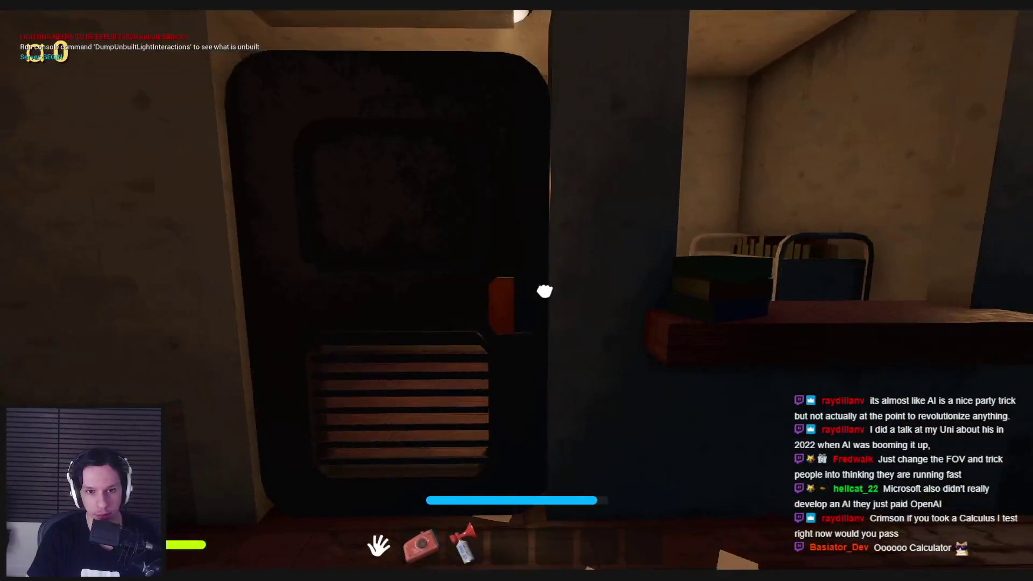
{"action": "key", "text": "w"}
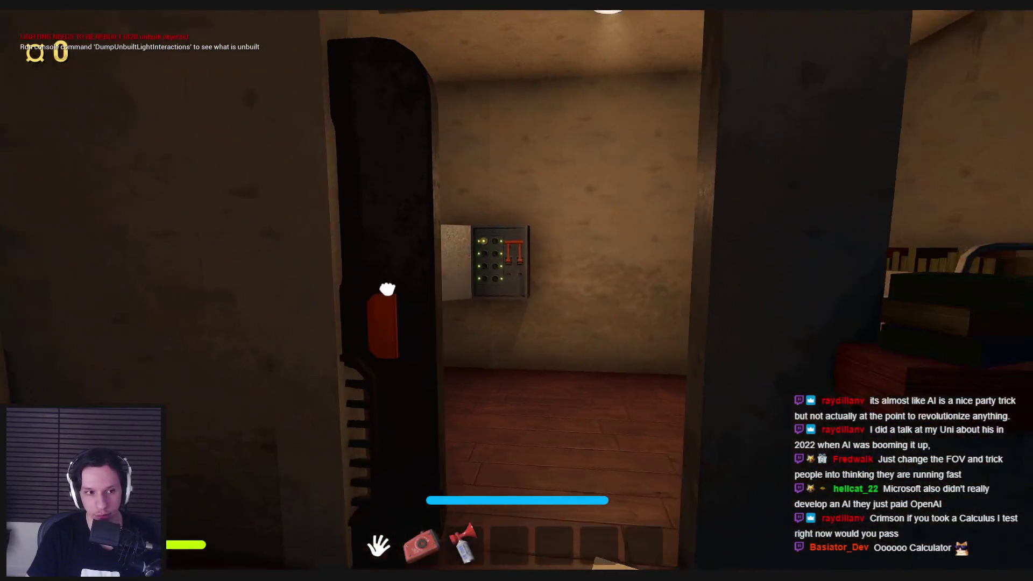
{"action": "key", "text": "w"}
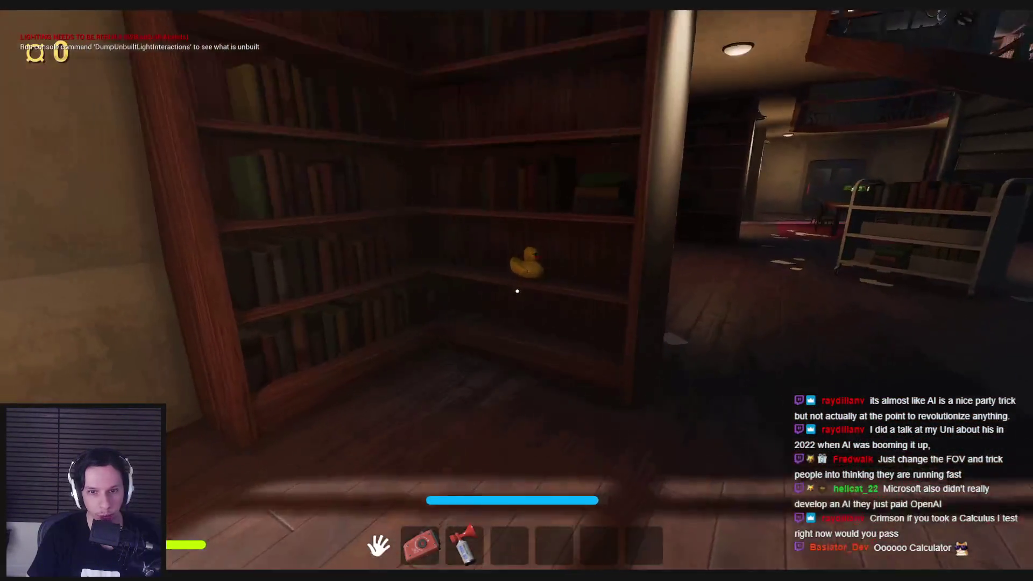
{"action": "key", "text": "e"}
{"action": "key", "text": "w"}
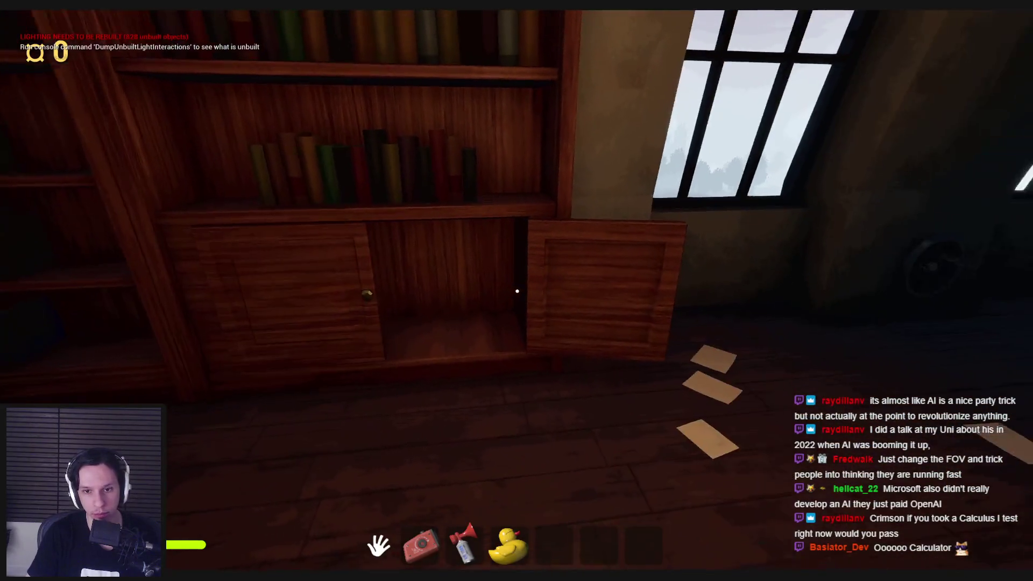
Walk through the library and along the balcony, then open the metal door.
{"action": "key", "text": "shift+w"}
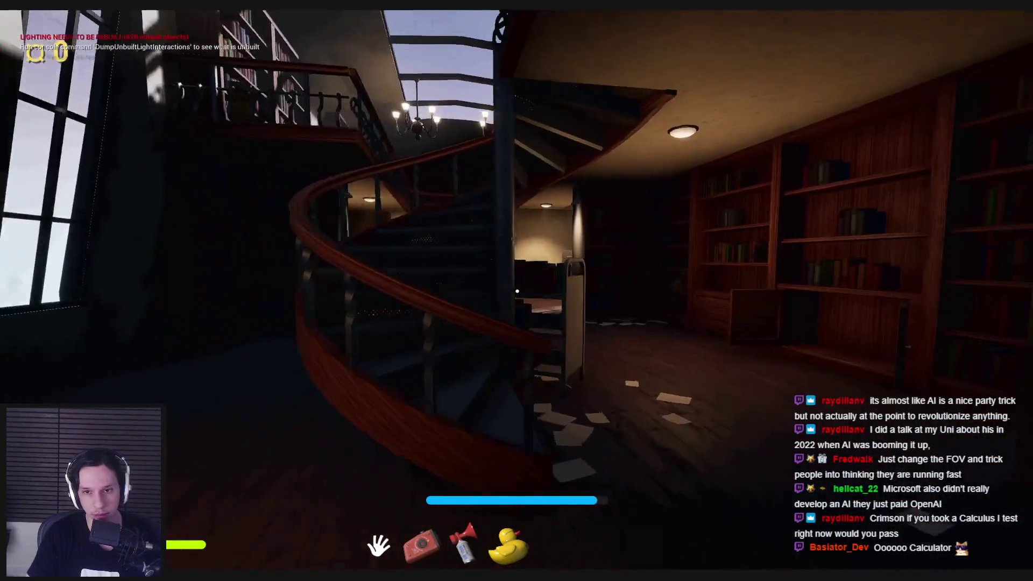
{"action": "key", "text": "w"}
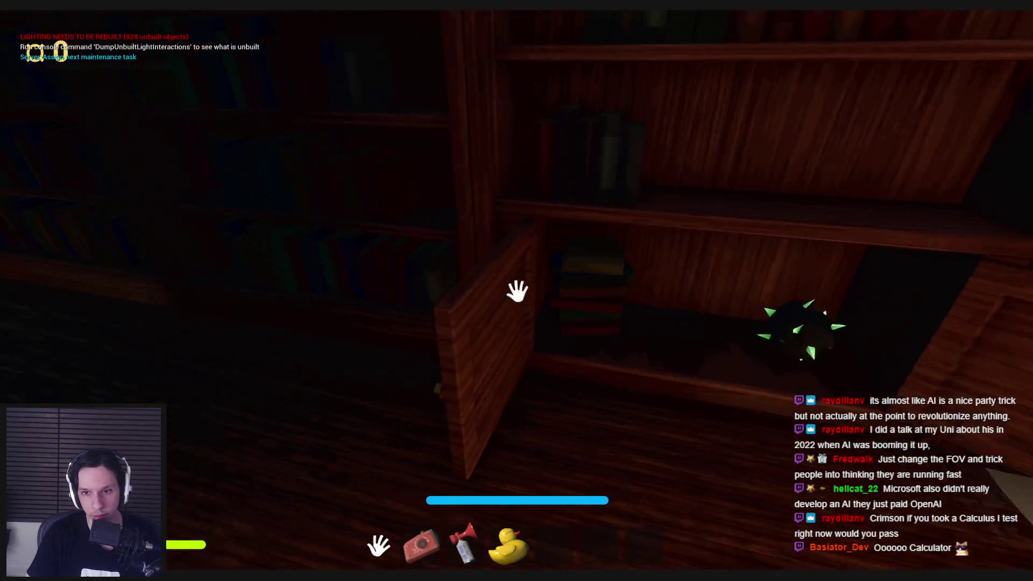
{"action": "key", "text": "shift+w"}
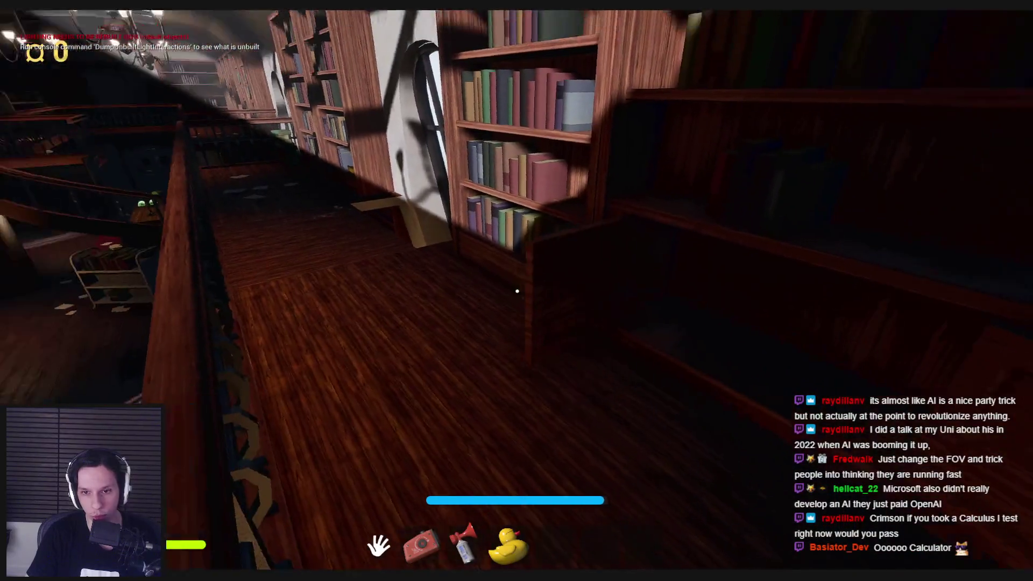
{"action": "key", "text": "shift+w"}
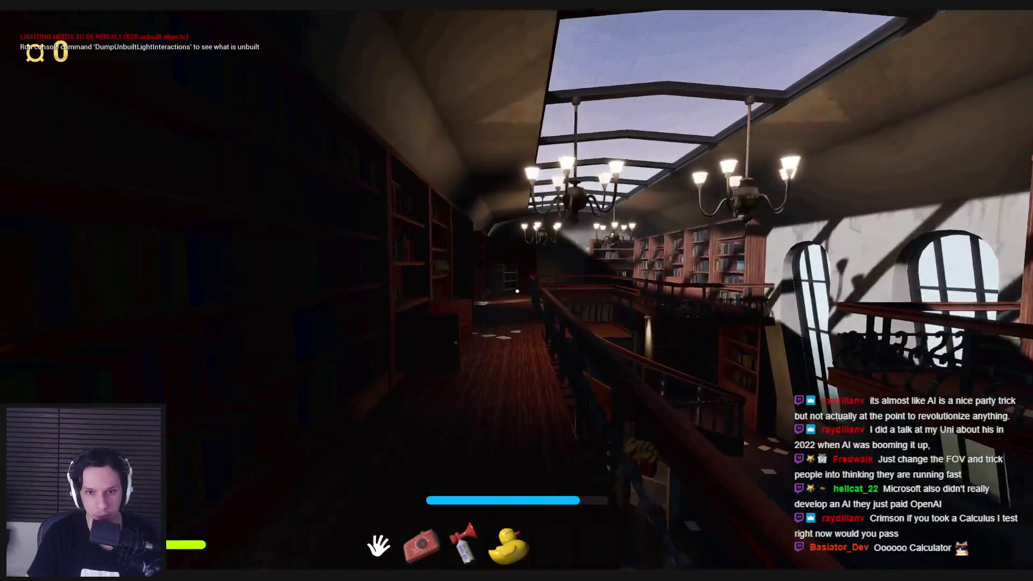
{"action": "key", "text": "shift+w"}
{"action": "key", "text": "shift+w"}
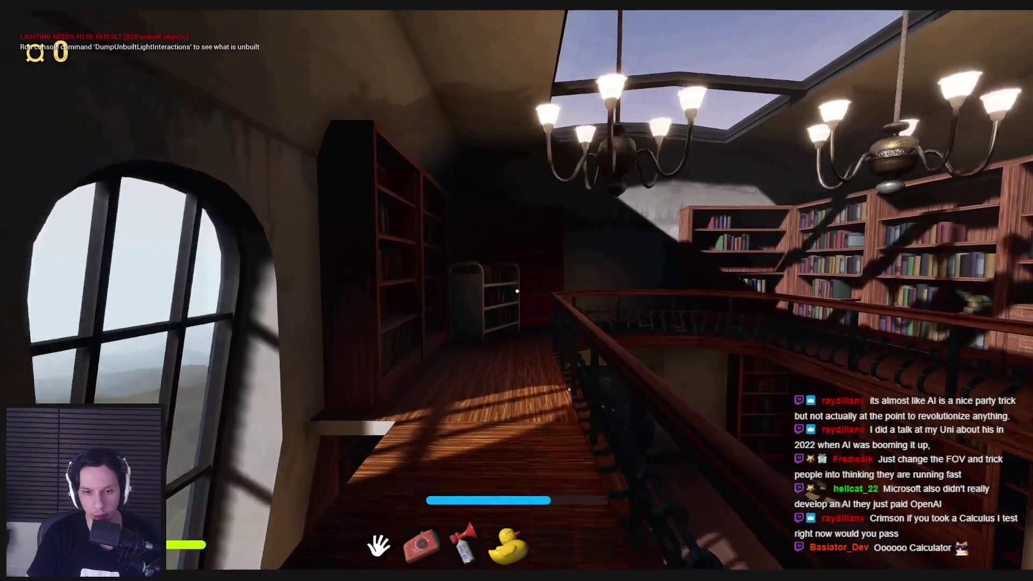
{"action": "key", "text": "w"}
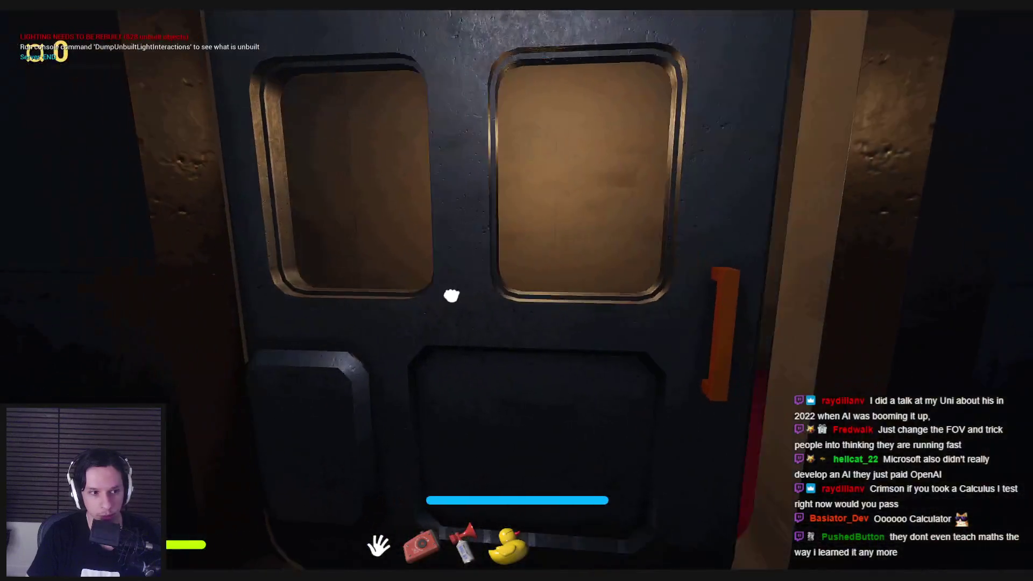
{"action": "left_click", "coordinate": [452, 296]}
Collect the stick-like item, press the door's orange button and pick up the orange item.
{"action": "key", "text": "shift+w"}
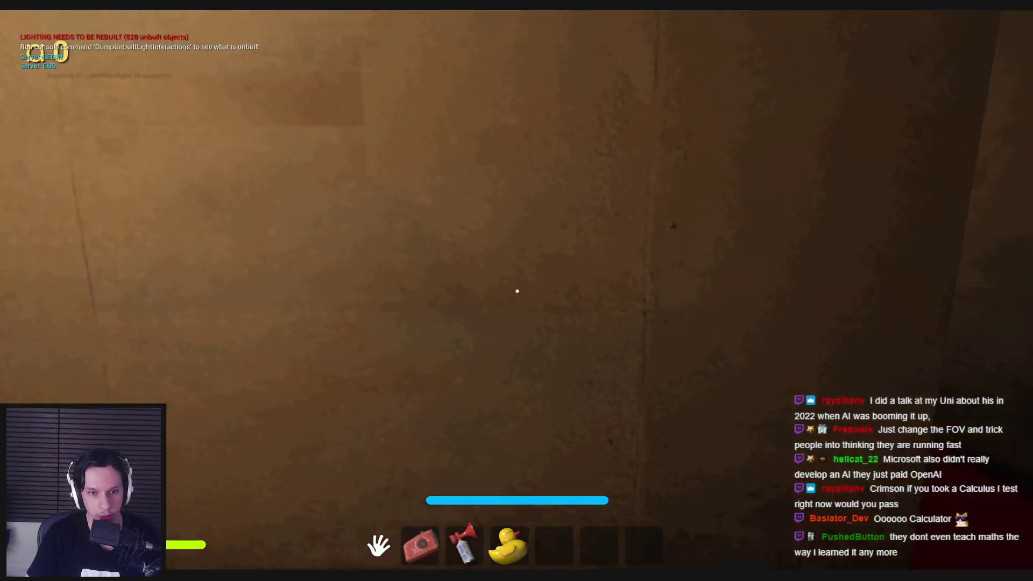
{"action": "key", "text": "w"}
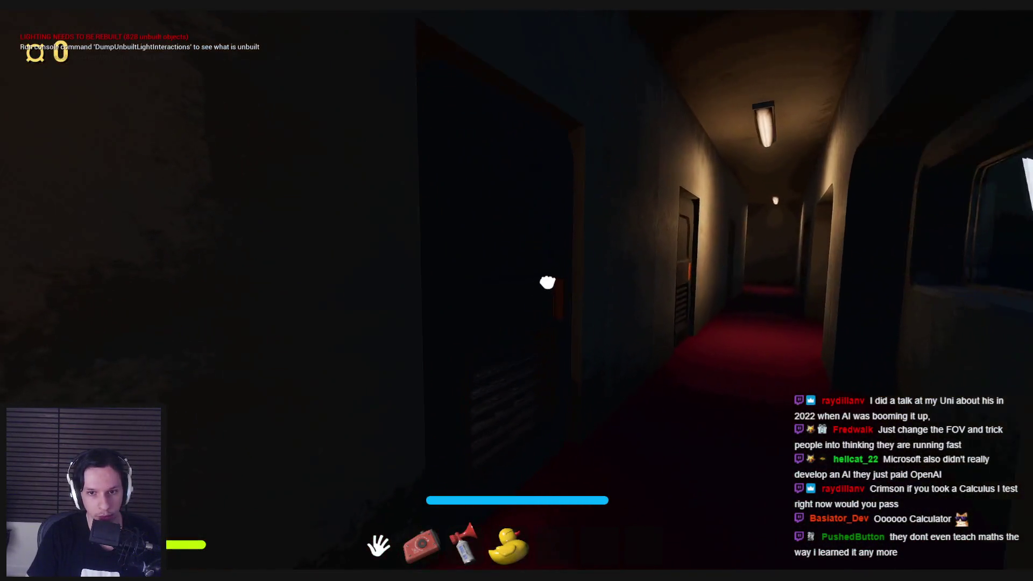
{"action": "key", "text": "w"}
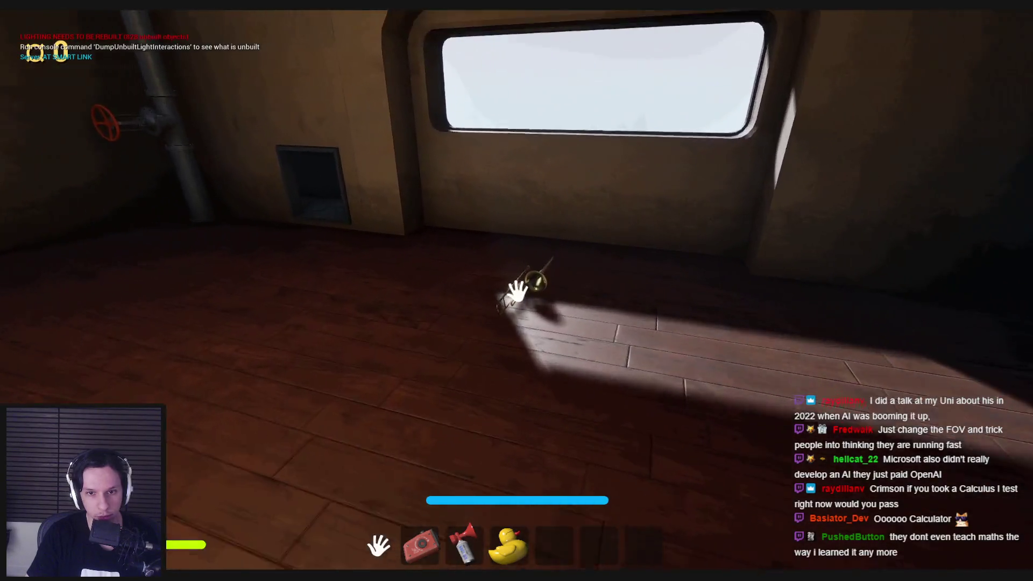
{"action": "left_click", "coordinate": [517, 291]}
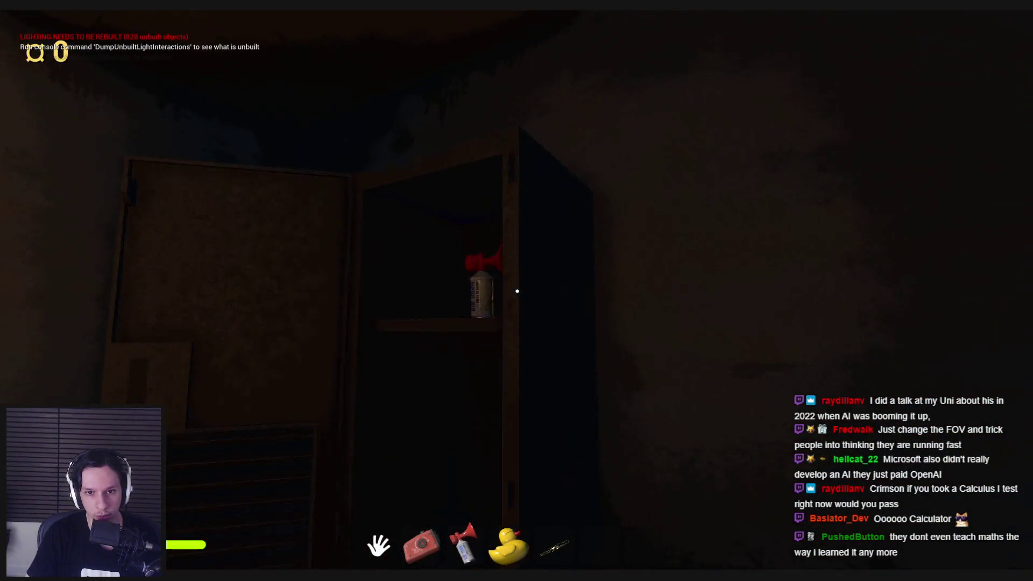
{"action": "key", "text": "w"}
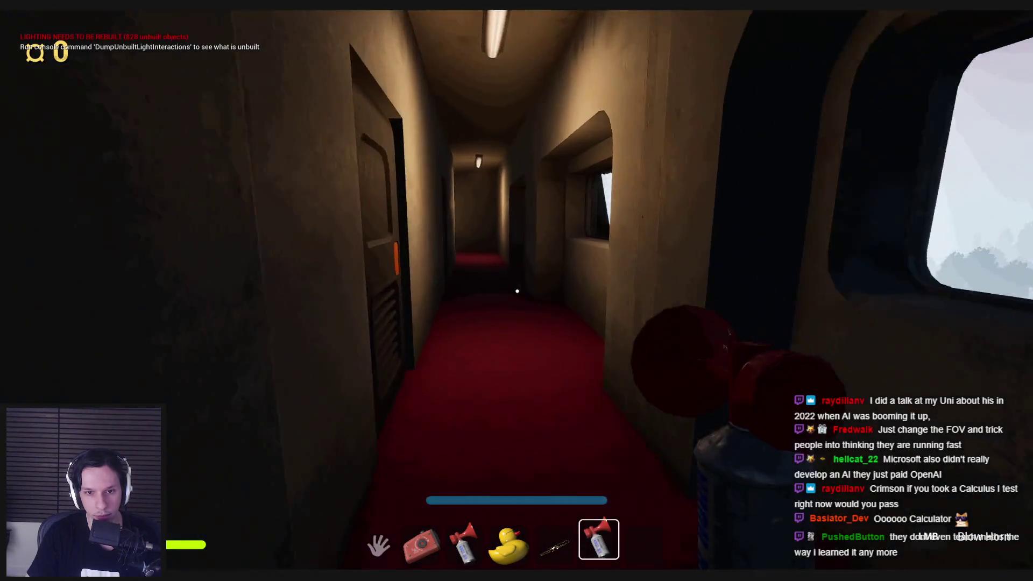
{"action": "left_click", "coordinate": [554, 270]}
{"action": "key", "text": "w"}
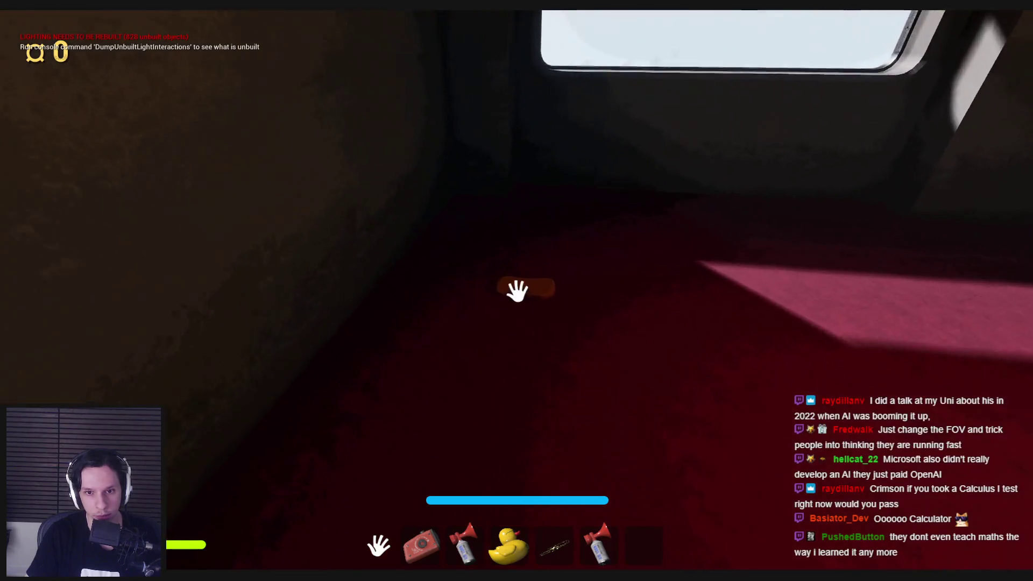
{"action": "left_click", "coordinate": [517, 291]}
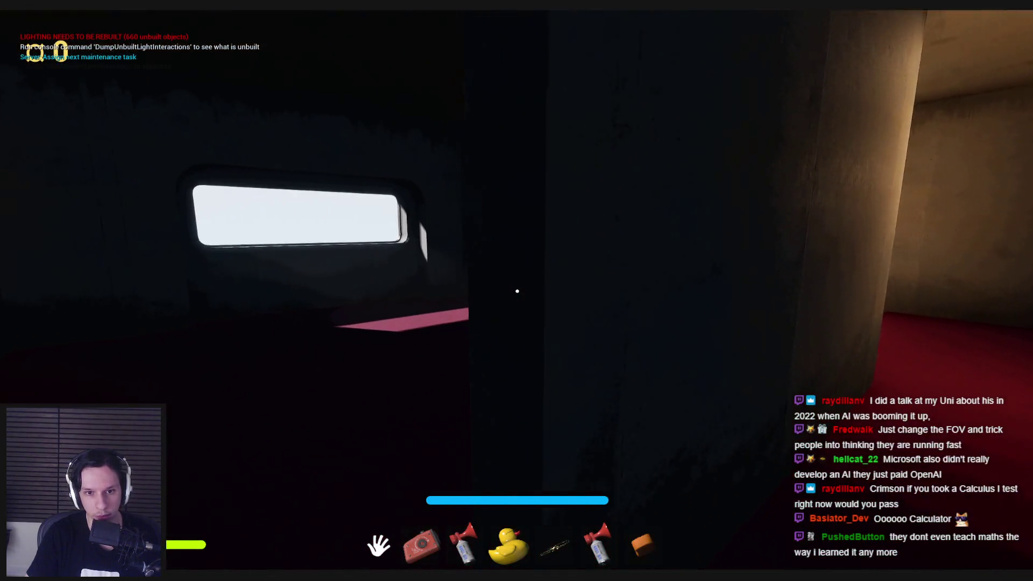
Pick up the trombone and carry it back across the library hall to the small door.
{"action": "key", "text": "w"}
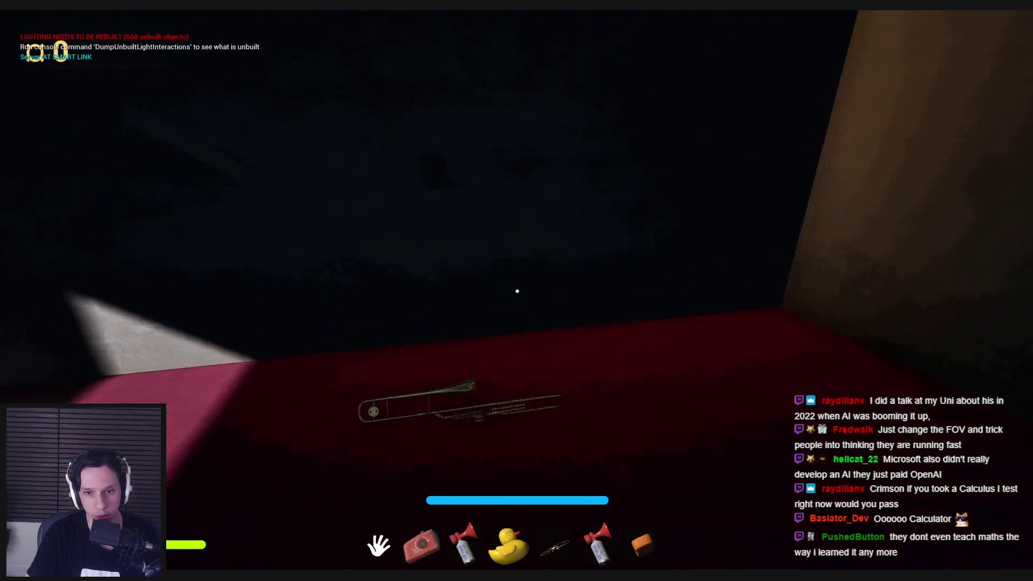
{"action": "left_click", "coordinate": [468, 348]}
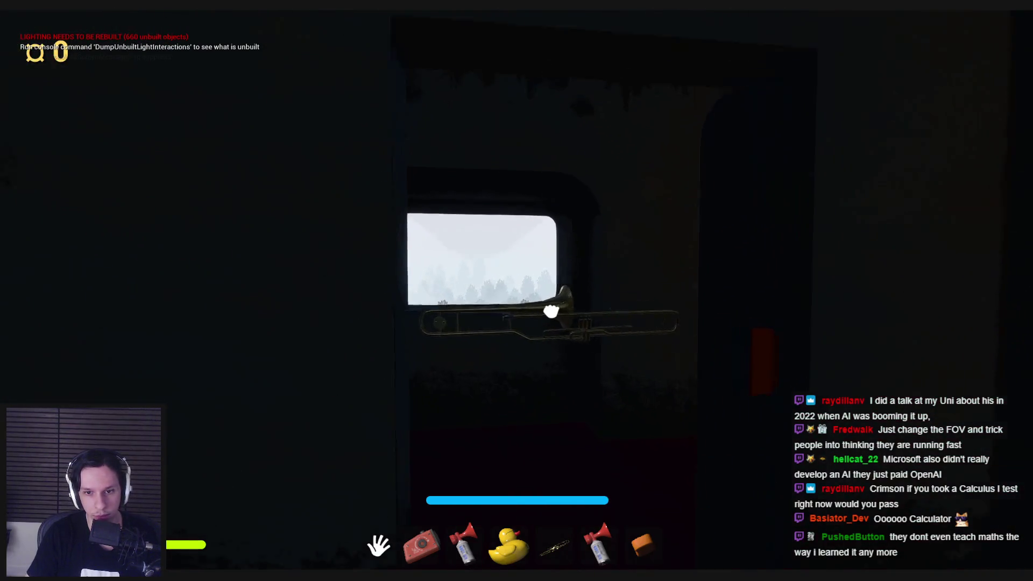
{"action": "key", "text": "w"}
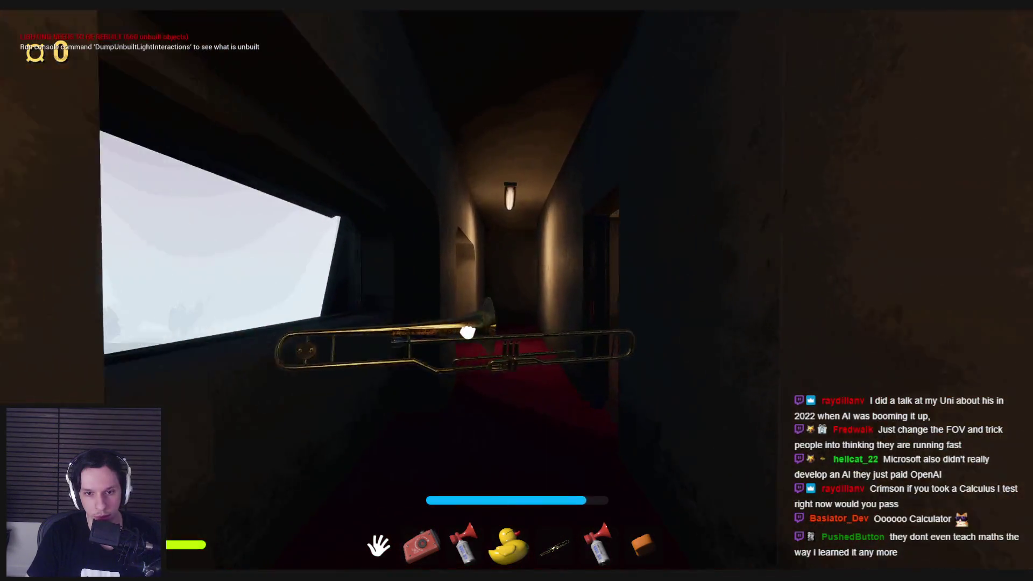
{"action": "key", "text": "w"}
{"action": "key", "text": "w"}
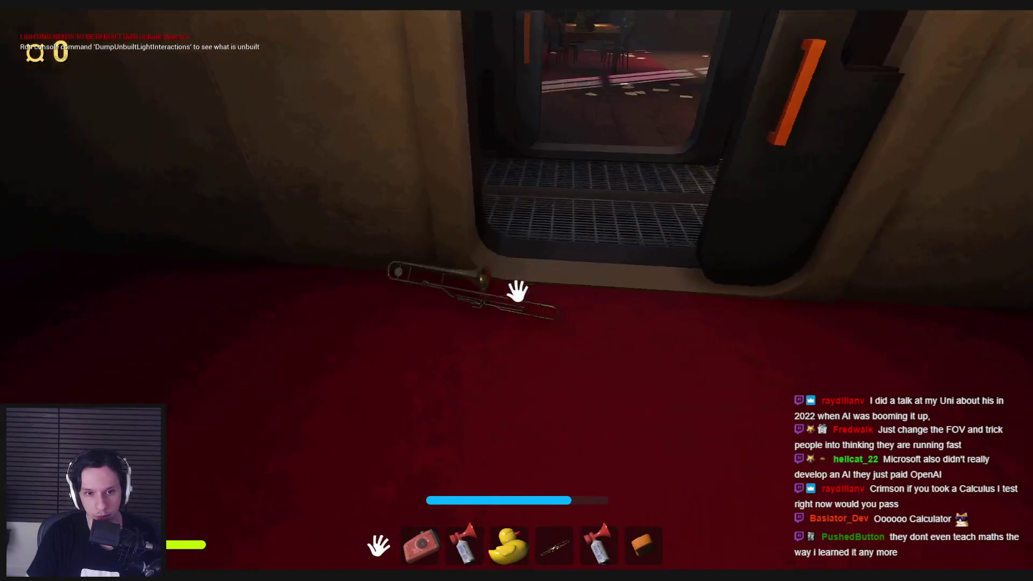
{"action": "key", "text": "w"}
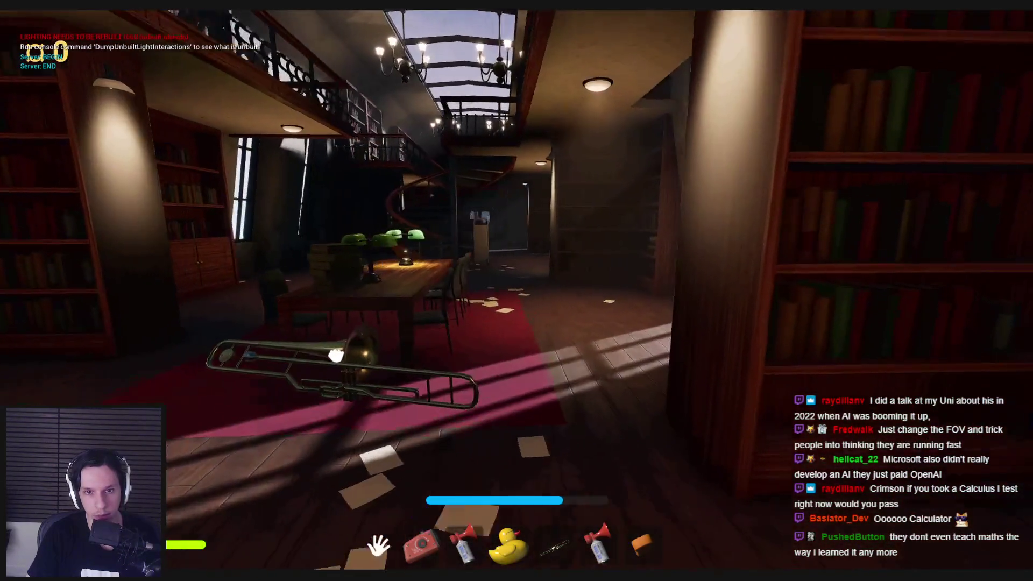
{"action": "key", "text": "w"}
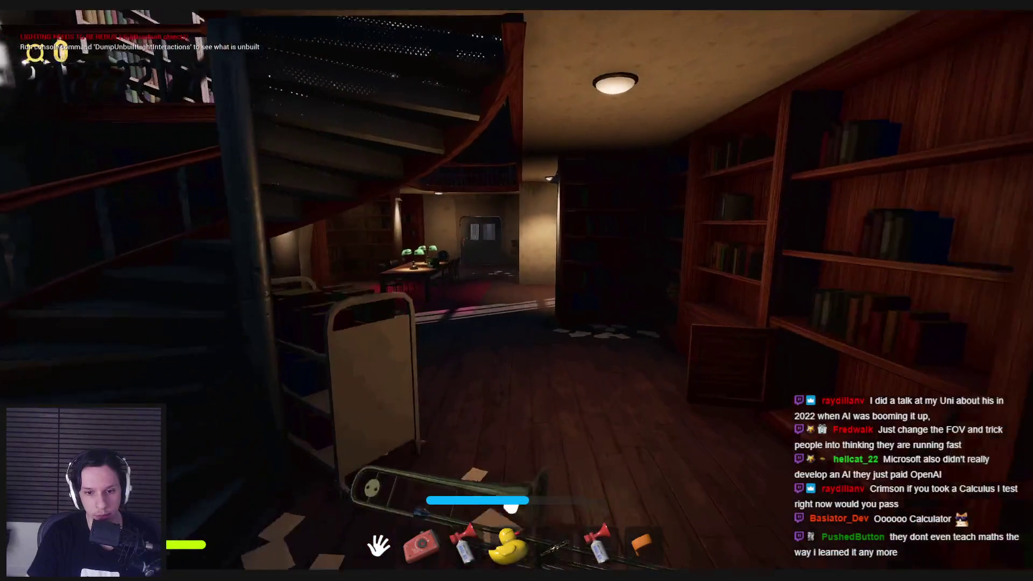
{"action": "key", "text": "w"}
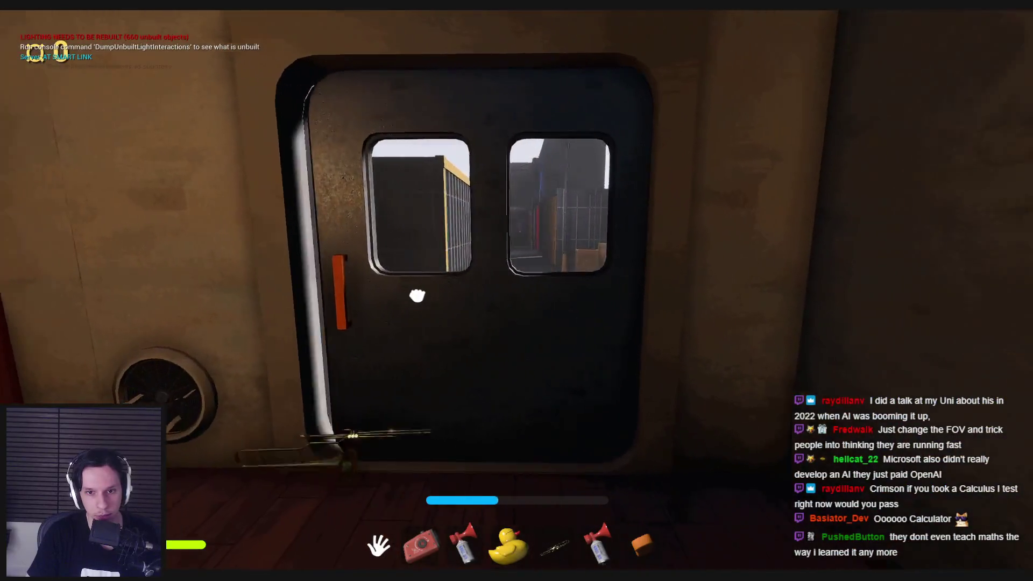
Walk the trombone out between the dock containers, along the railing into carriage 0's cabin.
{"action": "key", "text": "w"}
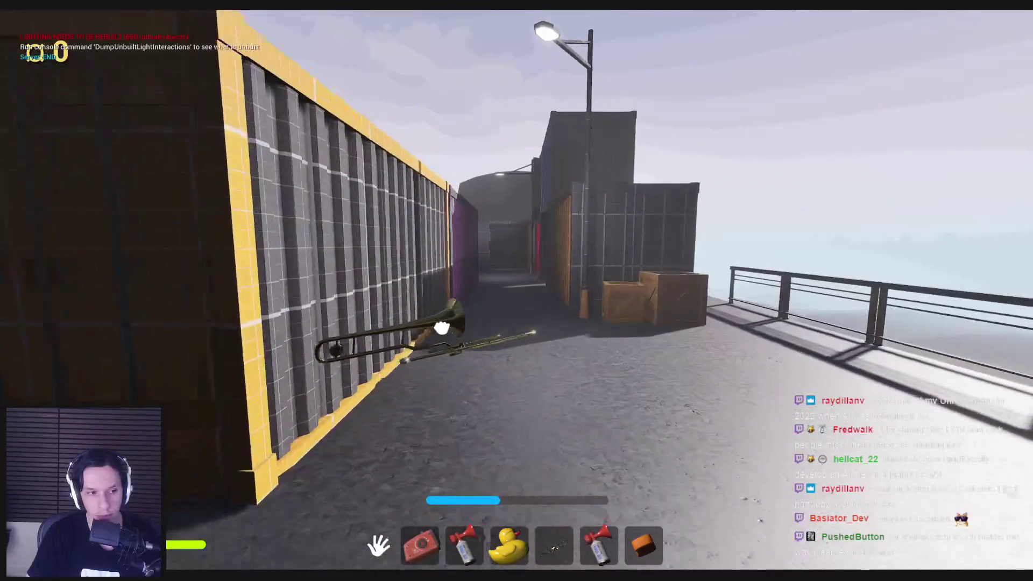
{"action": "key", "text": "w"}
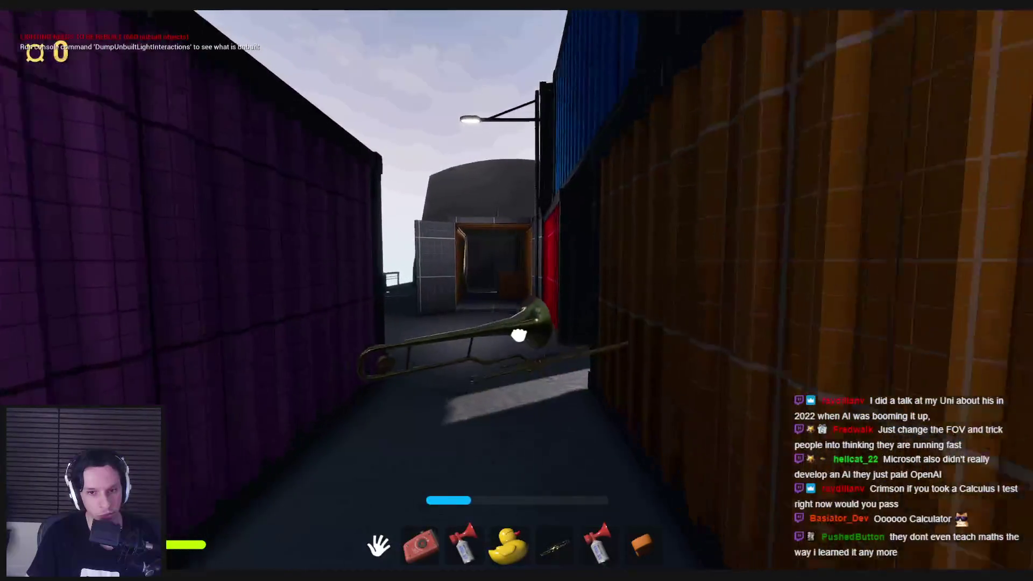
{"action": "key", "text": "w"}
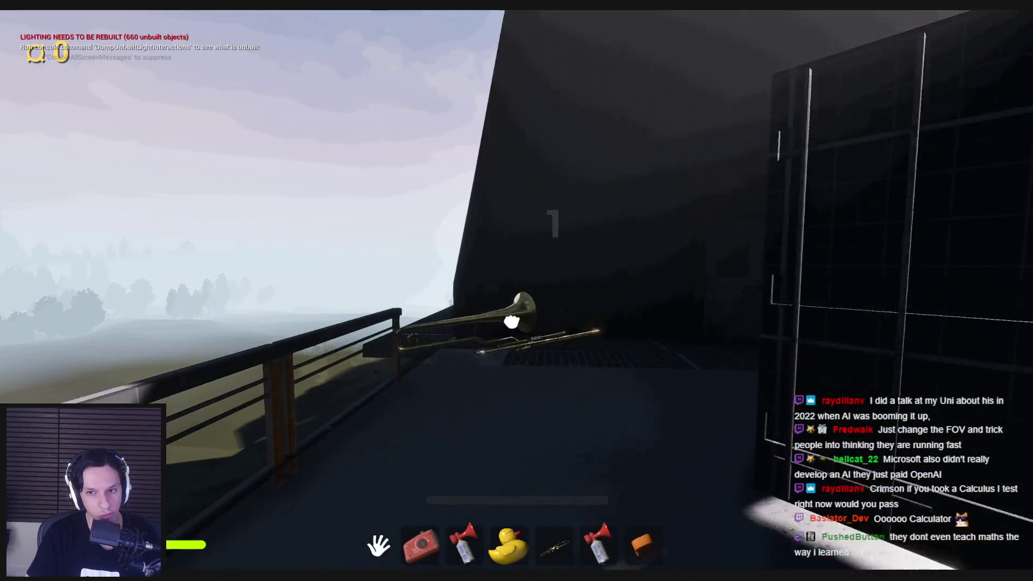
{"action": "mouse_move", "coordinate": [516, 290]}
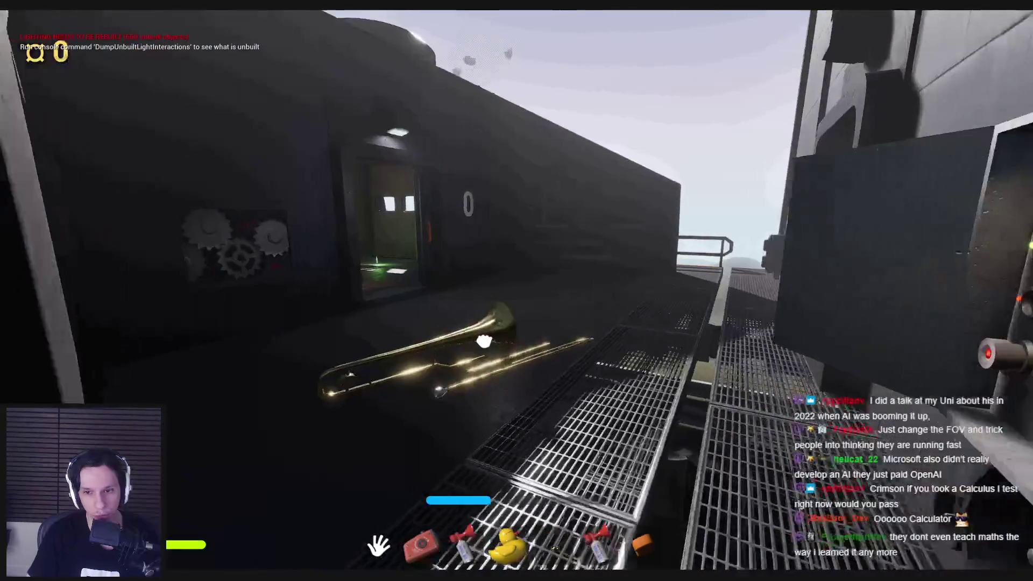
Enter the train carriage and close the open side door.
{"action": "key", "text": "w"}
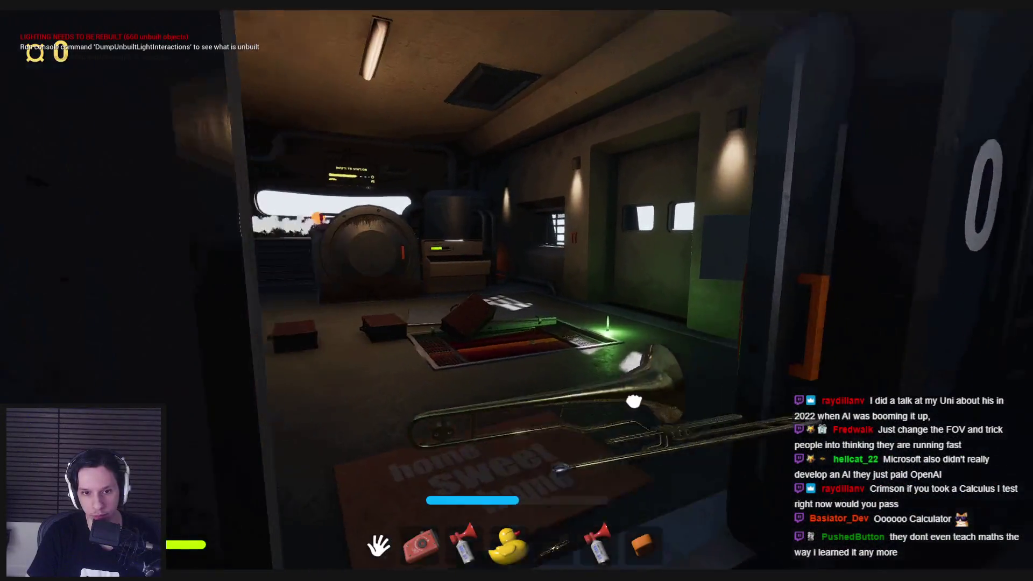
{"action": "key", "text": "w"}
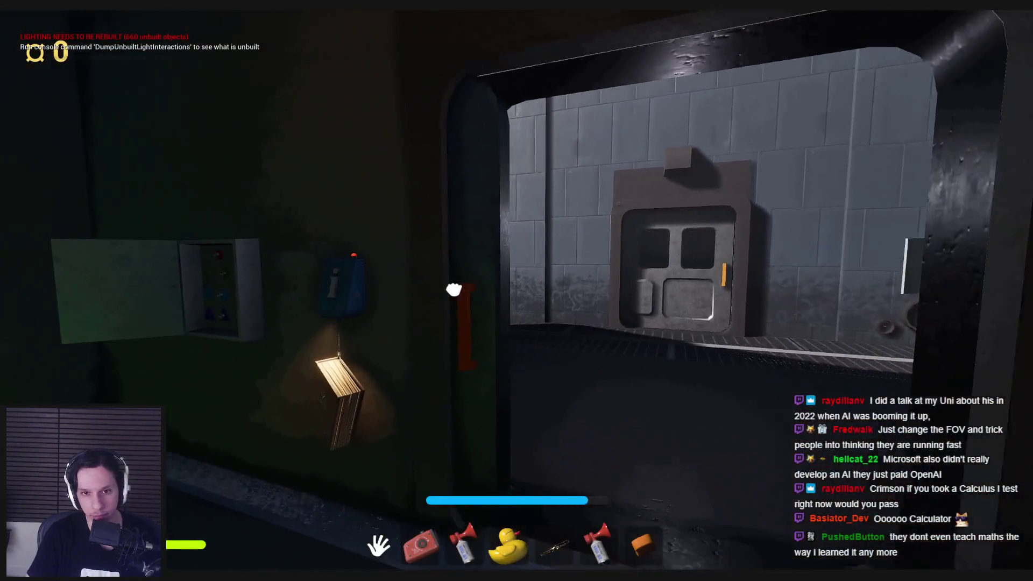
{"action": "left_click", "coordinate": [517, 291]}
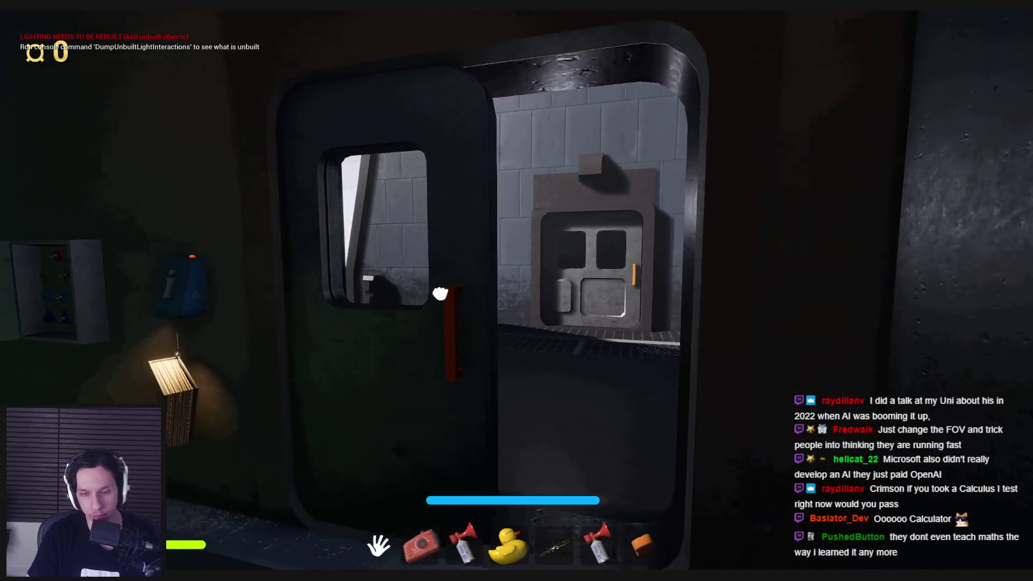
Open, close and reopen the cabin furnace door, dropping the trombone into the fire.
{"action": "left_click", "coordinate": [516, 291]}
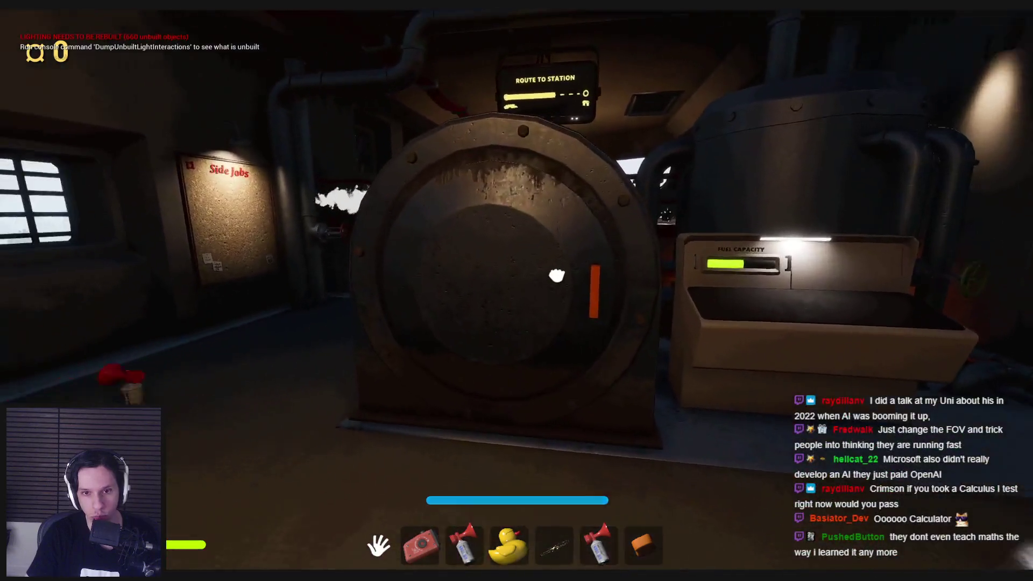
{"action": "left_click", "coordinate": [517, 291]}
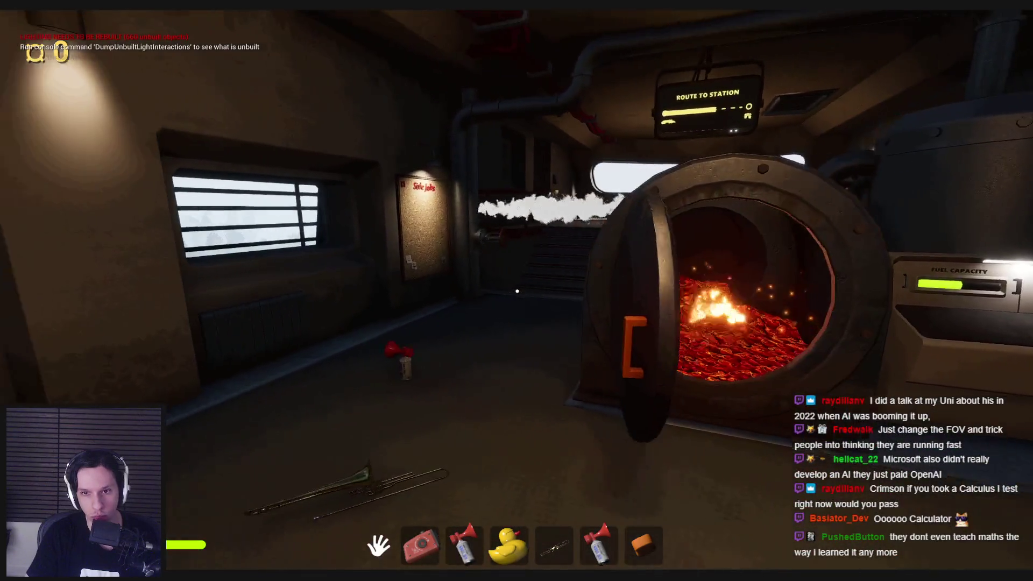
{"action": "key", "text": "w"}
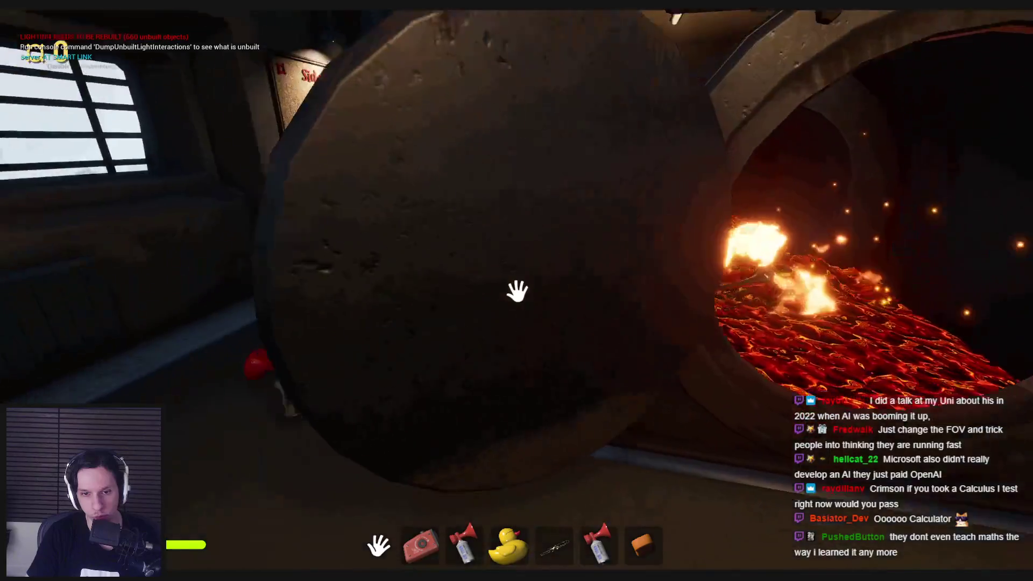
{"action": "mouse_move", "coordinate": [516, 291]}
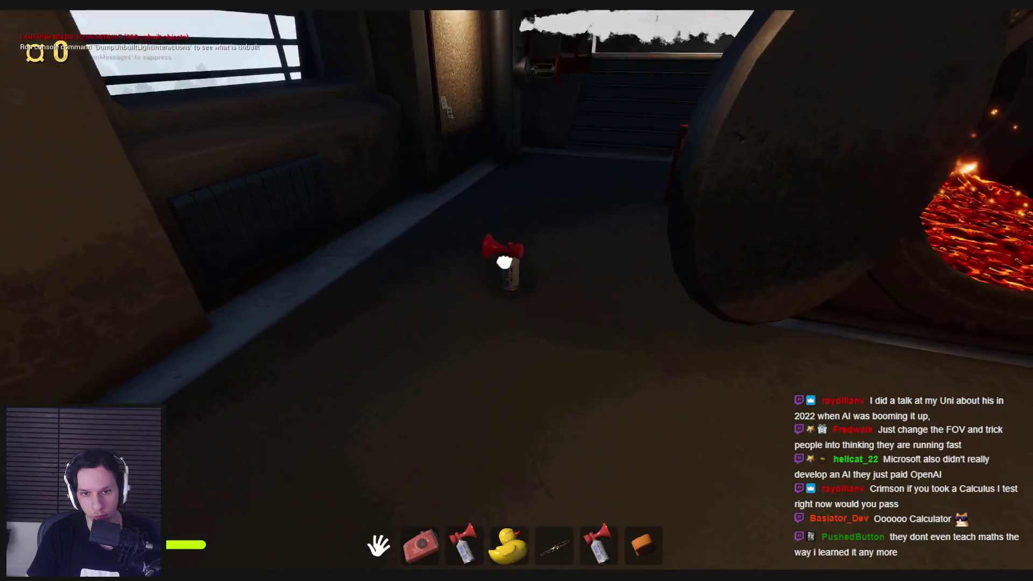
{"action": "left_click", "coordinate": [516, 290]}
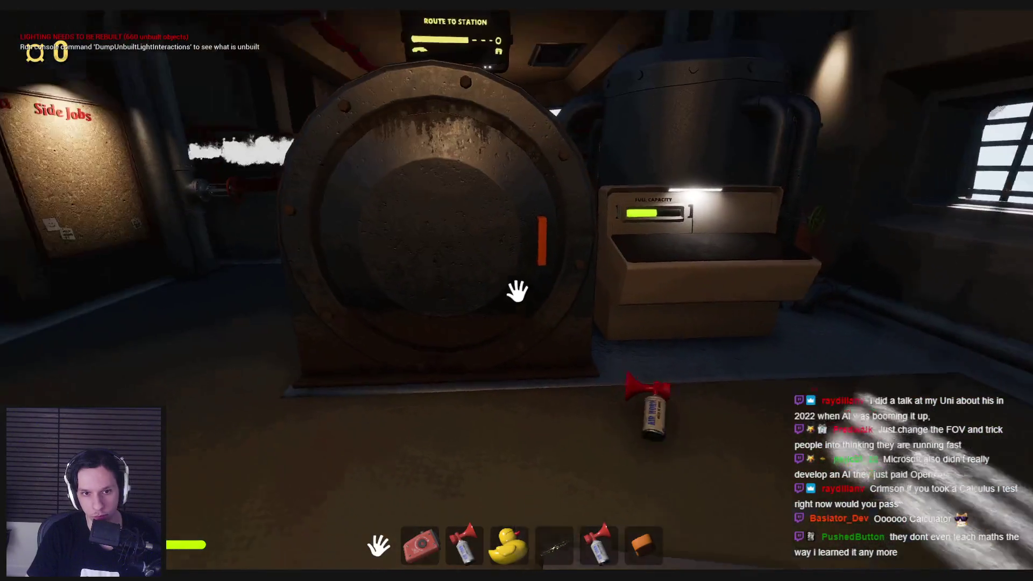
{"action": "left_click", "coordinate": [516, 290]}
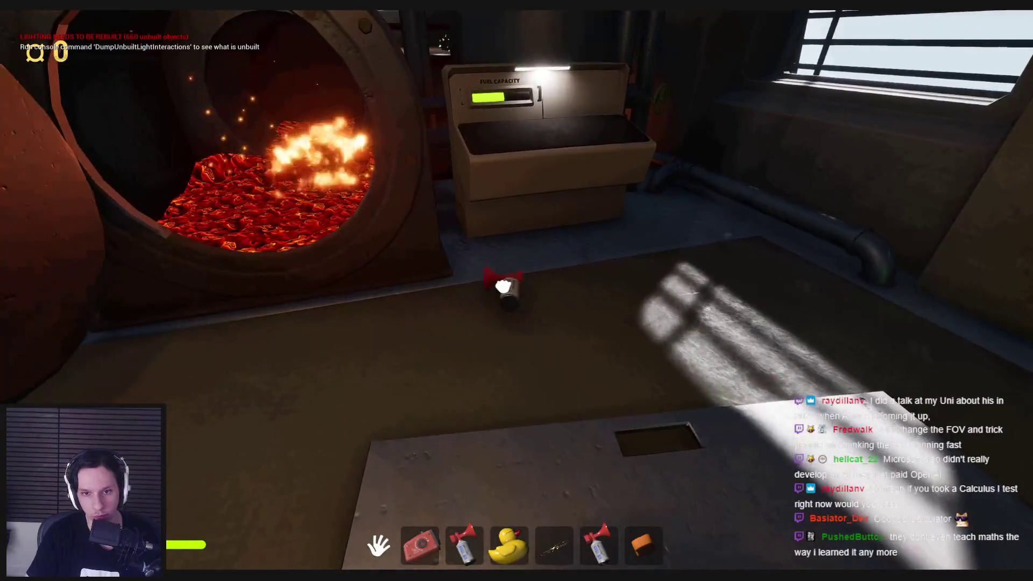
{"action": "mouse_move", "coordinate": [517, 291]}
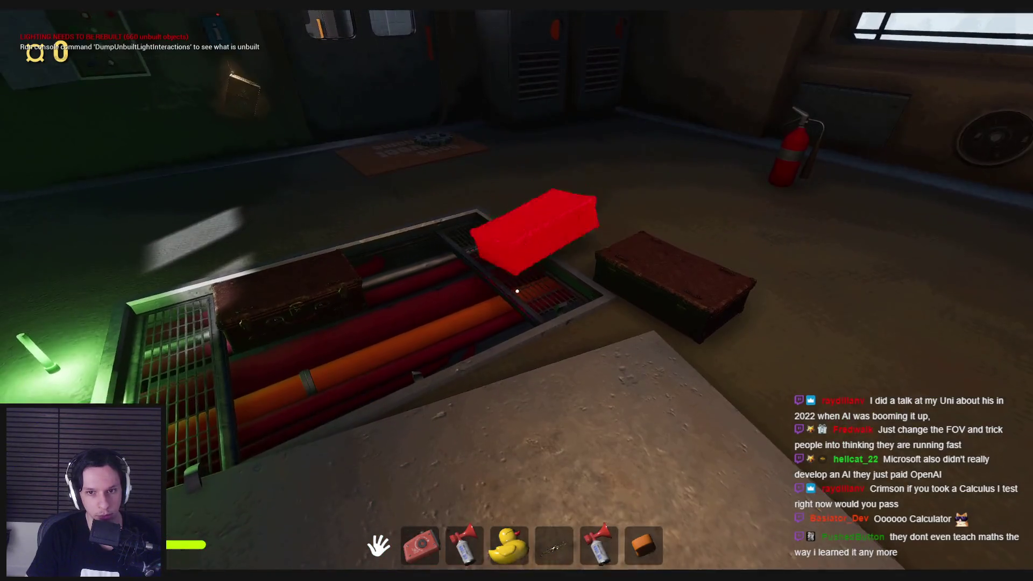
Toss aside the hatch box, then drop the gear and the dark ball into the furnace.
{"action": "left_click", "coordinate": [517, 291]}
{"action": "left_click", "coordinate": [516, 291]}
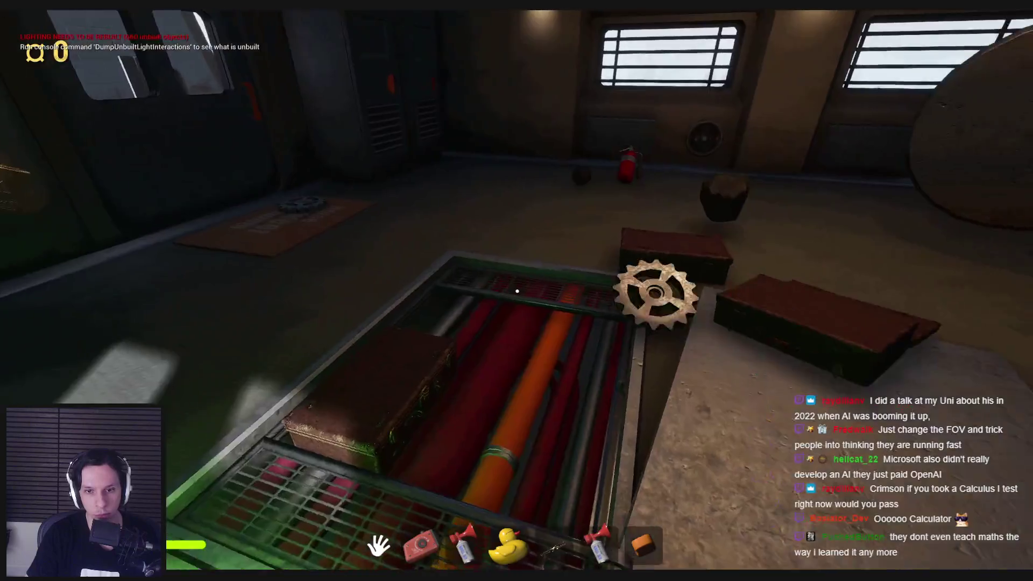
{"action": "left_click", "coordinate": [517, 291]}
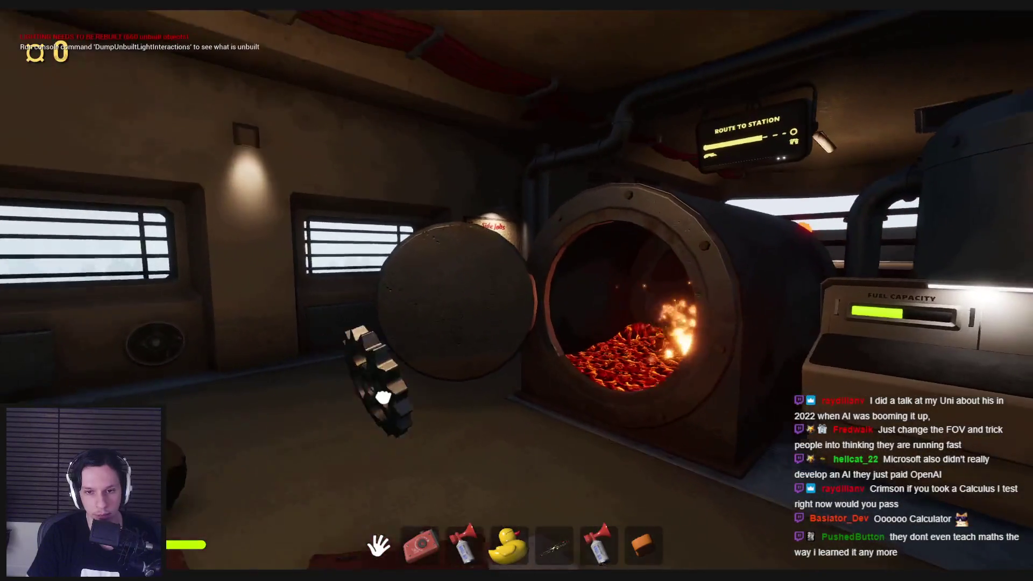
{"action": "left_click", "coordinate": [391, 345]}
{"action": "left_click", "coordinate": [517, 293]}
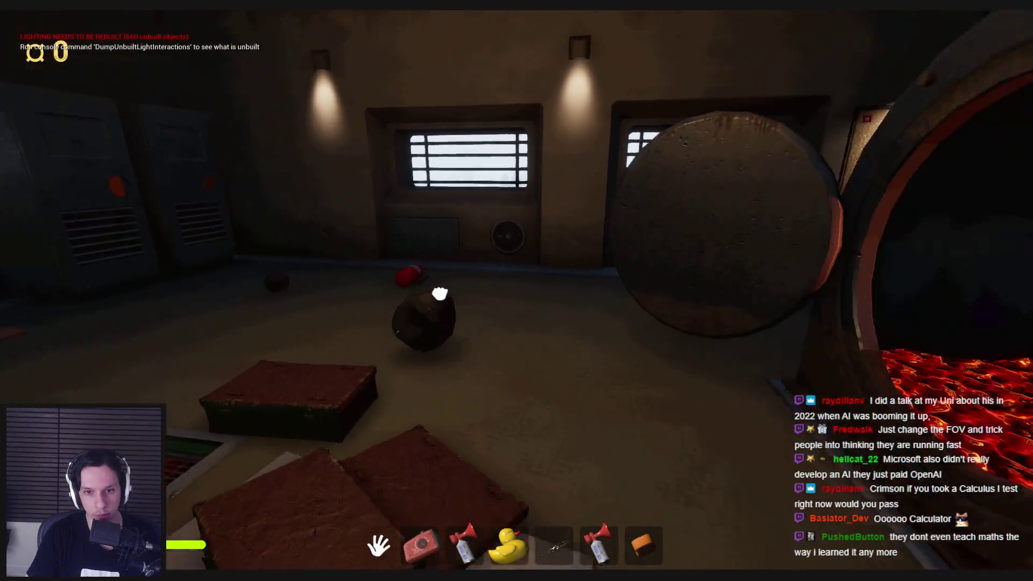
{"action": "left_click", "coordinate": [386, 325]}
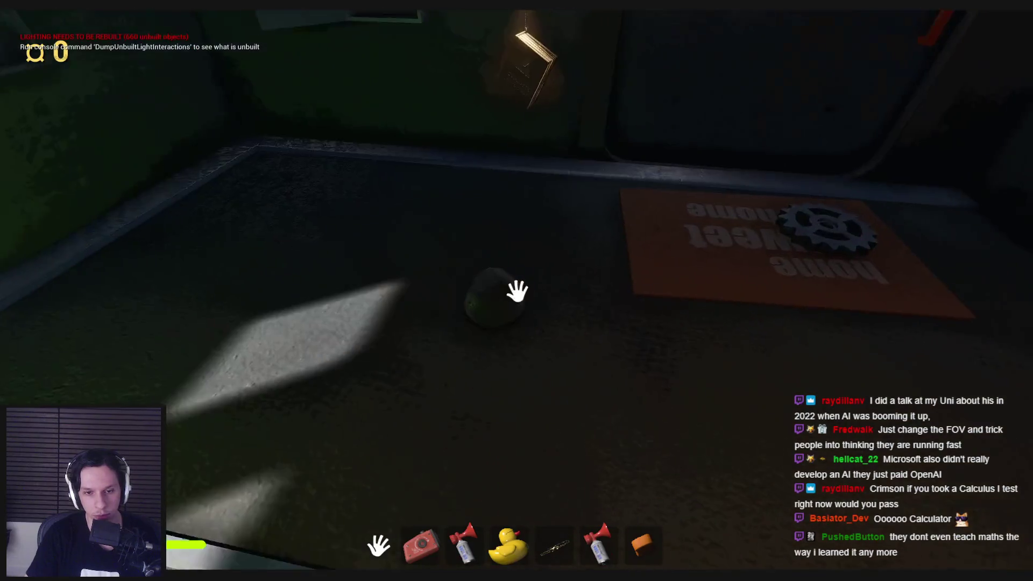
{"action": "left_click", "coordinate": [315, 395]}
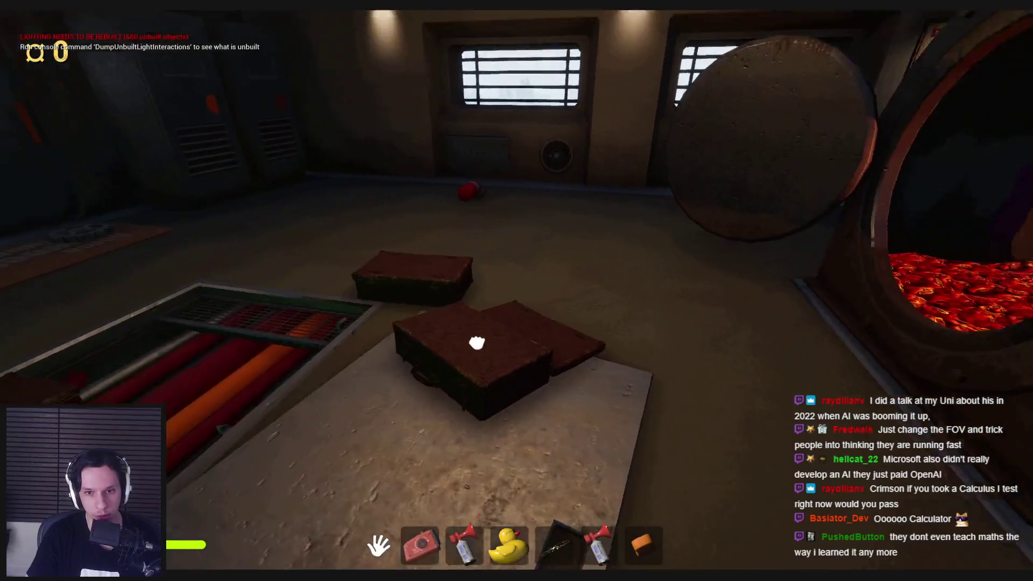
Put another box into the furnace, then set the red box down and open its lid.
{"action": "left_click", "coordinate": [473, 341]}
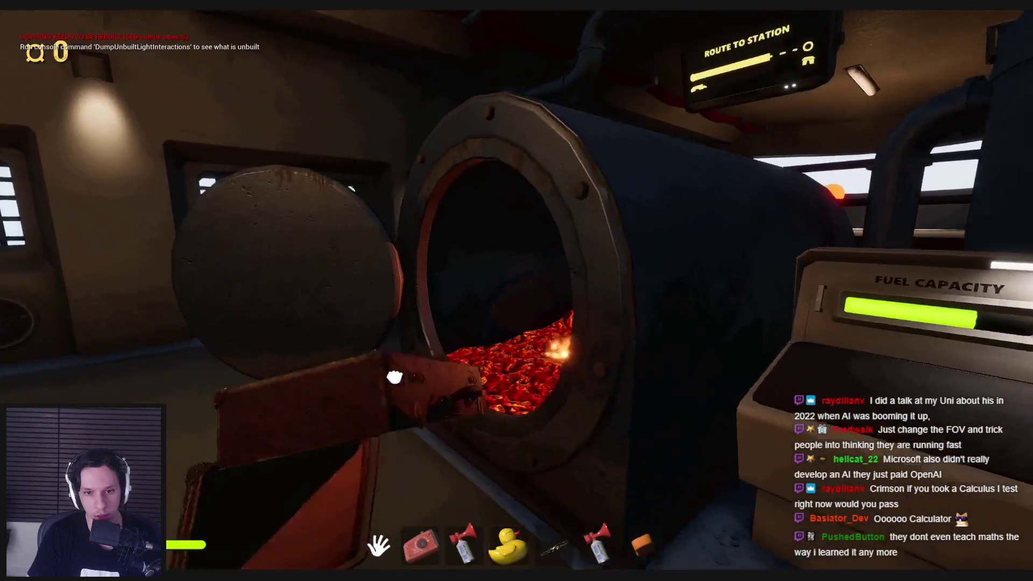
{"action": "left_click", "coordinate": [478, 314]}
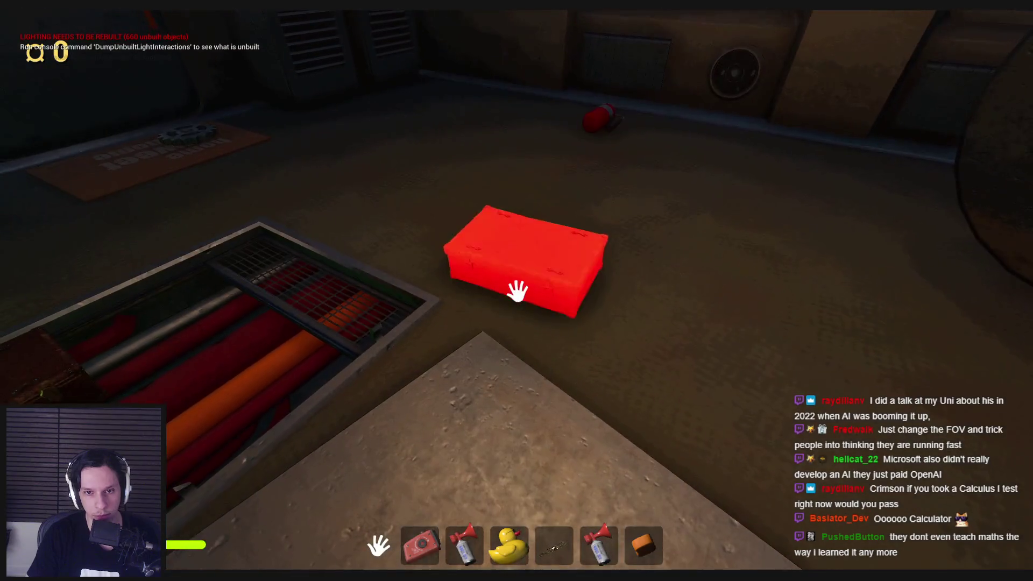
{"action": "left_click", "coordinate": [517, 291]}
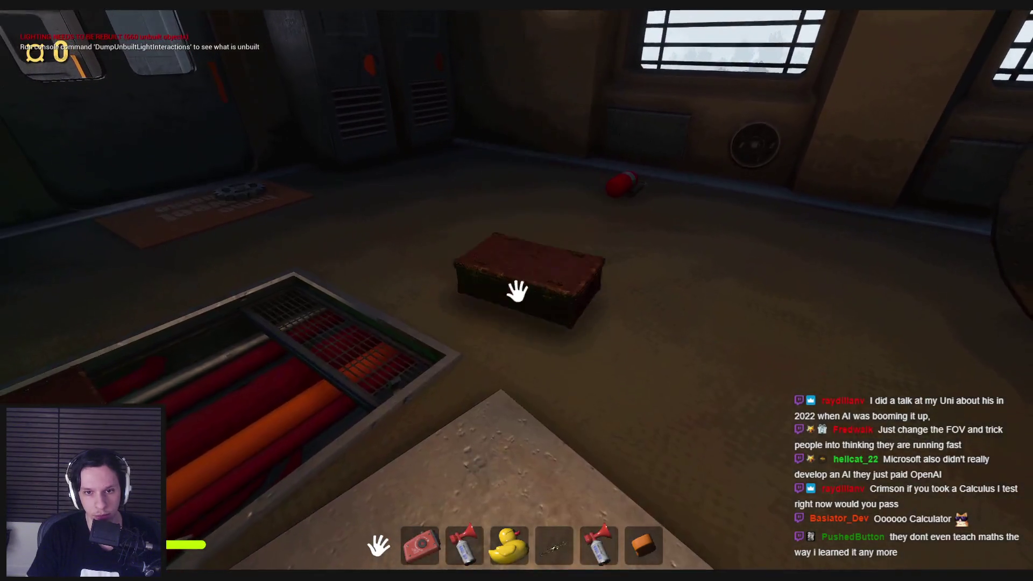
{"action": "left_click", "coordinate": [517, 291]}
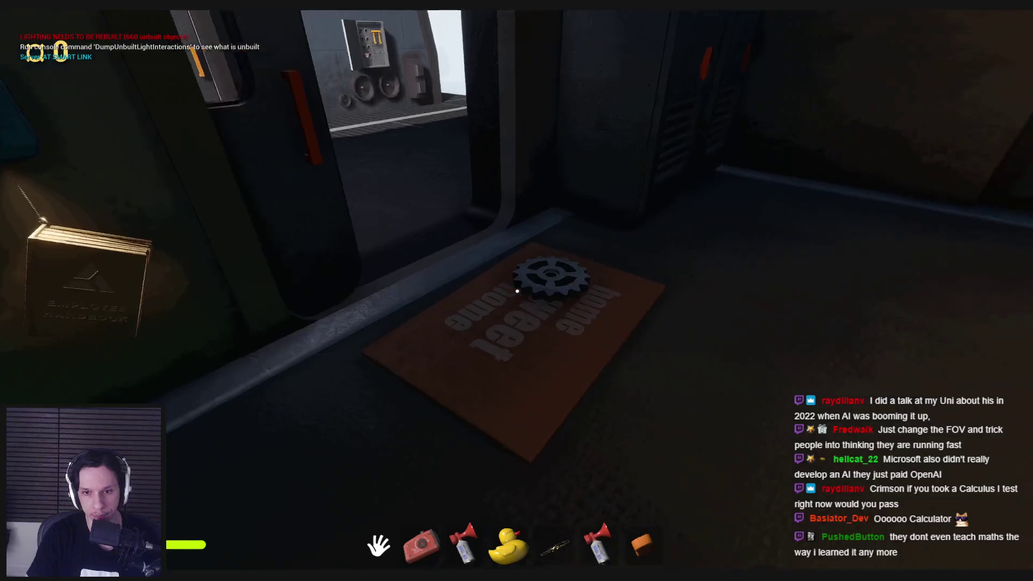
Take the doormat gear, flip the two yellow wall-box levers, burn one briefcase and throw another.
{"action": "left_click", "coordinate": [541, 276]}
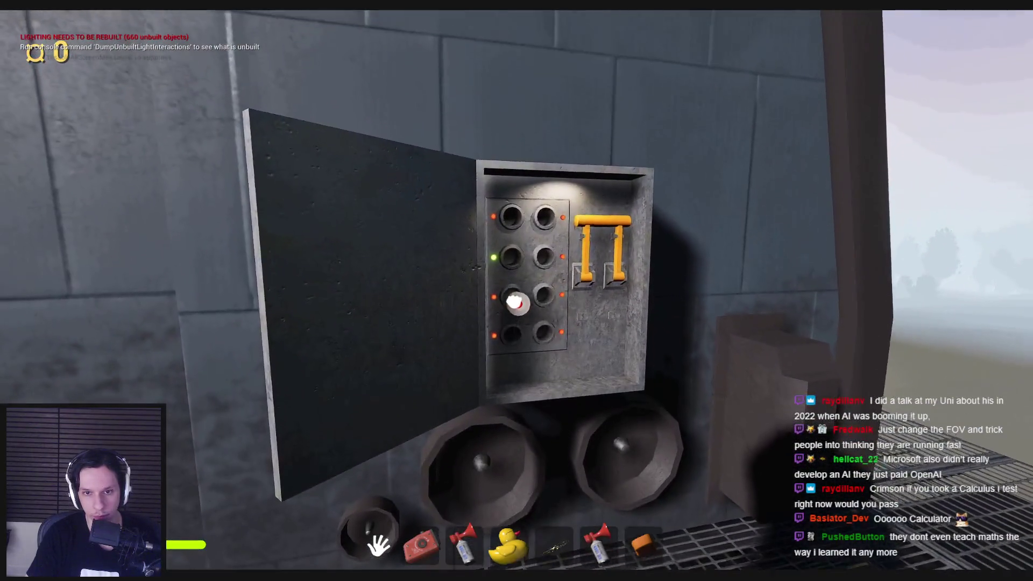
{"action": "left_click", "coordinate": [528, 323]}
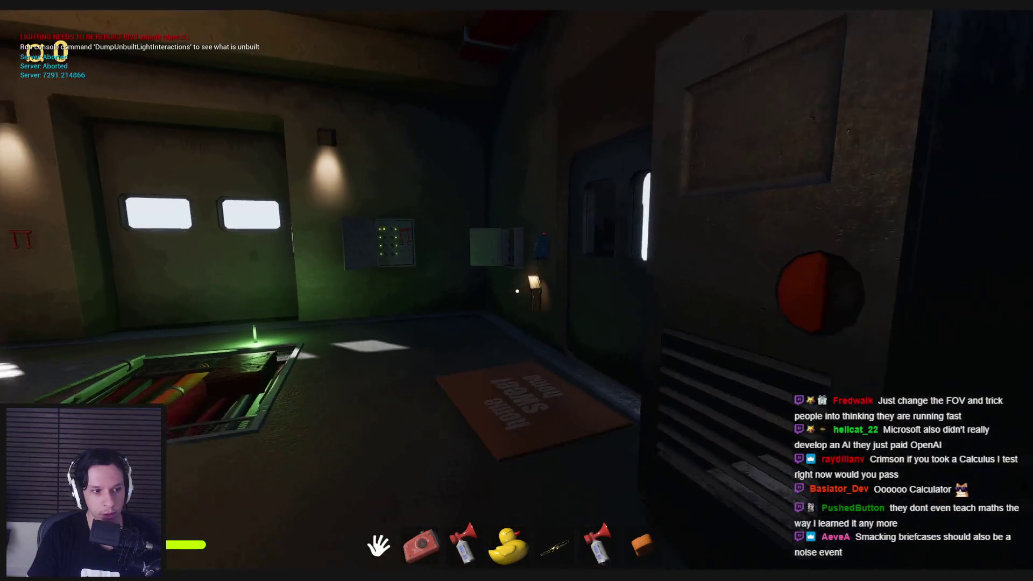
{"action": "left_click", "coordinate": [517, 291]}
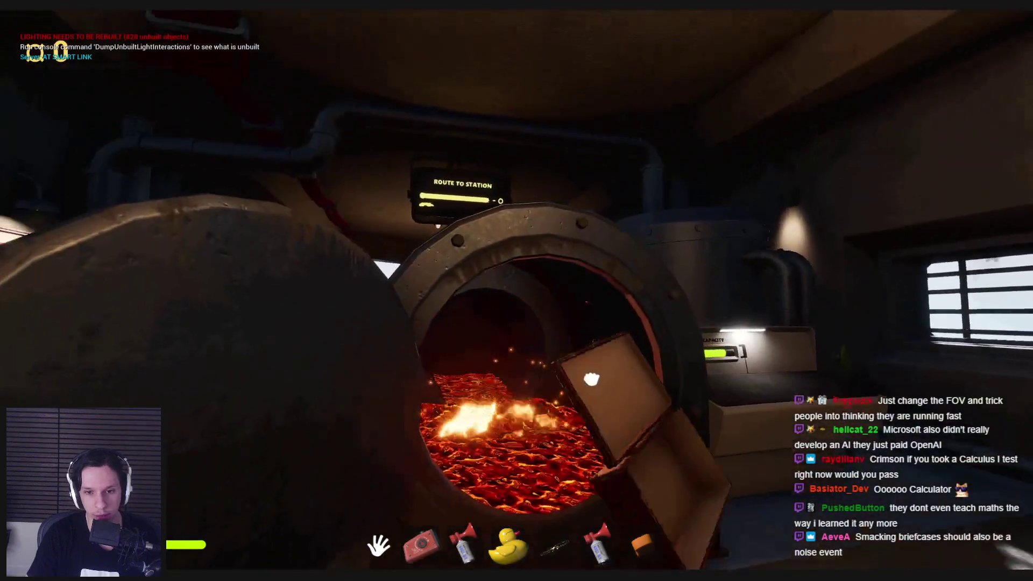
{"action": "left_click", "coordinate": [592, 380]}
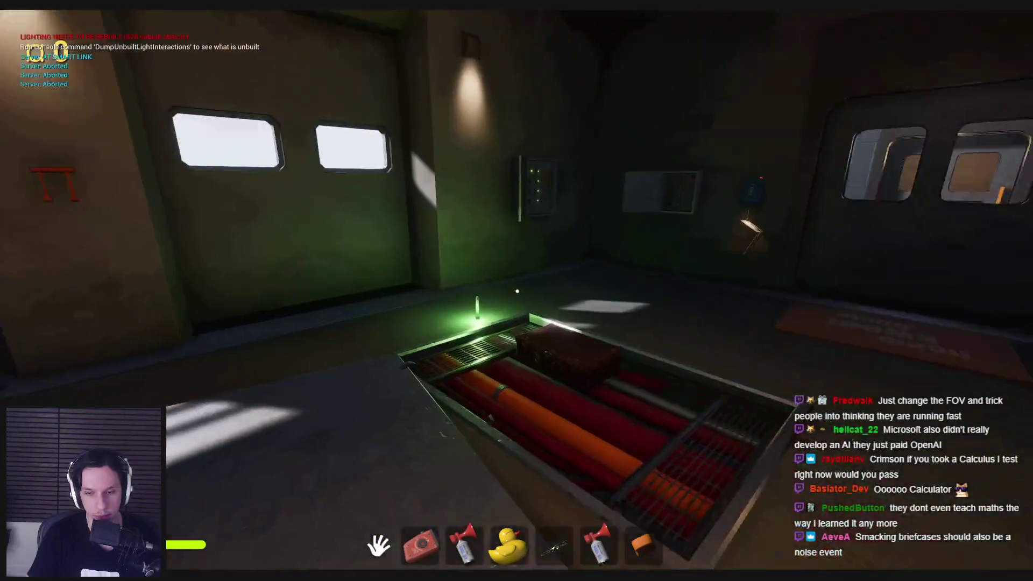
{"action": "left_click", "coordinate": [517, 291]}
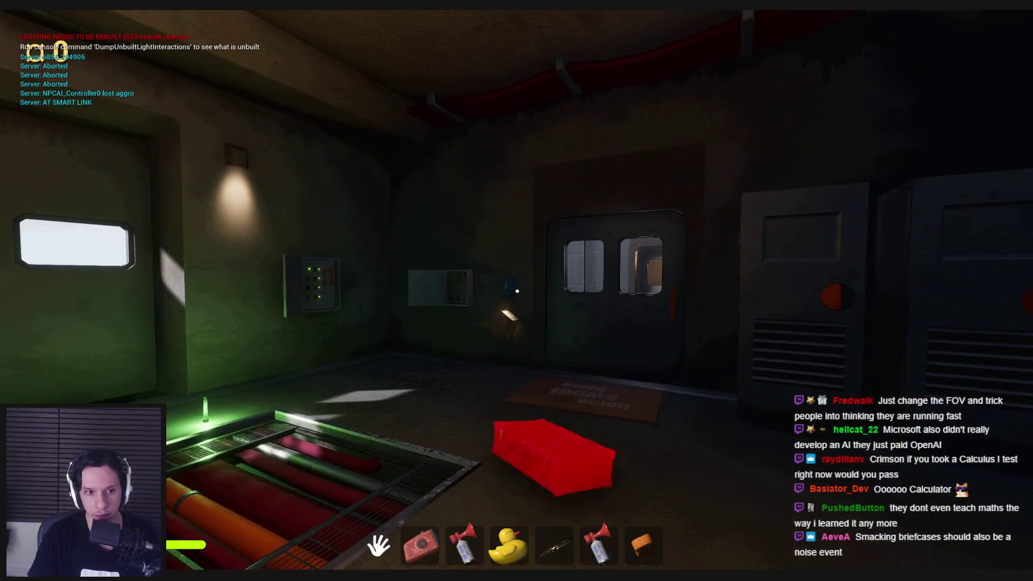
{"action": "left_click", "coordinate": [517, 291]}
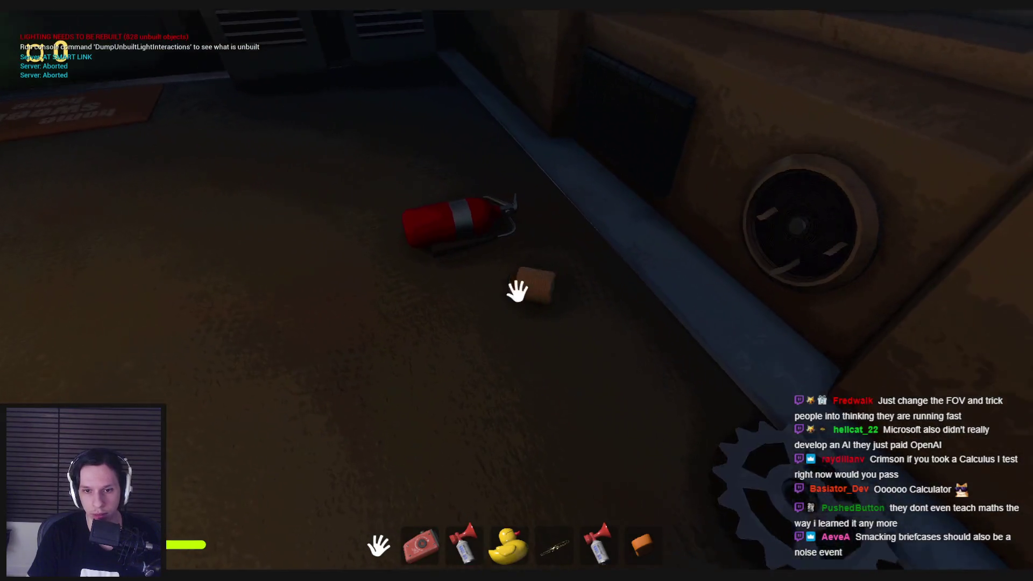
Drop the orange box into the incinerator, then burn a briefcase and close the furnace door.
{"action": "key", "text": "4"}
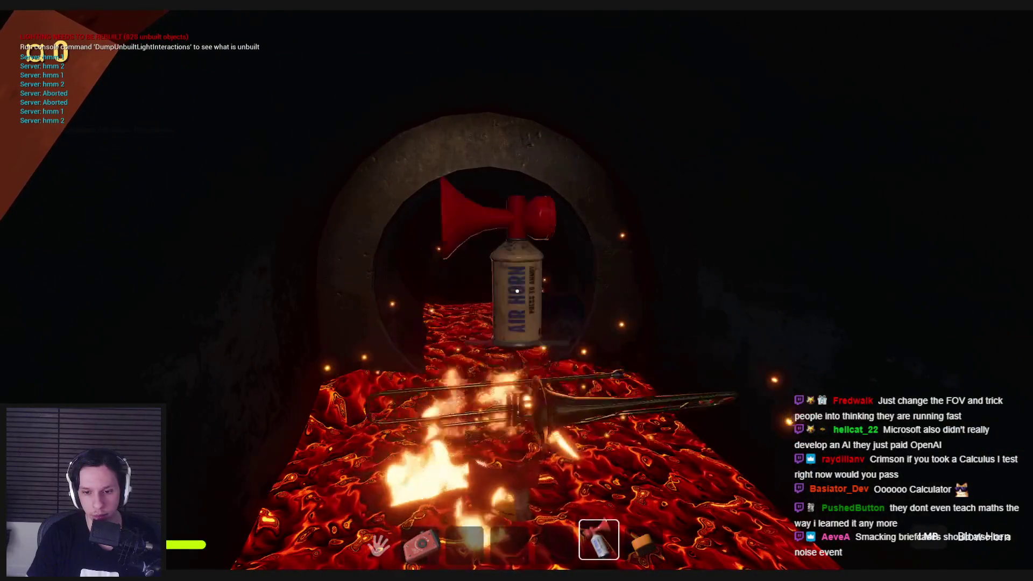
{"action": "left_click", "coordinate": [518, 291]}
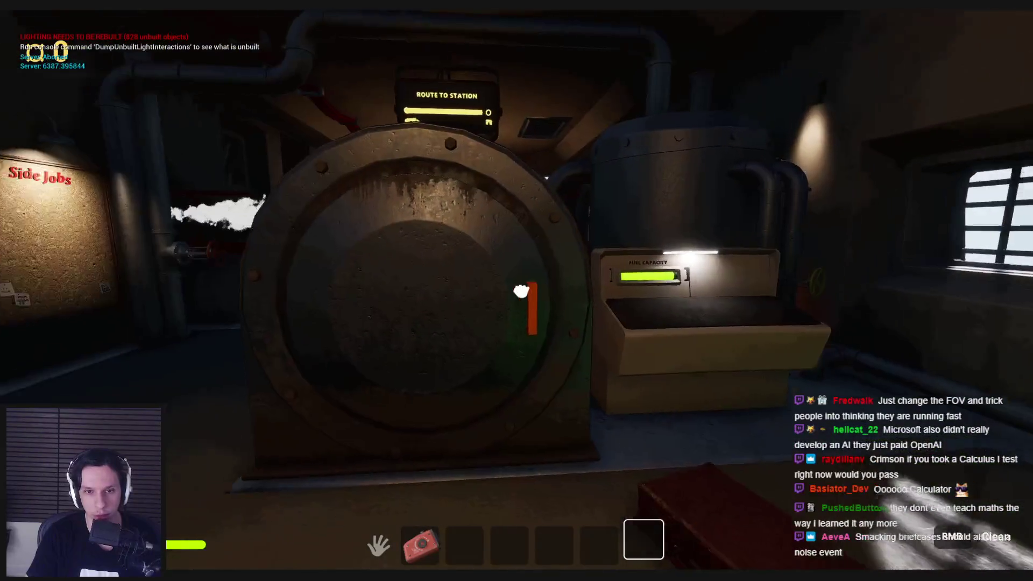
{"action": "left_click", "coordinate": [518, 291]}
{"action": "left_click", "coordinate": [516, 290]}
{"action": "left_click", "coordinate": [509, 289]}
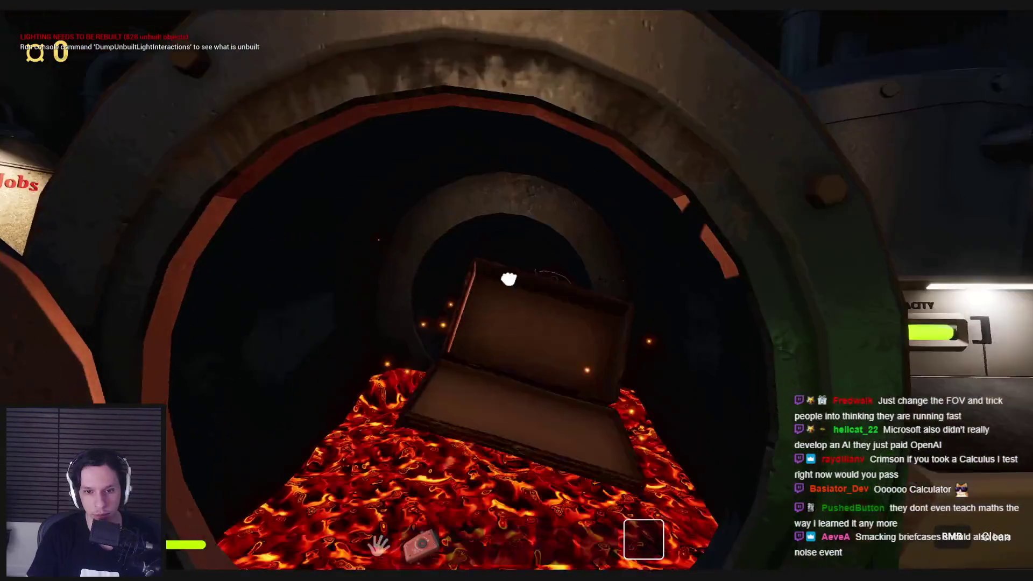
{"action": "left_click", "coordinate": [516, 289]}
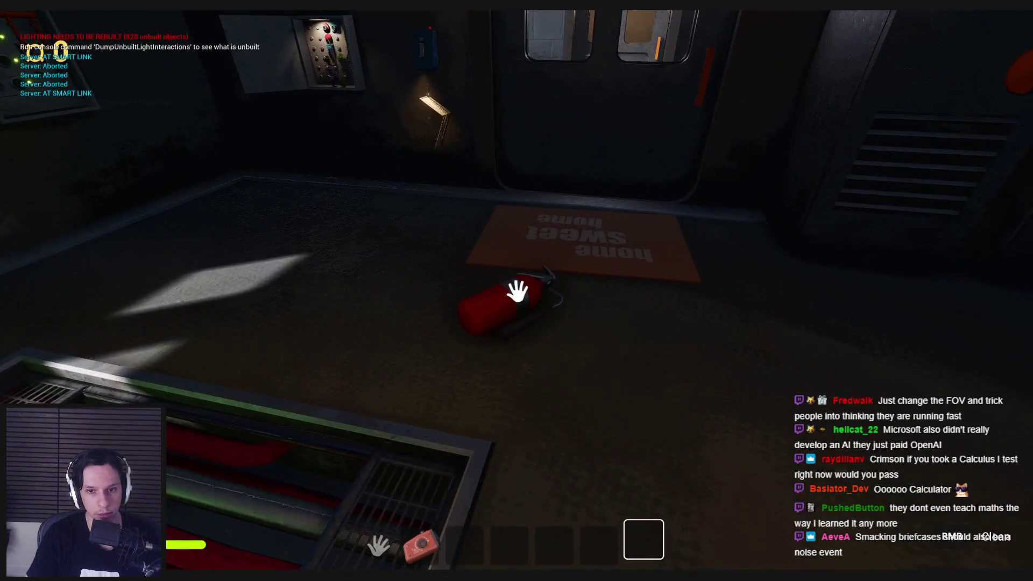
Pick up the fire extinguisher, go through the door and use the wall panel.
{"action": "left_click", "coordinate": [516, 291]}
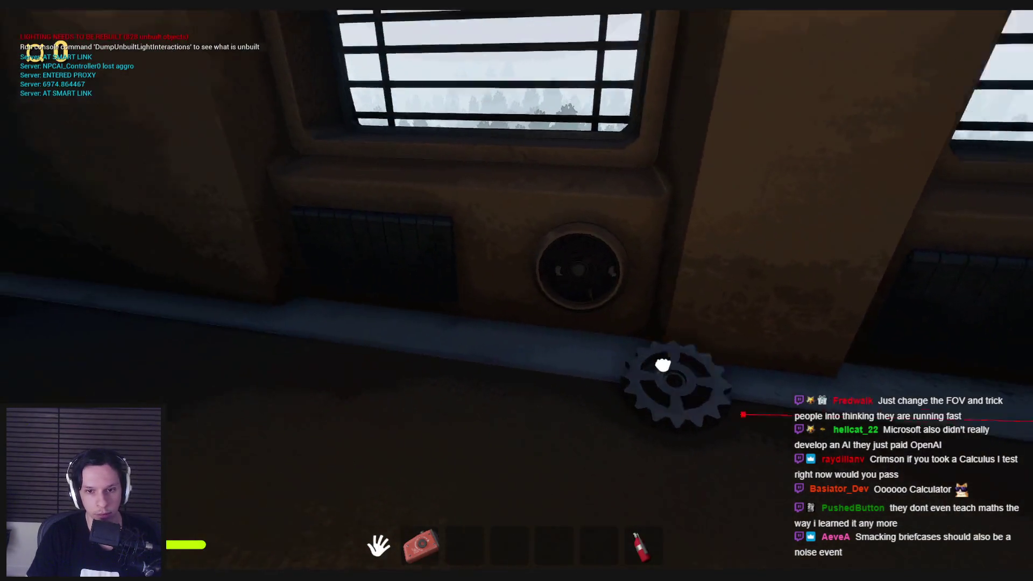
{"action": "key", "text": "w"}
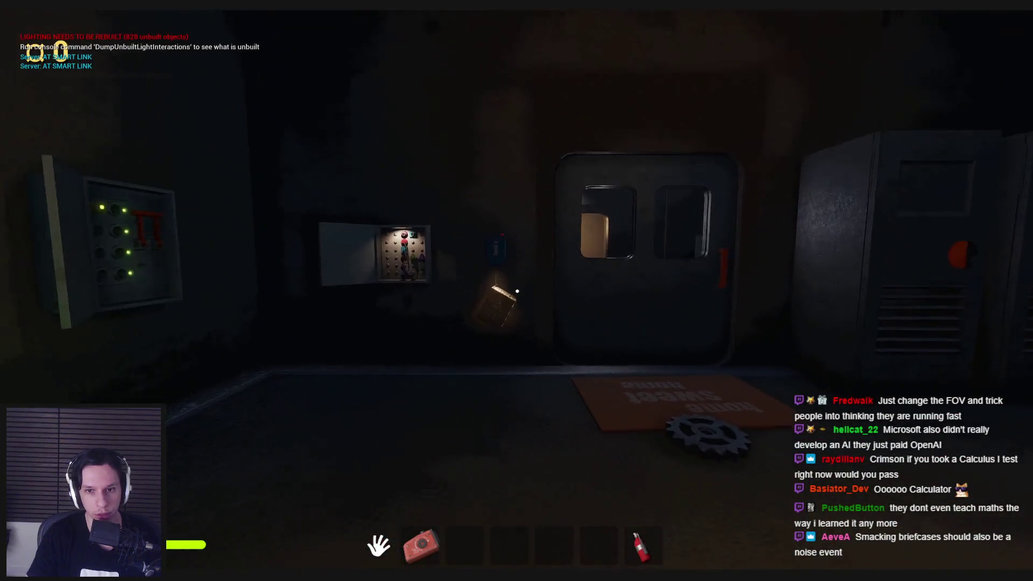
{"action": "left_click", "coordinate": [517, 291]}
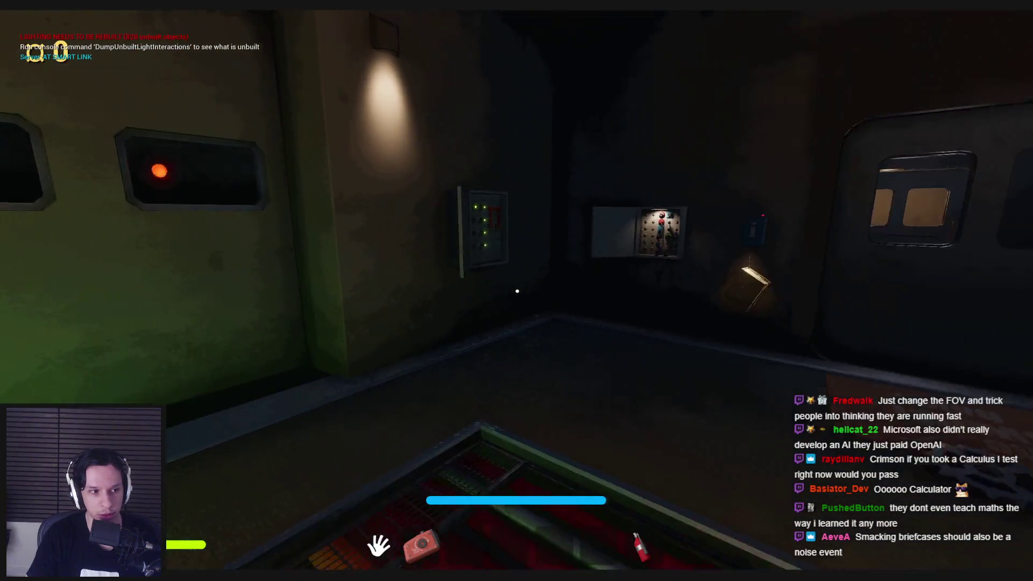
{"action": "left_click", "coordinate": [517, 291]}
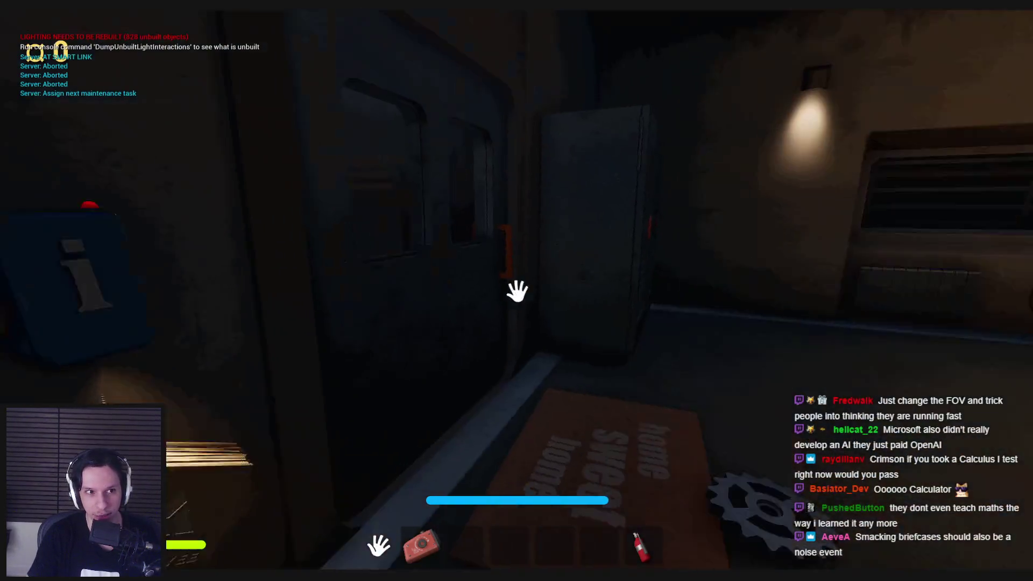
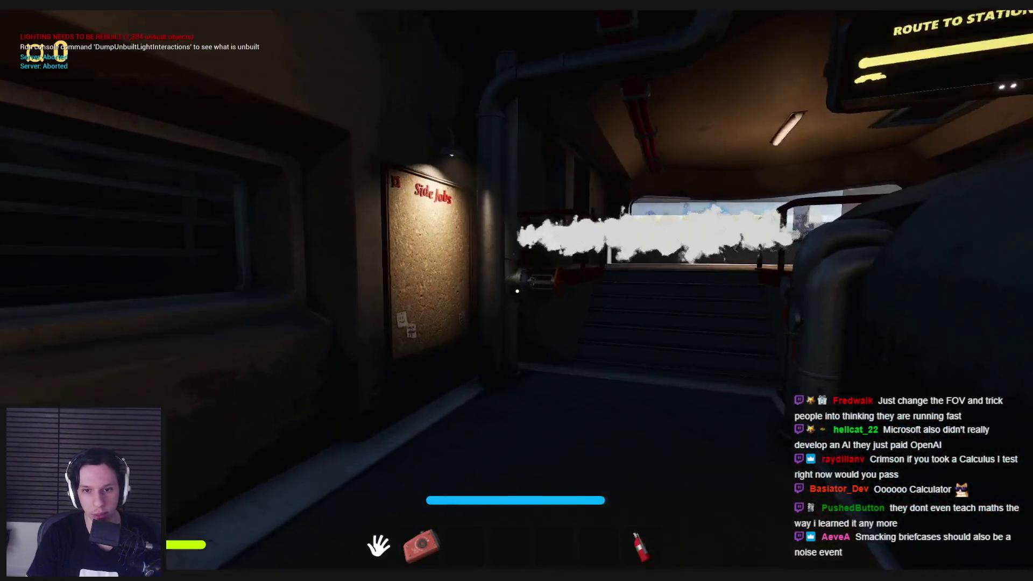
Walk to the steam valve, throw the spiky ball into the furnace, and switch to wireframe.
{"action": "key", "text": "w"}
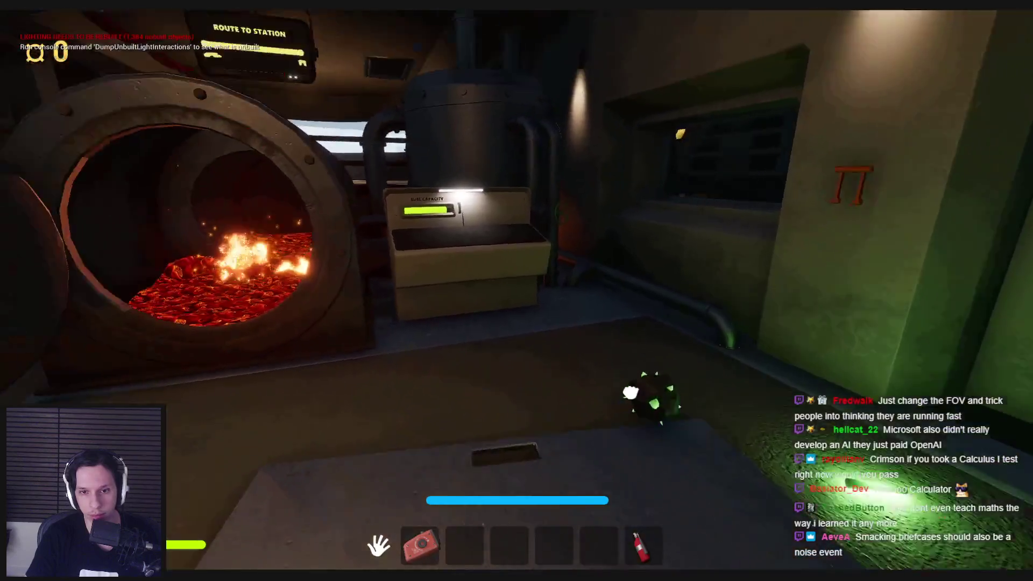
{"action": "left_click", "coordinate": [516, 290]}
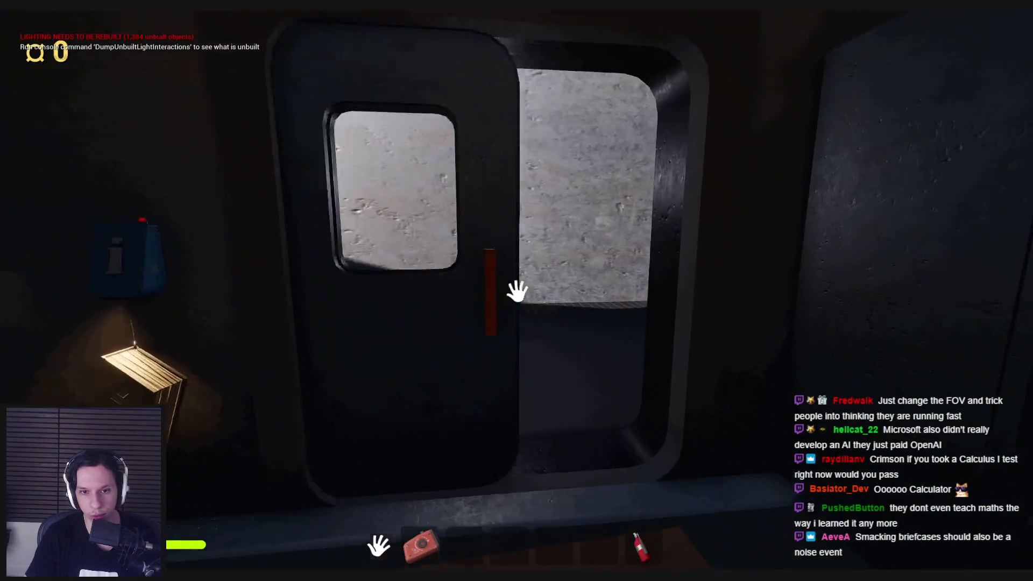
{"action": "key", "text": "F1"}
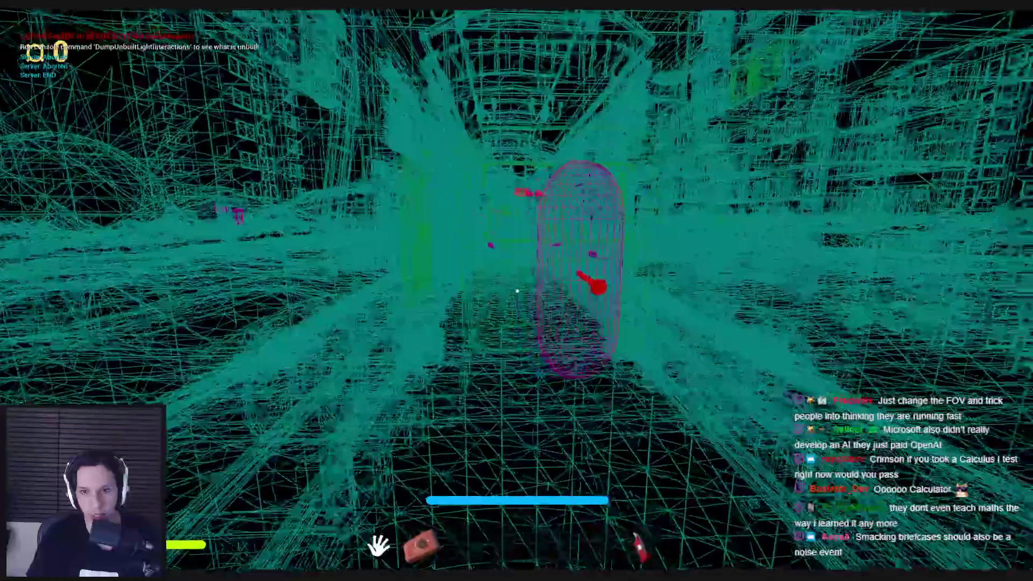
Toggle wireframe off and on, fly down the street, then return to lit view and walk toward the crate.
{"action": "key", "text": "F3"}
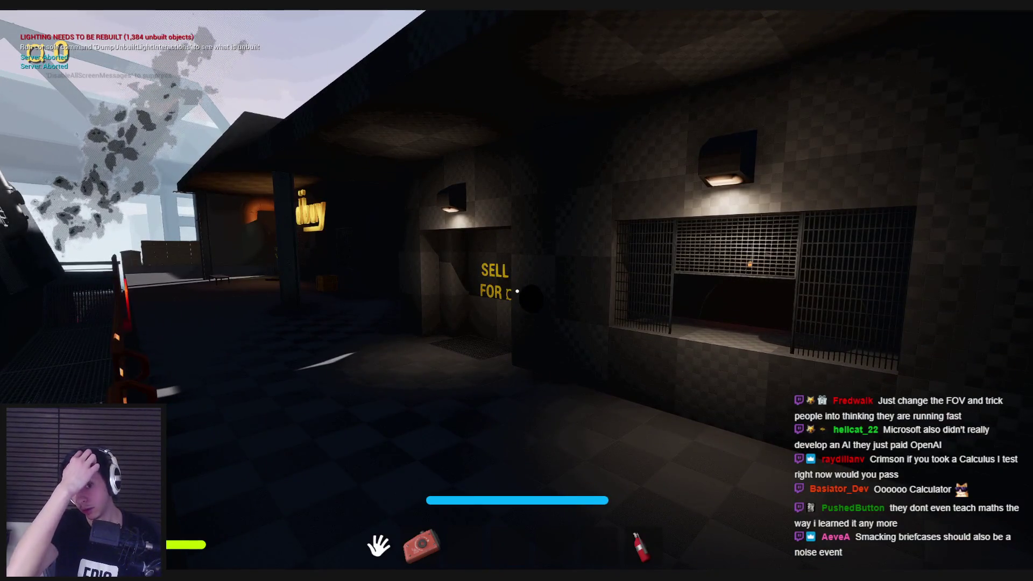
{"action": "key", "text": "F1"}
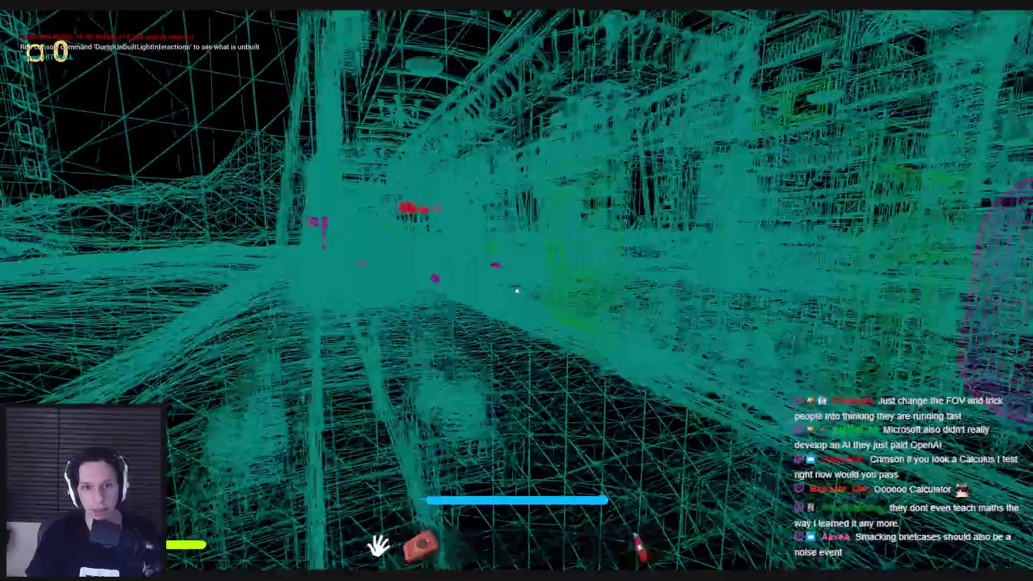
{"action": "key", "text": "w"}
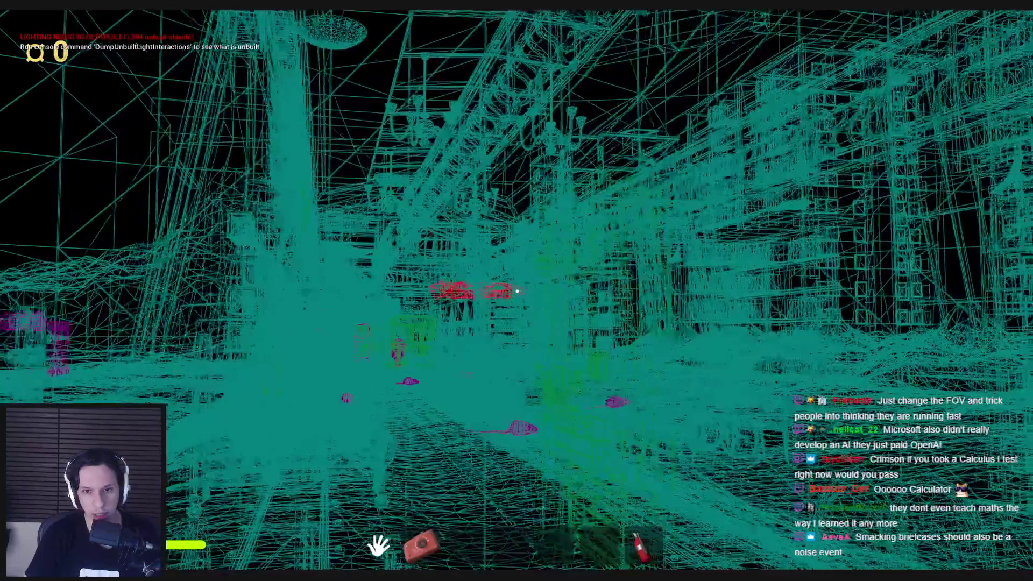
{"action": "key", "text": "F3"}
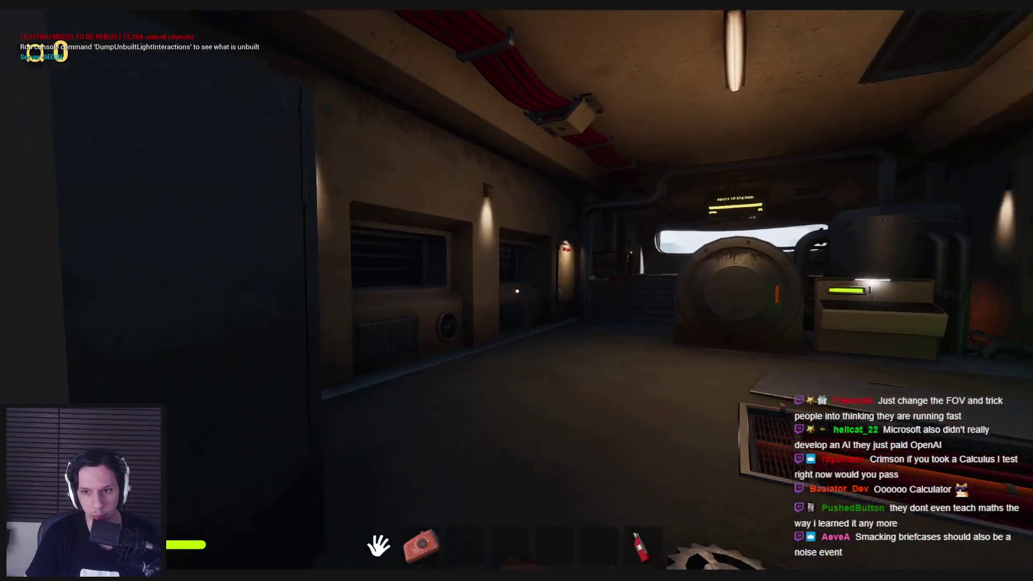
{"action": "key", "text": "w"}
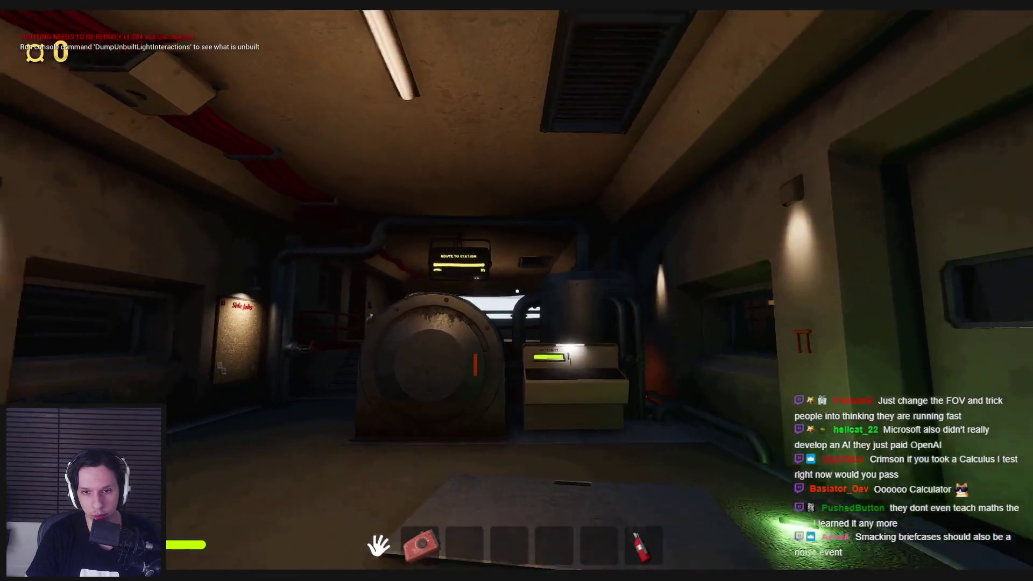
{"action": "mouse_move", "coordinate": [517, 292]}
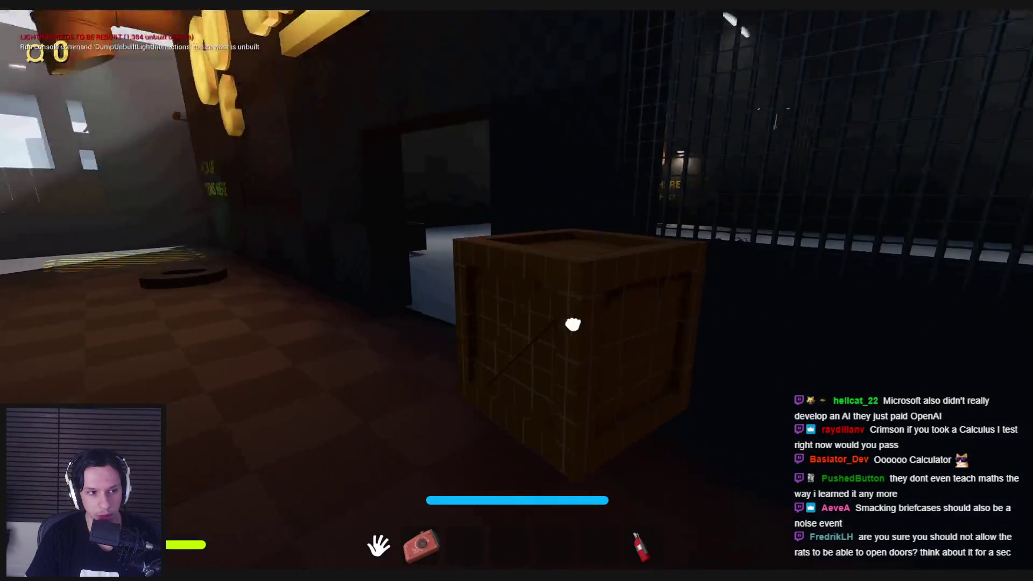
Walk past the crate into the PAY HERE room up to the box and floor items.
{"action": "key", "text": "w"}
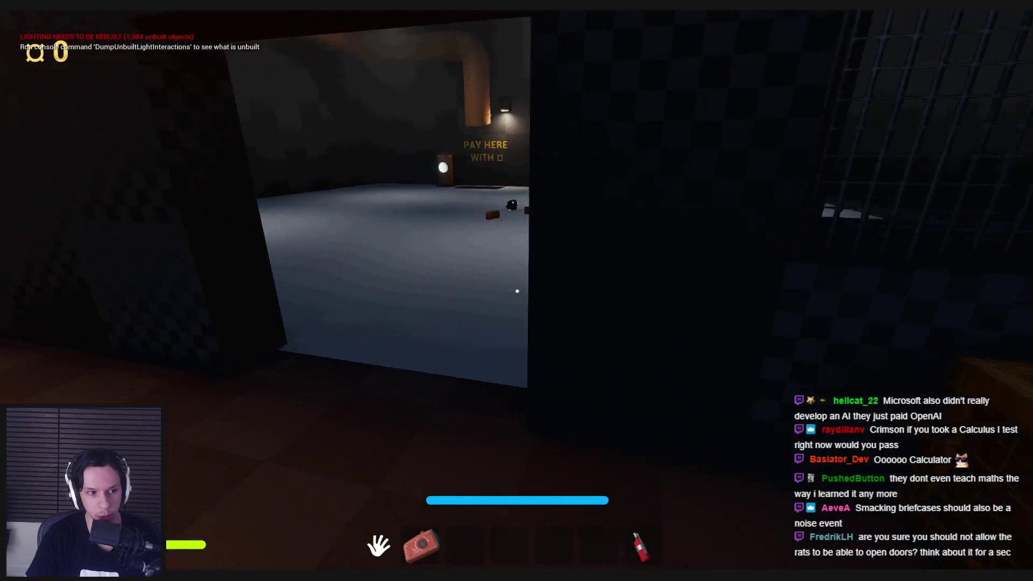
{"action": "key", "text": "w"}
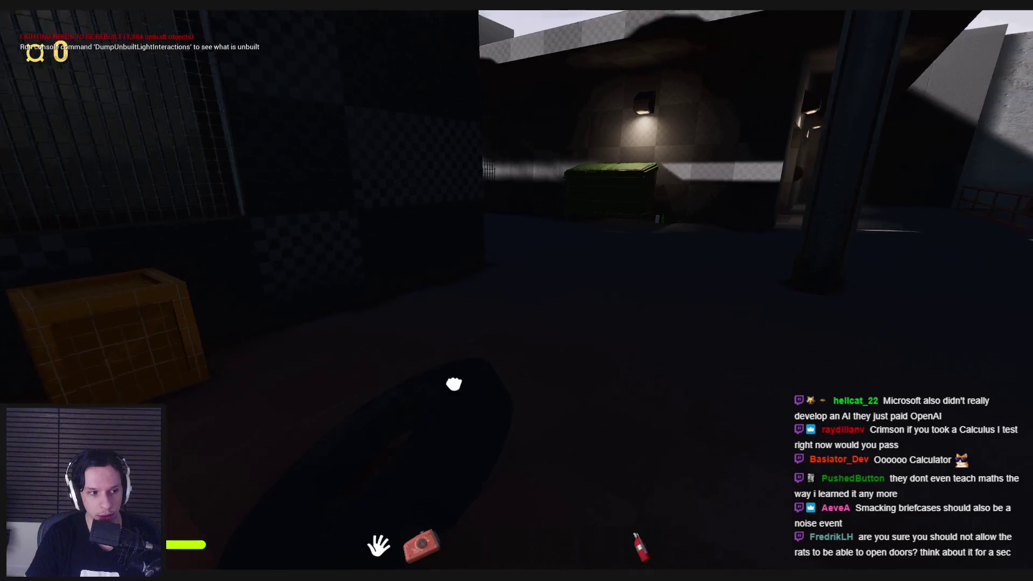
{"action": "key", "text": "w"}
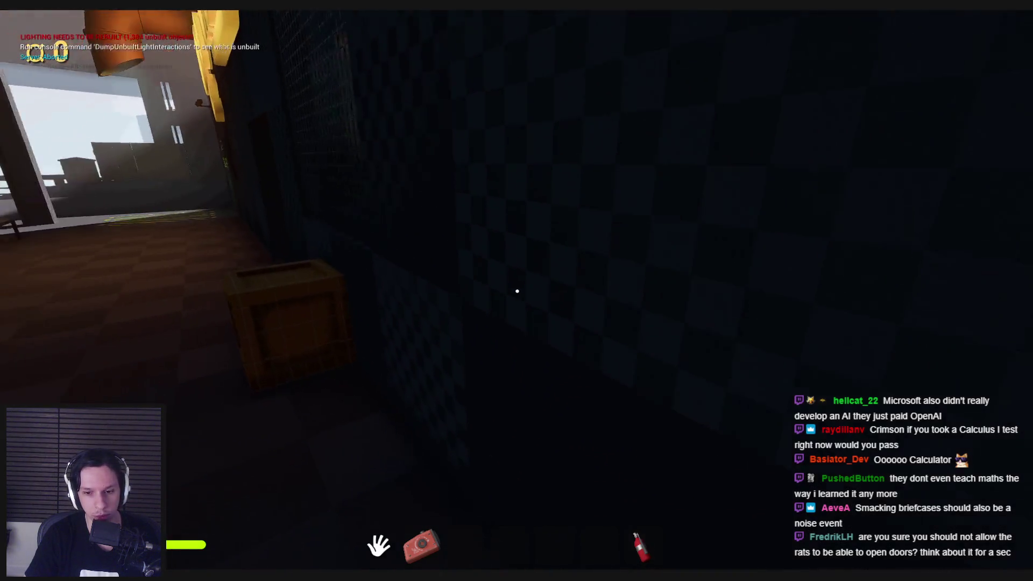
{"action": "key", "text": "w"}
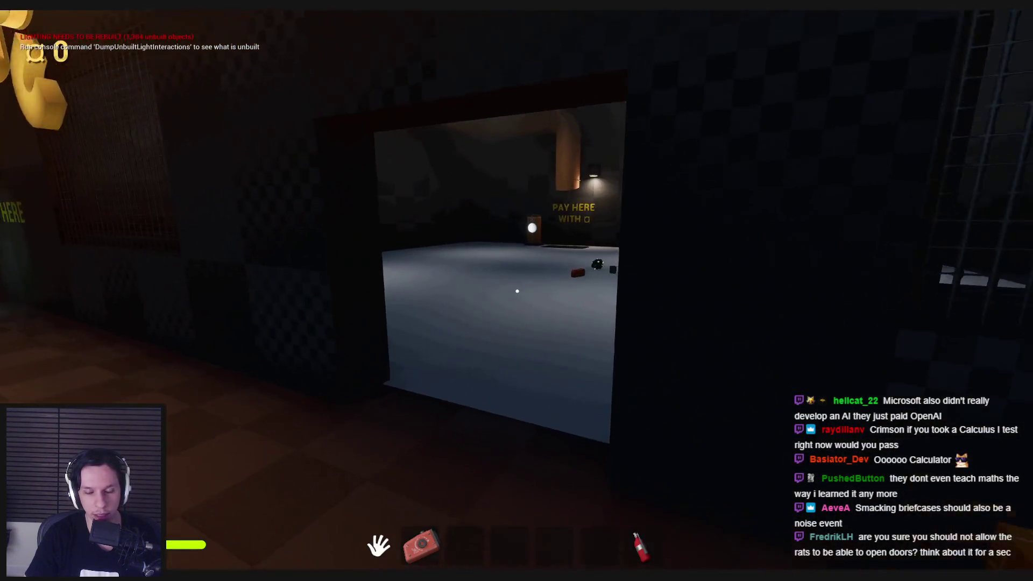
{"action": "key", "text": "w"}
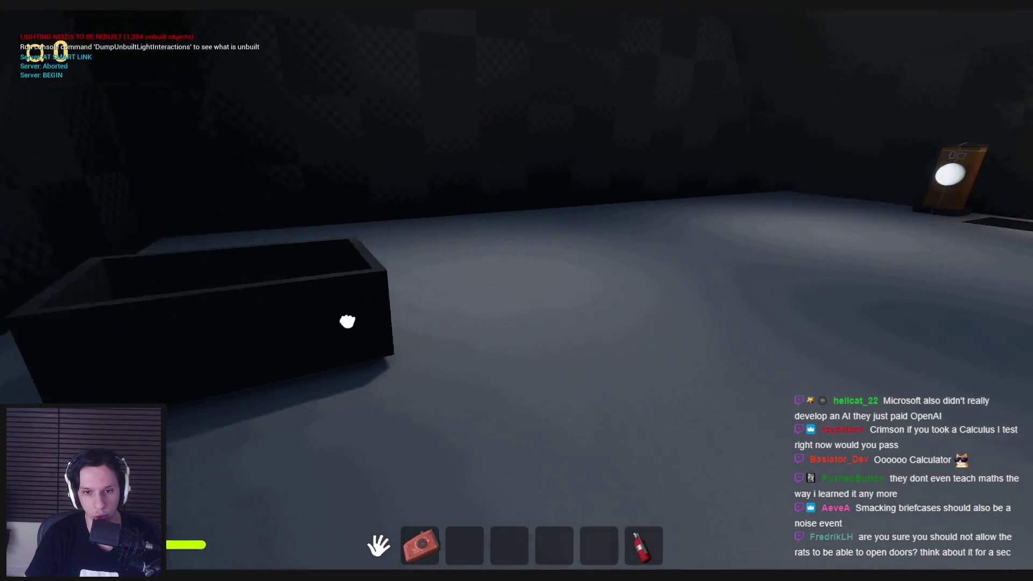
Pick up and drop the dark cylinder, trombone, spiky ball and box around the room.
{"action": "left_click", "coordinate": [518, 290]}
{"action": "left_click", "coordinate": [518, 291]}
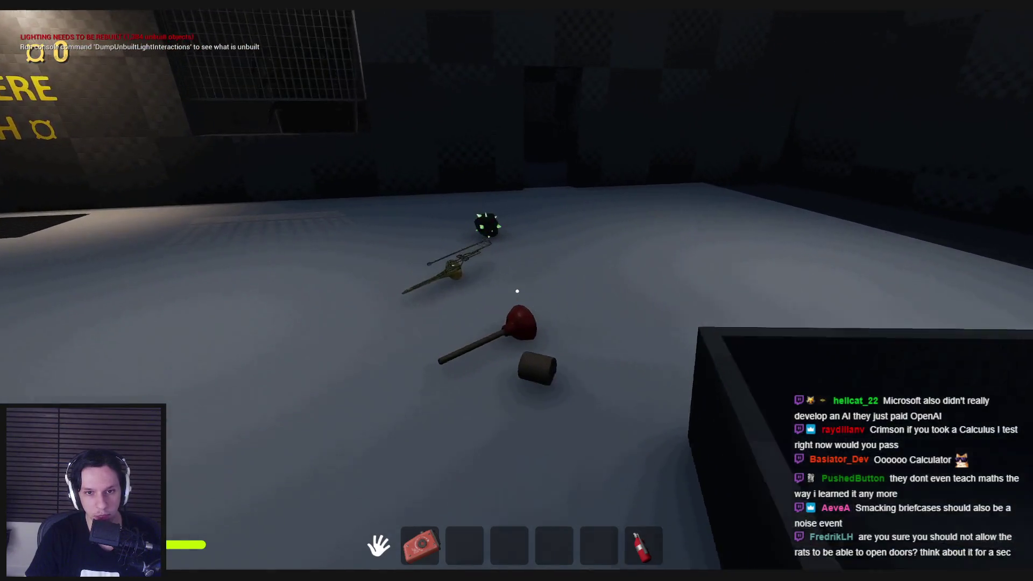
{"action": "key", "text": "w"}
{"action": "left_click", "coordinate": [307, 304]}
{"action": "left_click", "coordinate": [517, 291]}
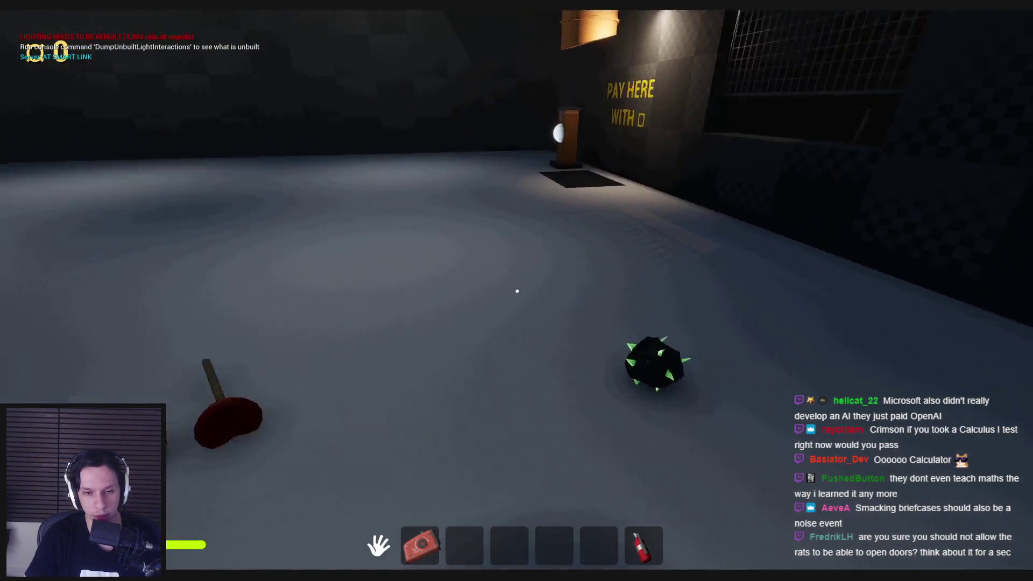
{"action": "key", "text": "w"}
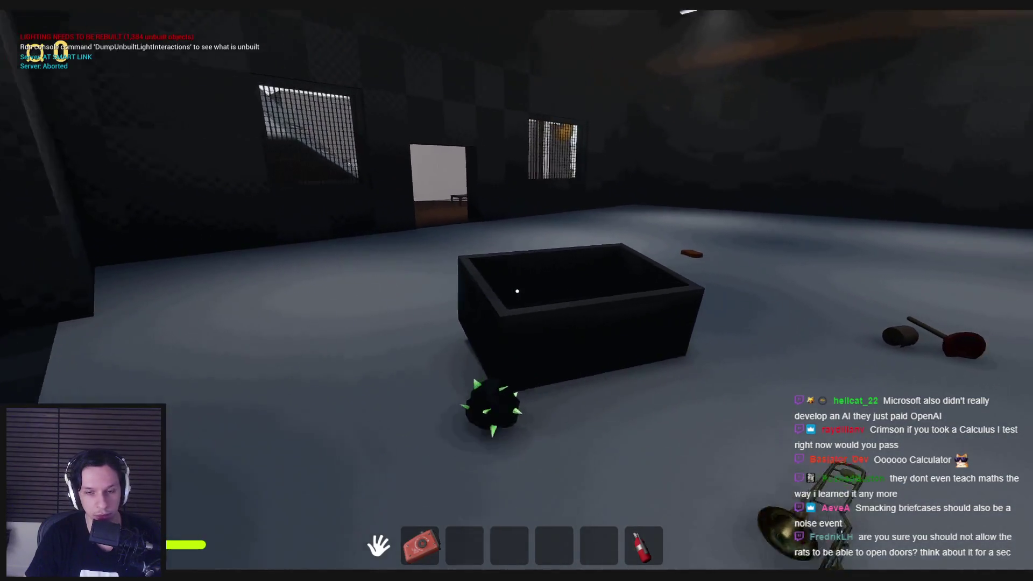
{"action": "left_click", "coordinate": [517, 291]}
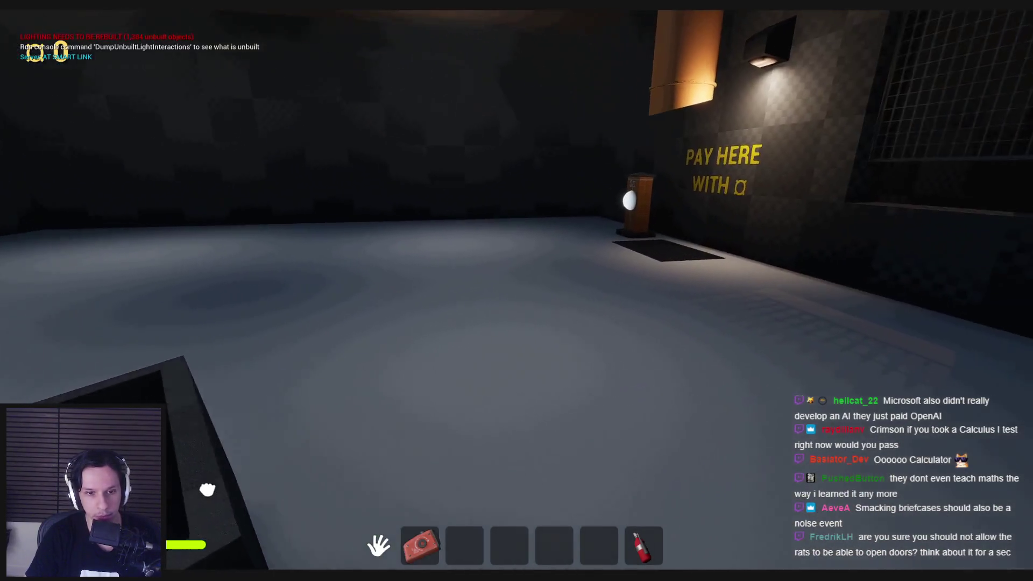
{"action": "left_click", "coordinate": [516, 290]}
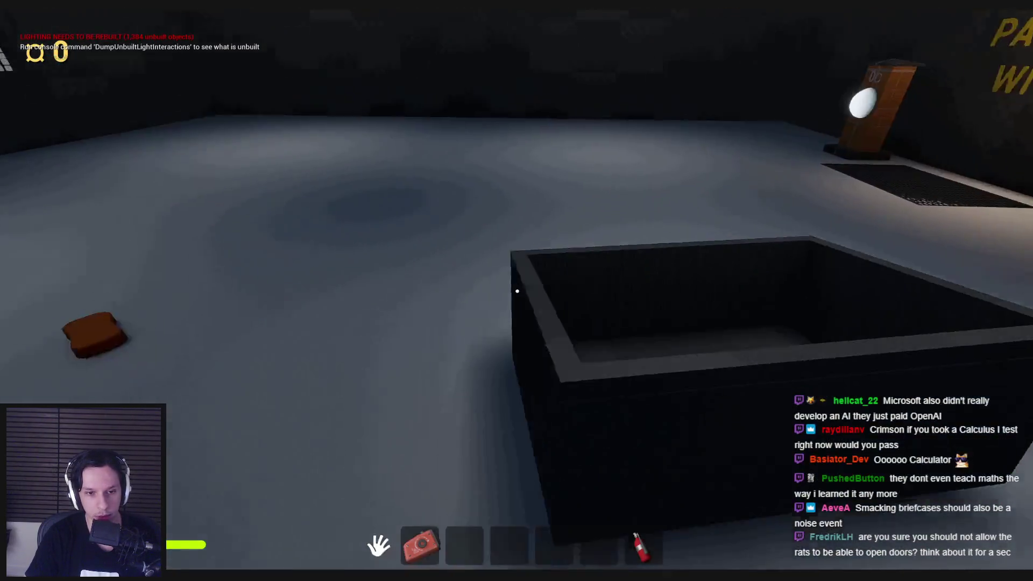
{"action": "left_click", "coordinate": [517, 291]}
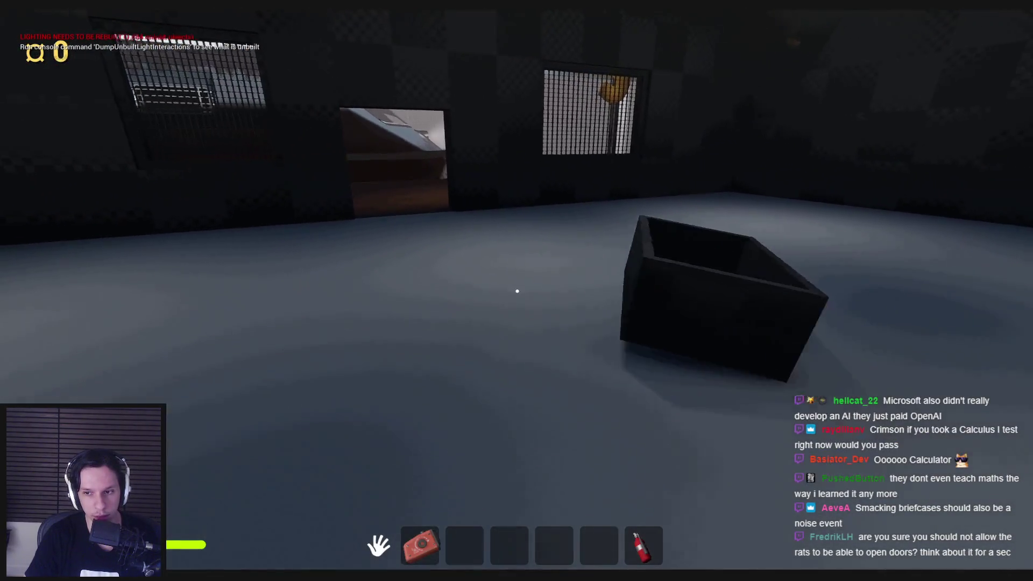
{"action": "key", "text": "w"}
{"action": "key", "text": "w"}
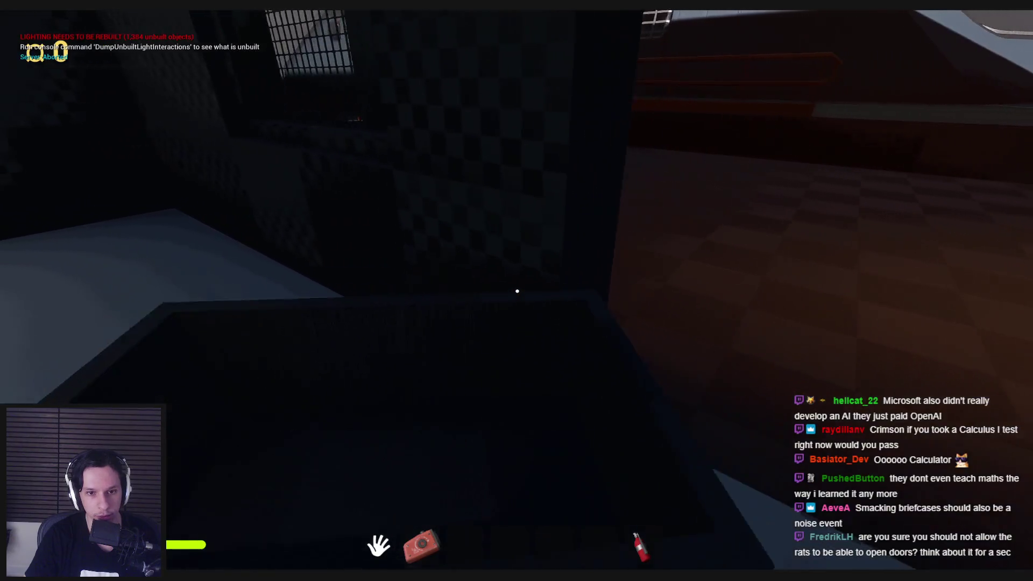
Step back from the black box and walk out into the train yard.
{"action": "key", "text": "w"}
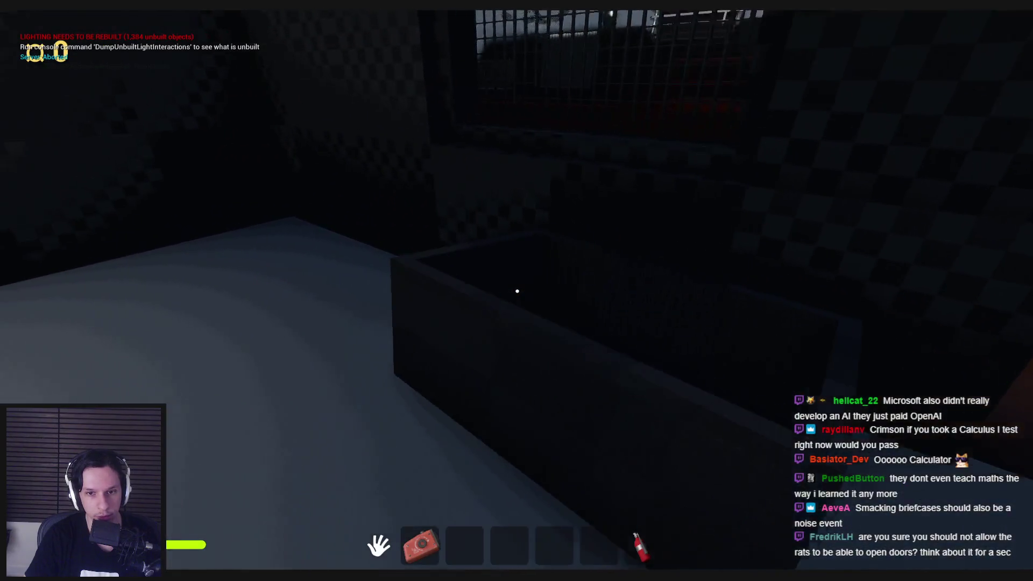
{"action": "key", "text": "w"}
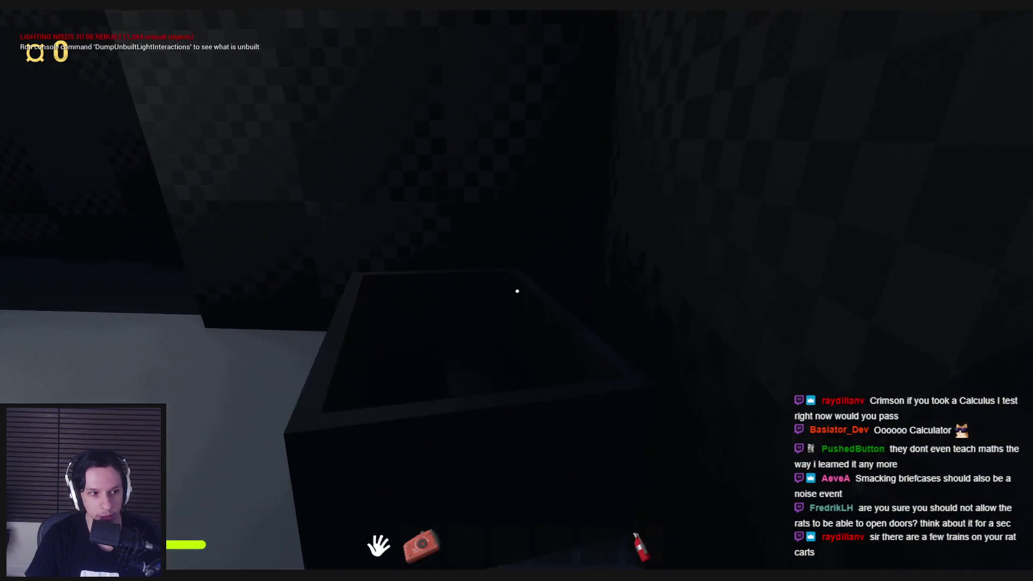
{"action": "key", "text": "w"}
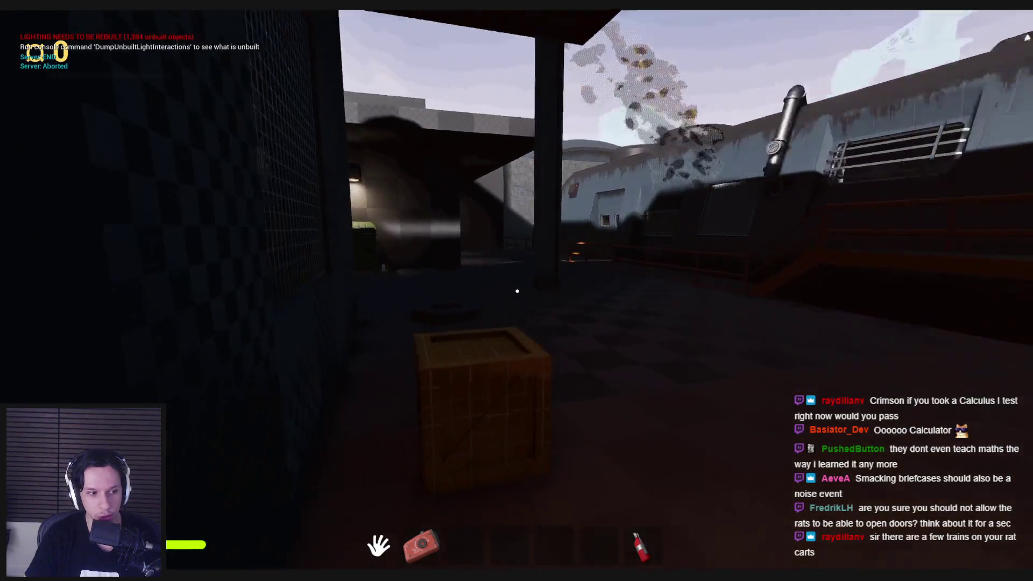
Equip the fire extinguisher (slot 3) and spray it on the way onto the checkered floor.
{"action": "key", "text": "3"}
{"action": "key", "text": "w"}
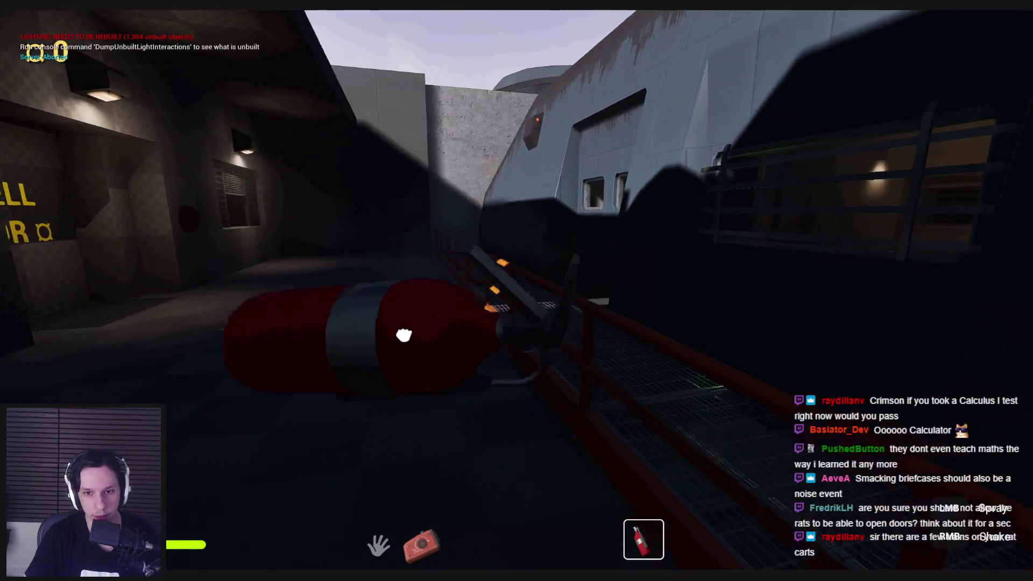
{"action": "key", "text": "w"}
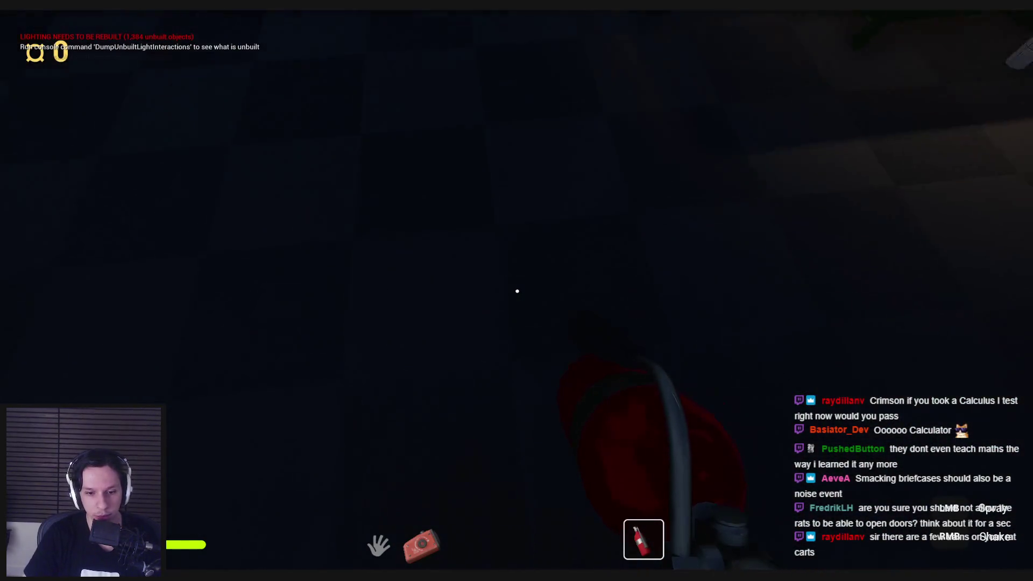
{"action": "left_click", "coordinate": [516, 301]}
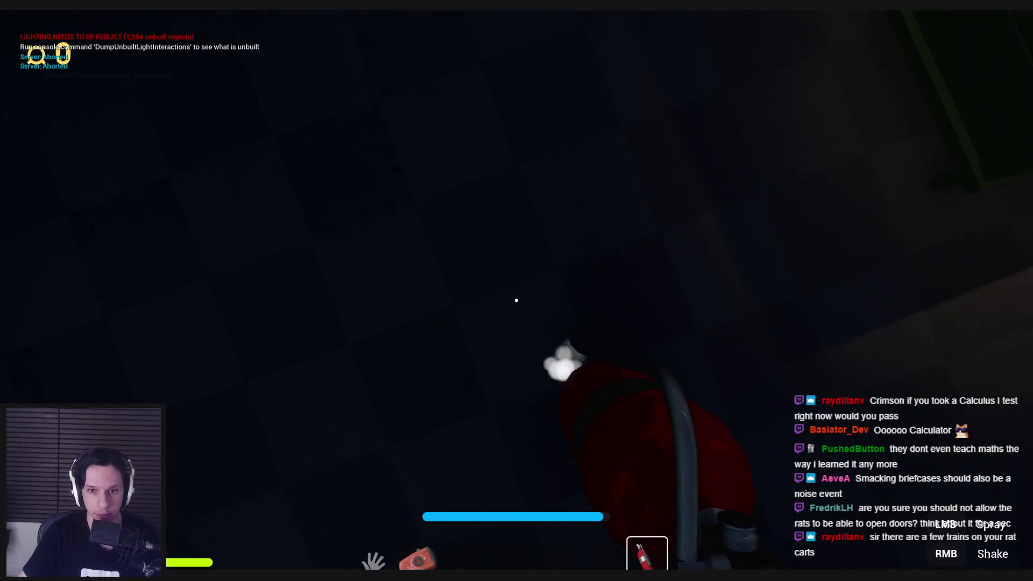
{"action": "key", "text": "w"}
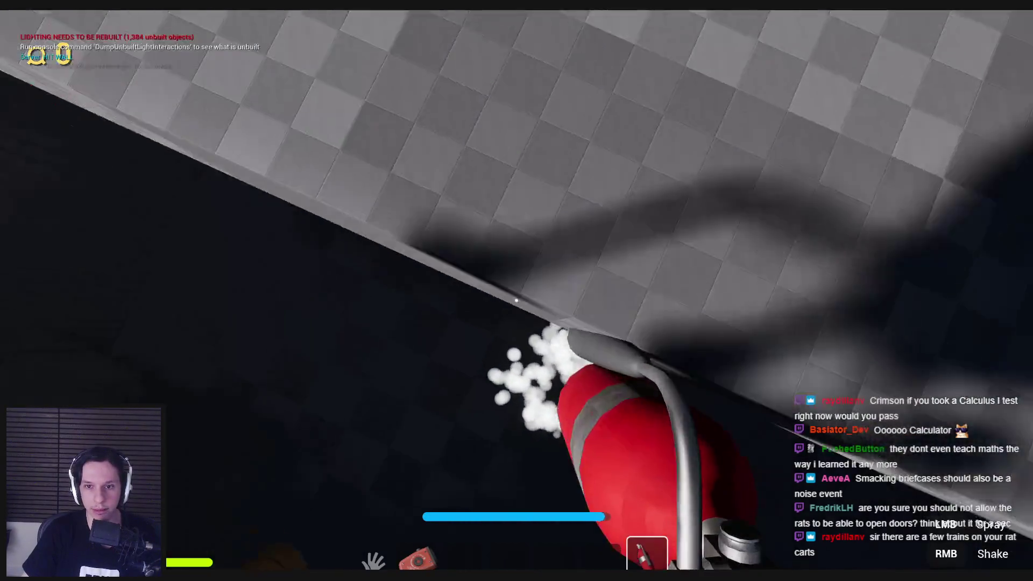
{"action": "key", "text": "w"}
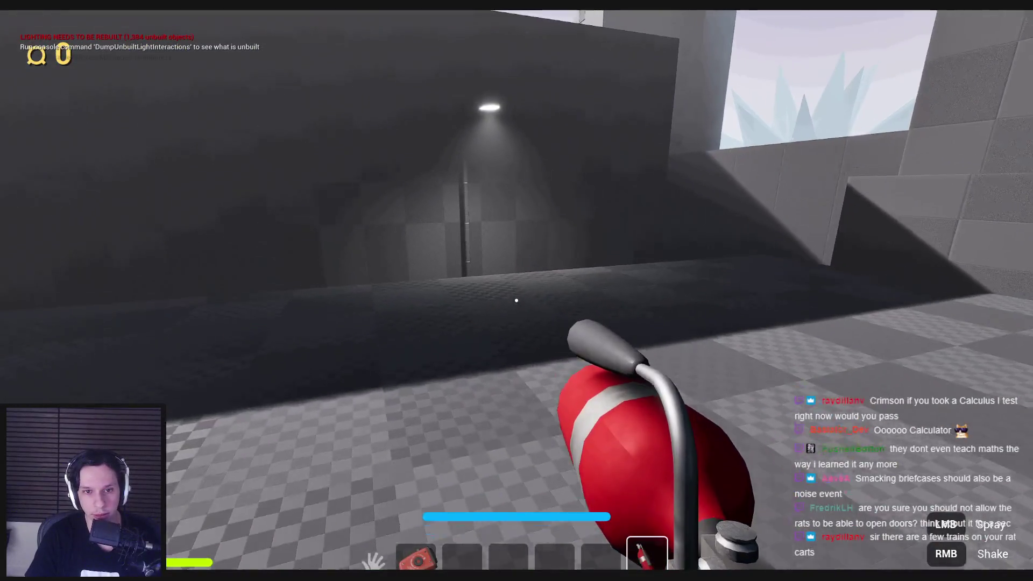
Spray the fire extinguisher at the floor and shake it several times.
{"action": "key", "text": "7"}
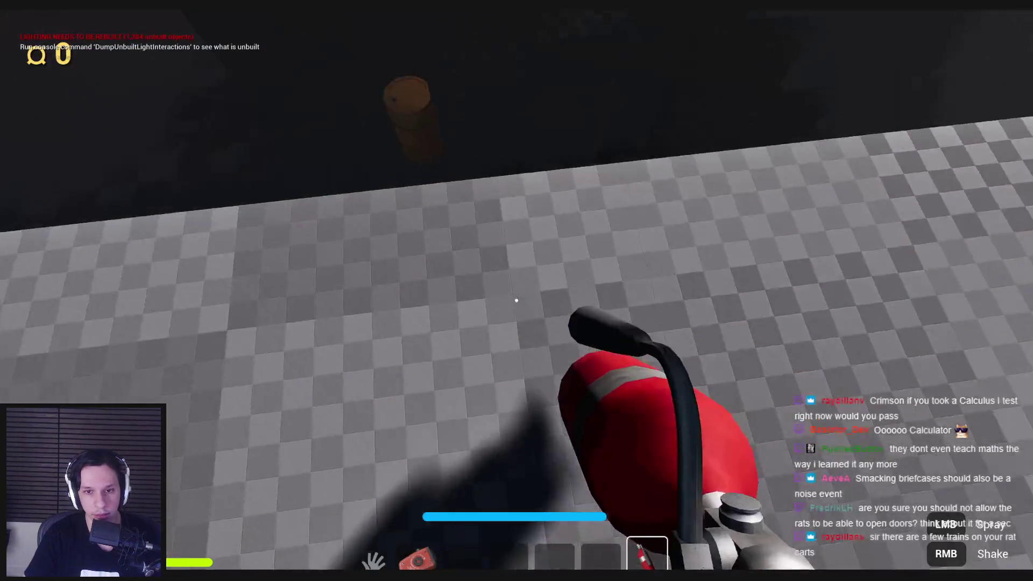
{"action": "left_click", "coordinate": [517, 301]}
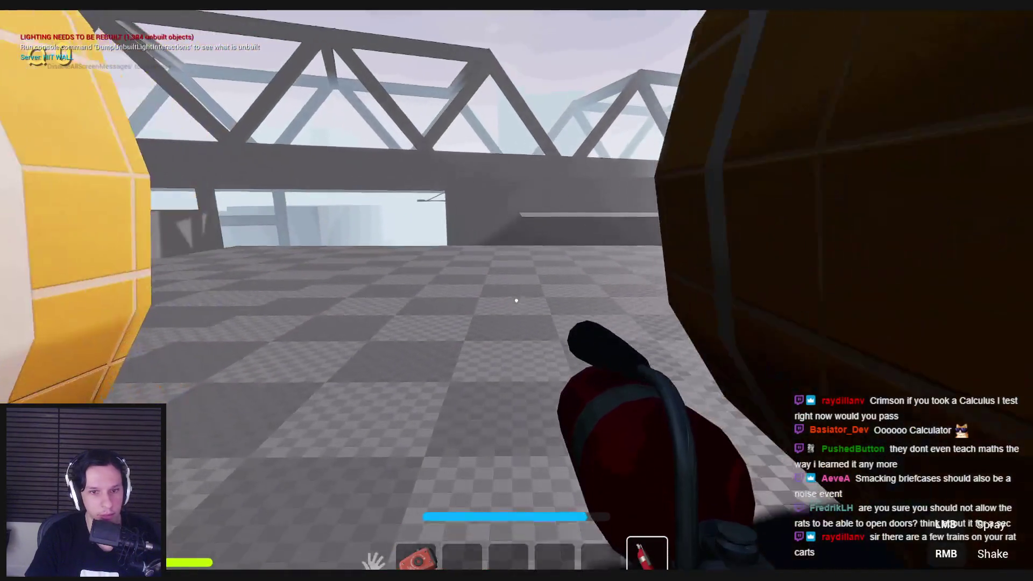
{"action": "right_click", "coordinate": [516, 300]}
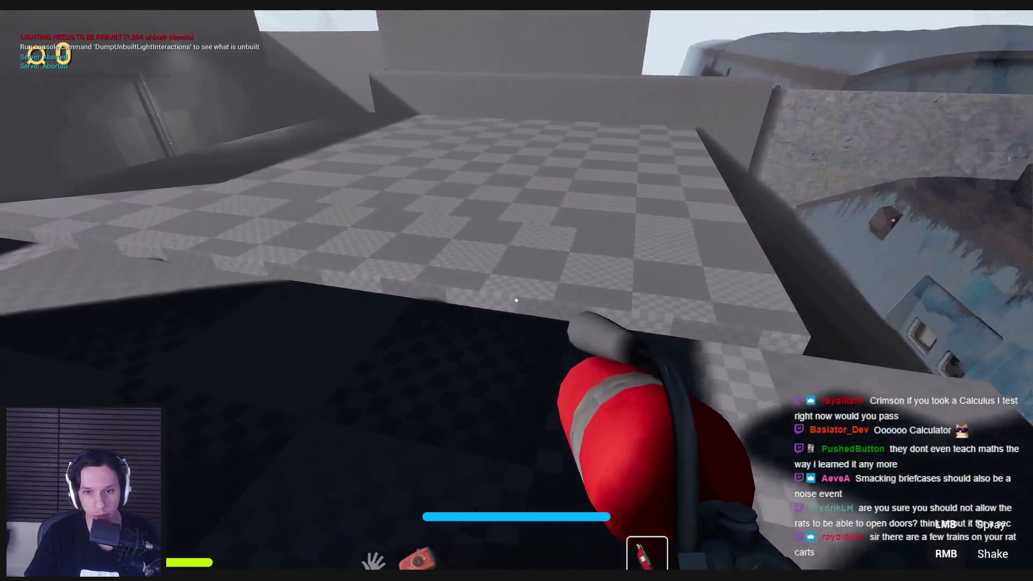
{"action": "right_click", "coordinate": [516, 300]}
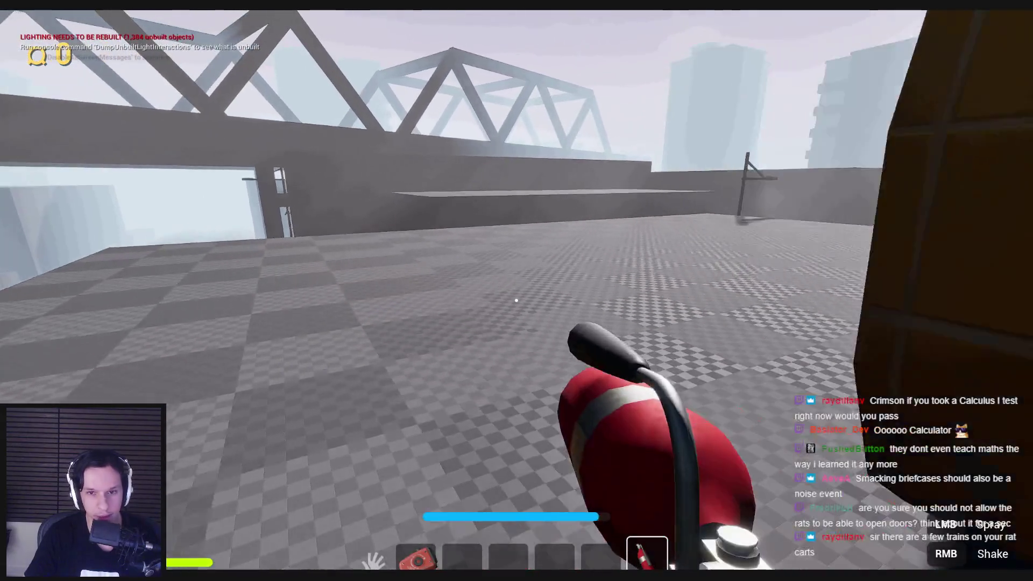
{"action": "right_click", "coordinate": [517, 300]}
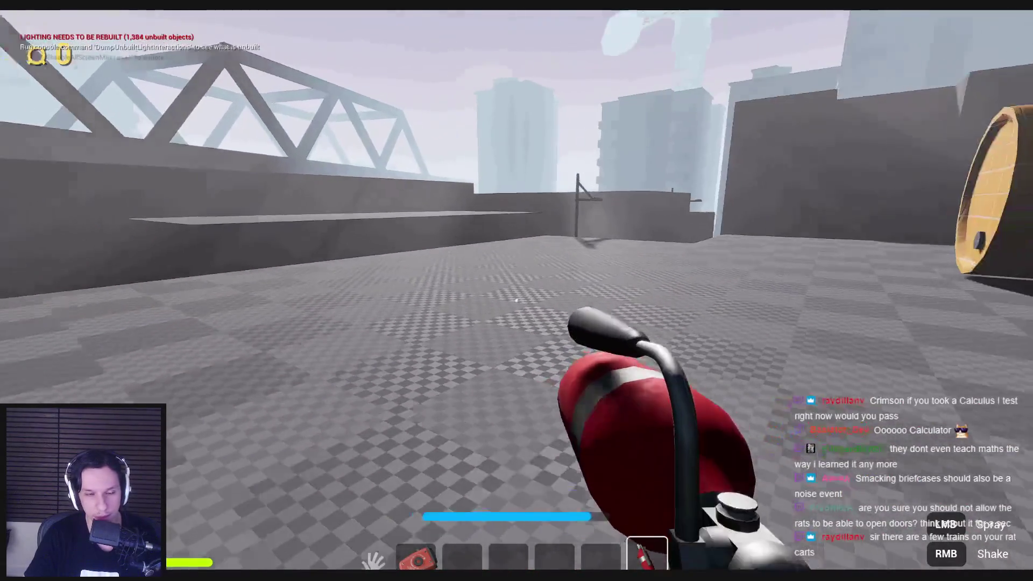
Run between the yellow barrels, down the orange-car alley, and drop to the checkered floor by the cage.
{"action": "key", "text": "w"}
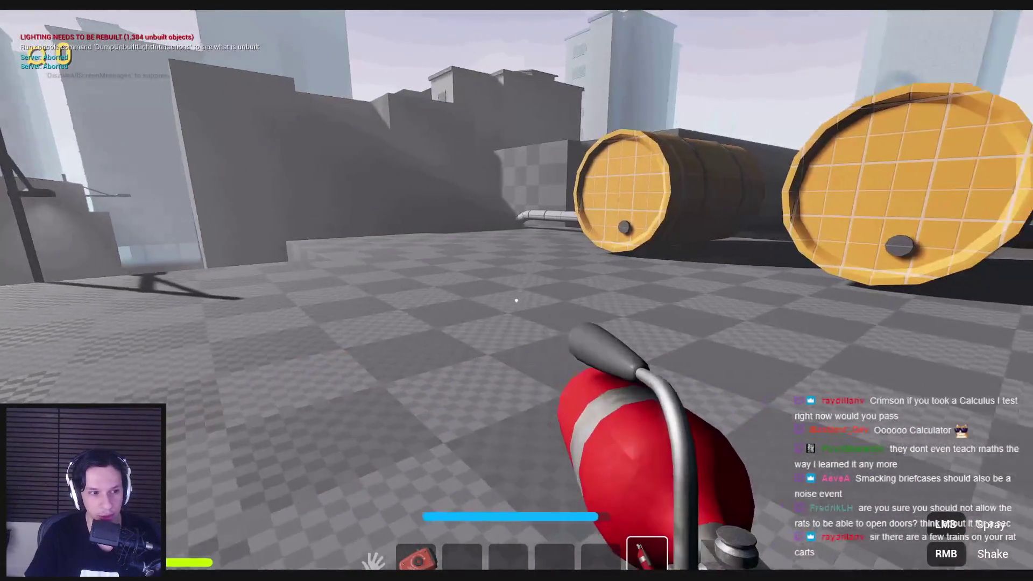
{"action": "key", "text": "w"}
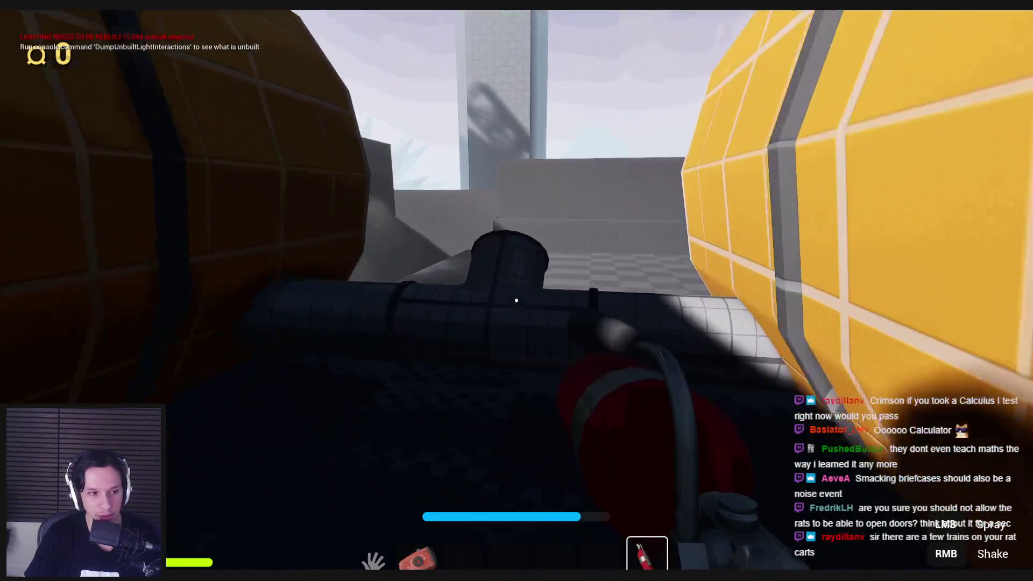
{"action": "key", "text": "w"}
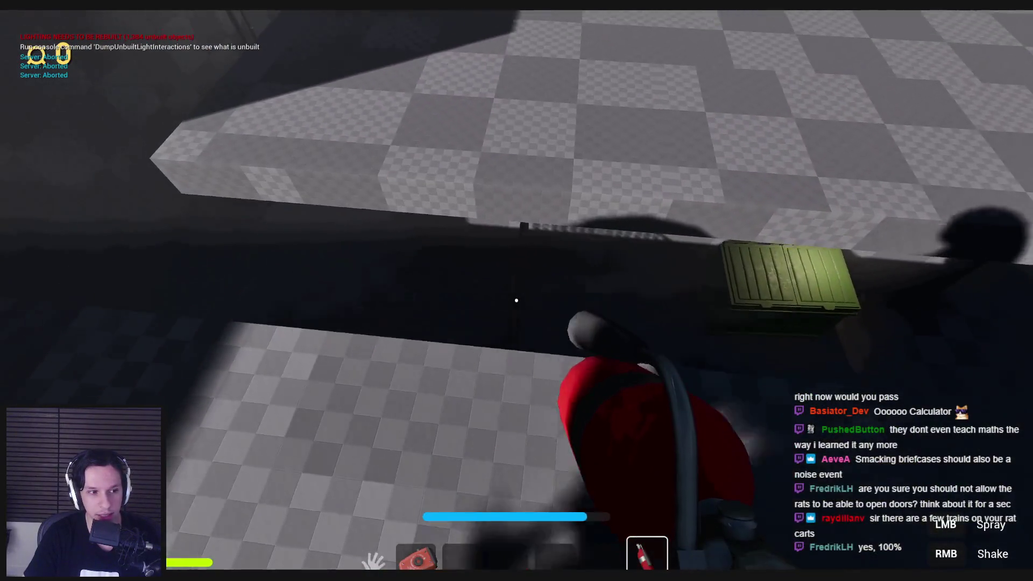
{"action": "key", "text": "w"}
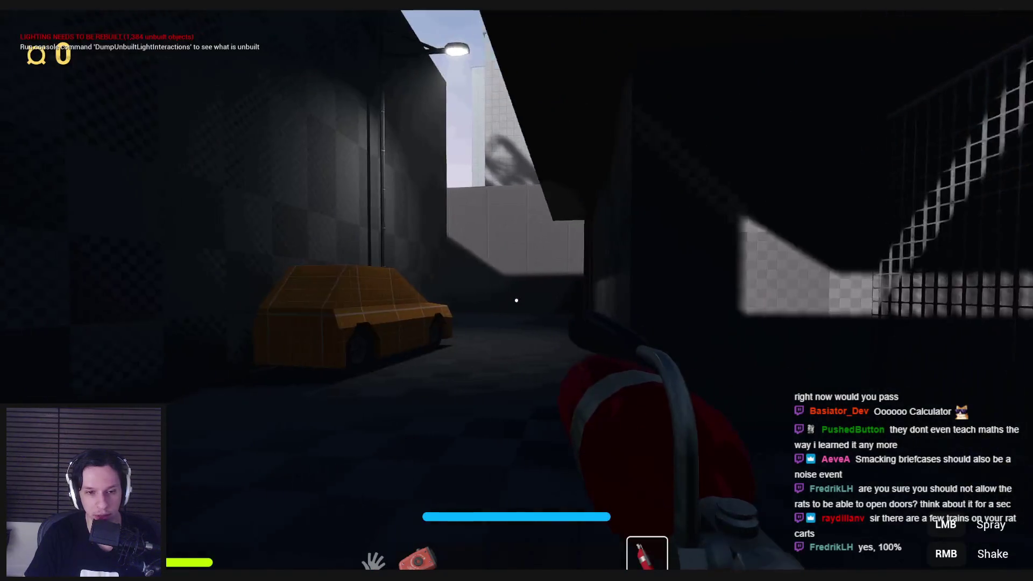
{"action": "key", "text": "w"}
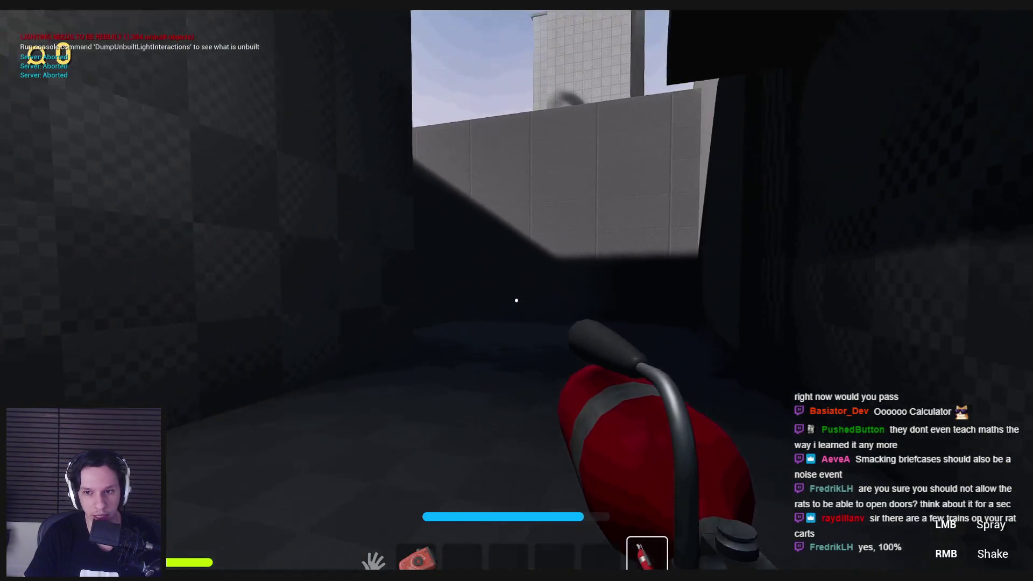
{"action": "key", "text": "w"}
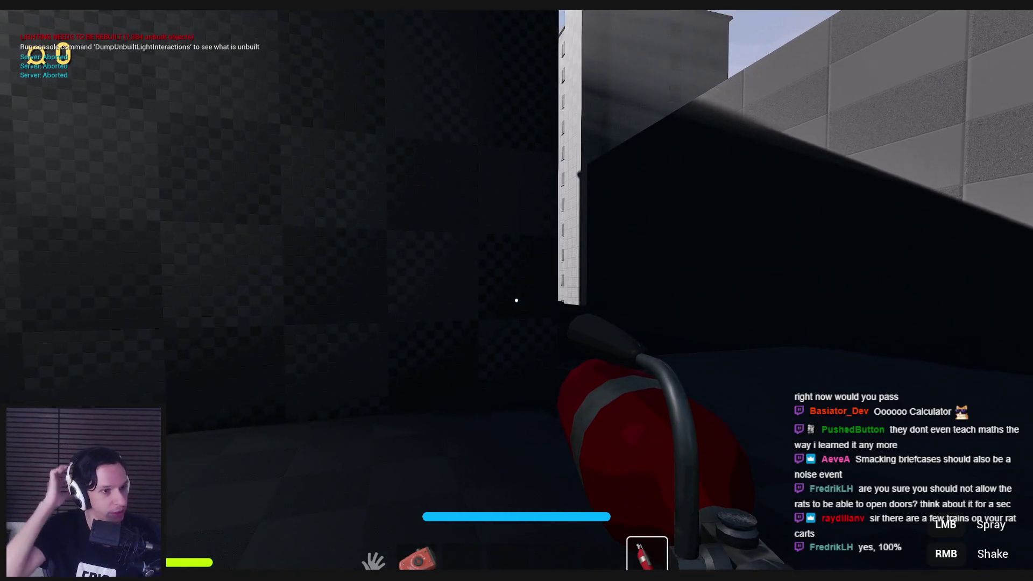
{"action": "key", "text": "w"}
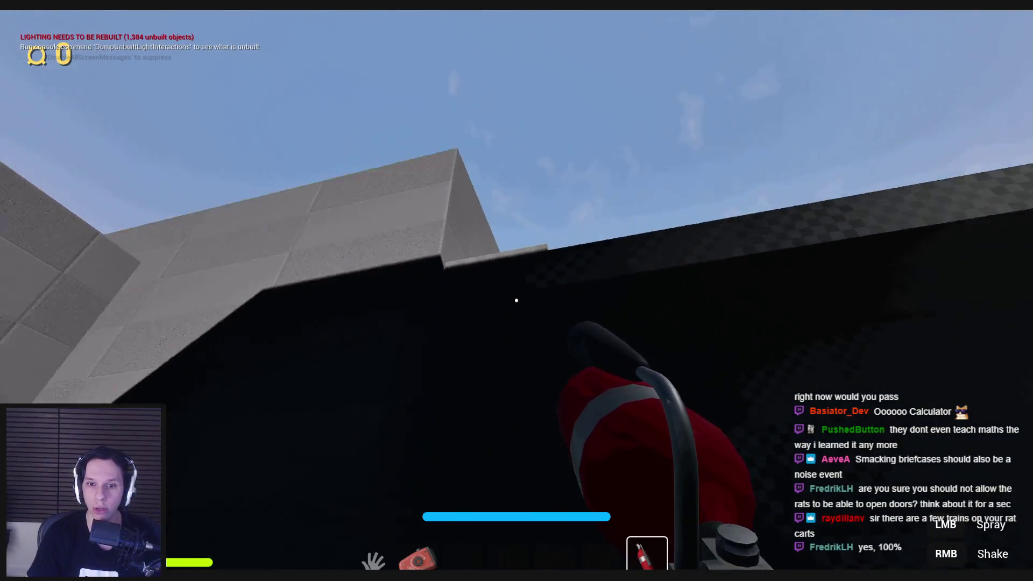
{"action": "key", "text": "w"}
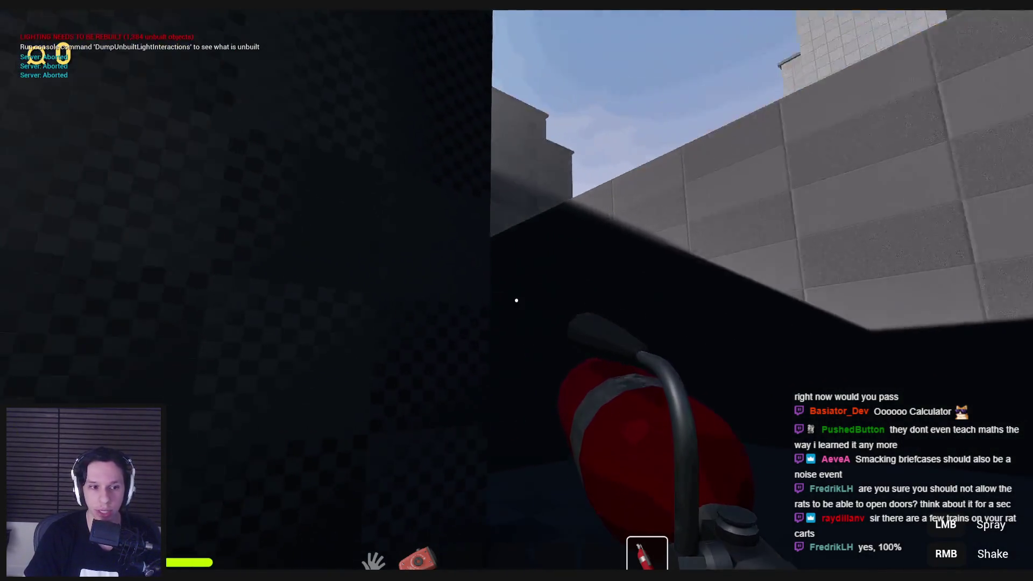
{"action": "key", "text": "w"}
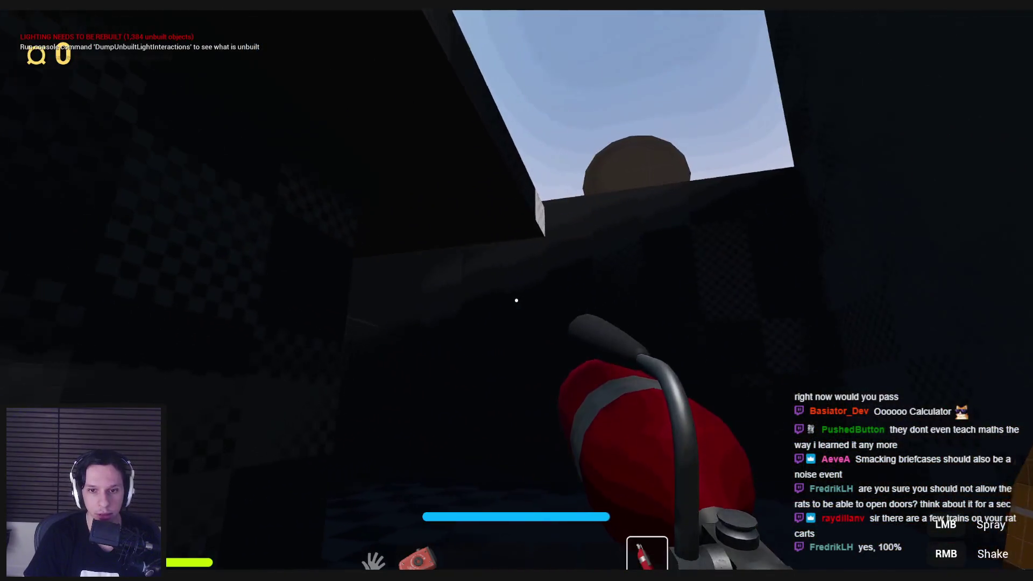
{"action": "key", "text": "w"}
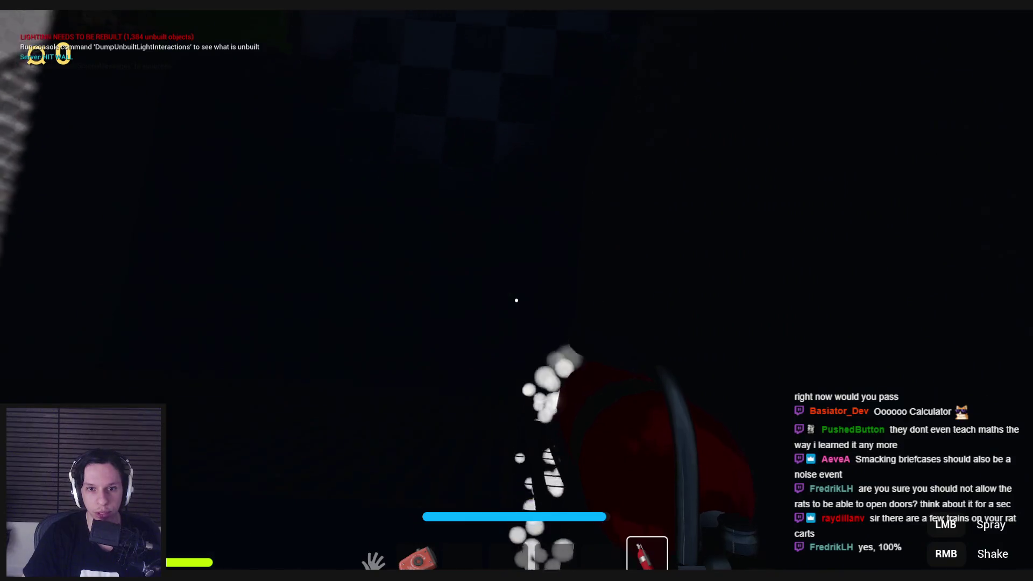
Put the extinguisher away and walk the bright rooftop walkway past the crates to the railing.
{"action": "left_click_drag", "start_coordinate": [516, 301], "coordinate": [516, 301]}
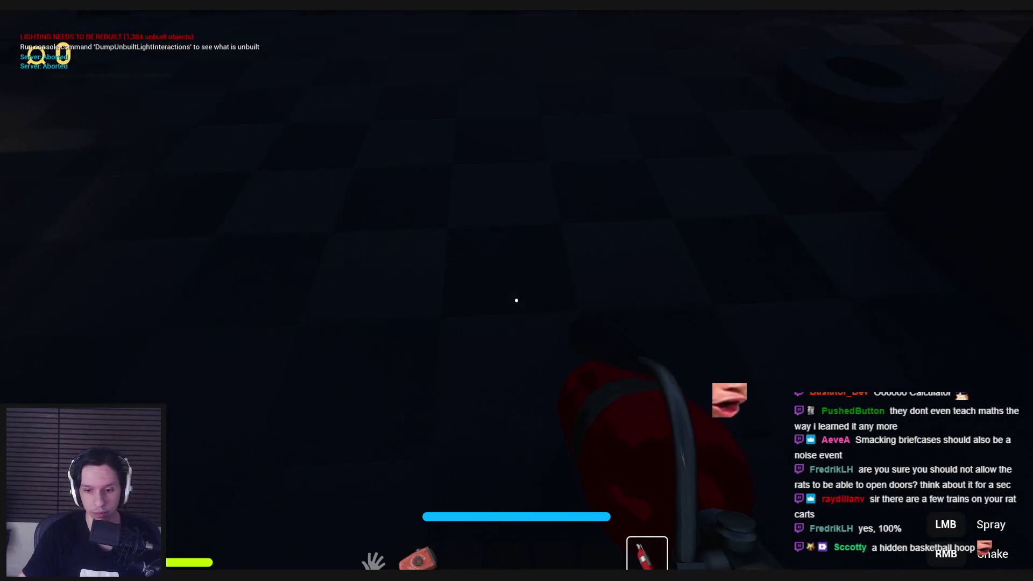
{"action": "key", "text": "1"}
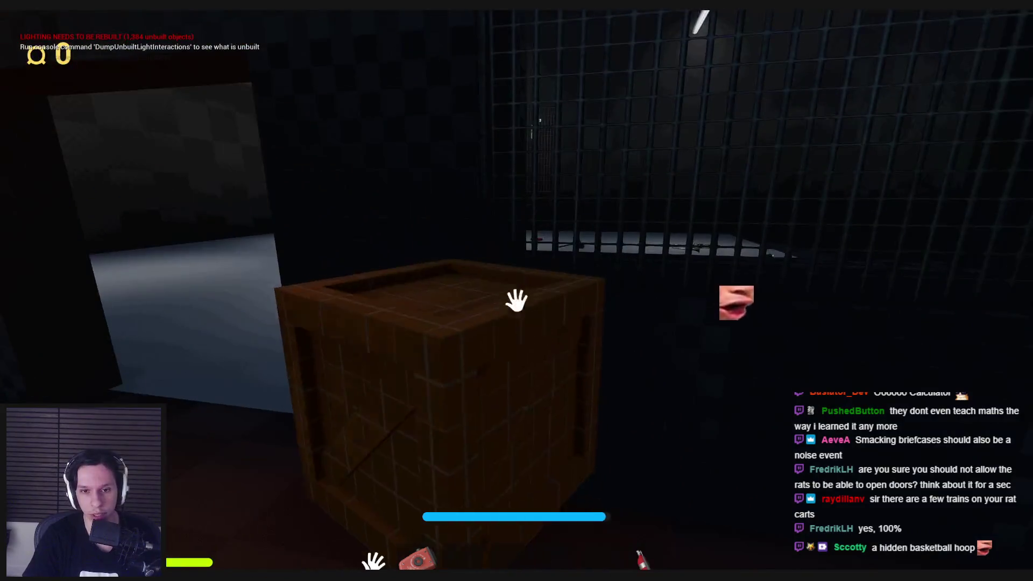
{"action": "key", "text": "w"}
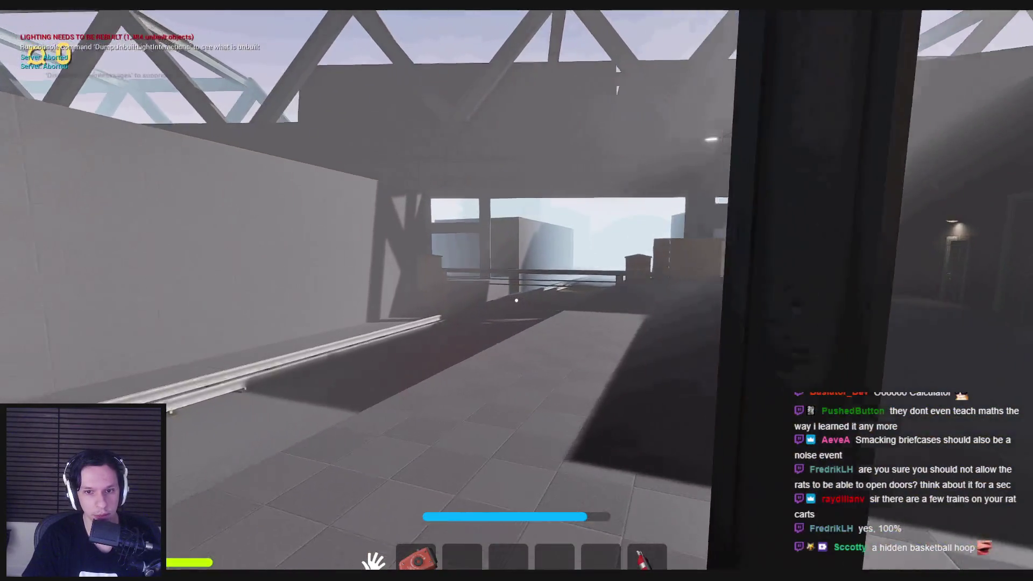
{"action": "key", "text": "w"}
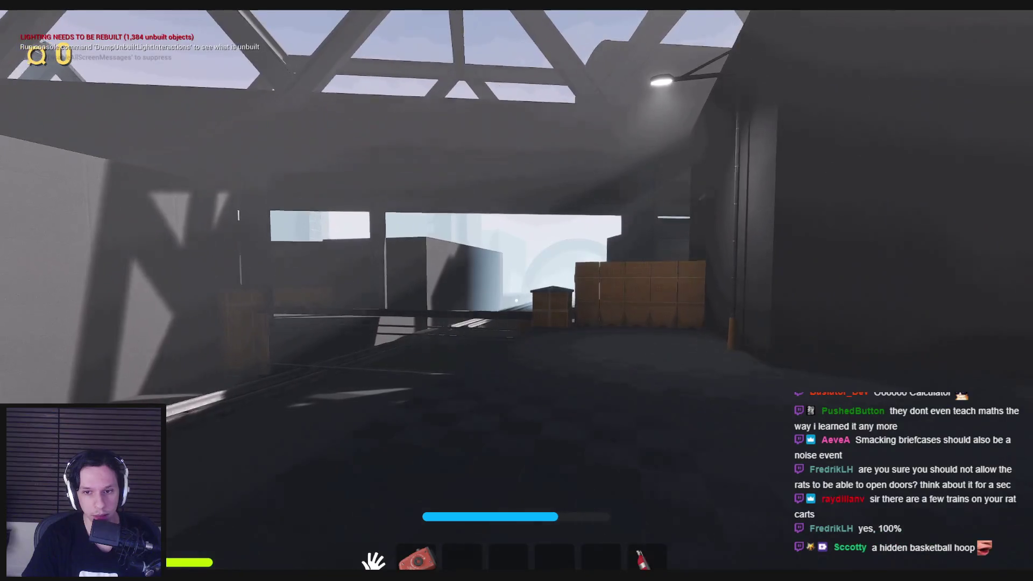
{"action": "key", "text": "w"}
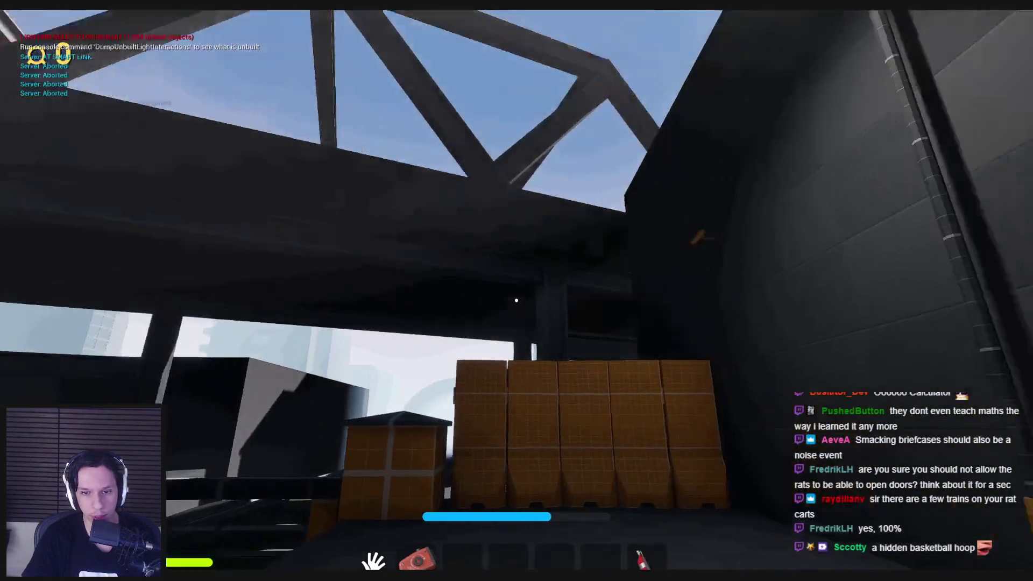
{"action": "key", "text": "w"}
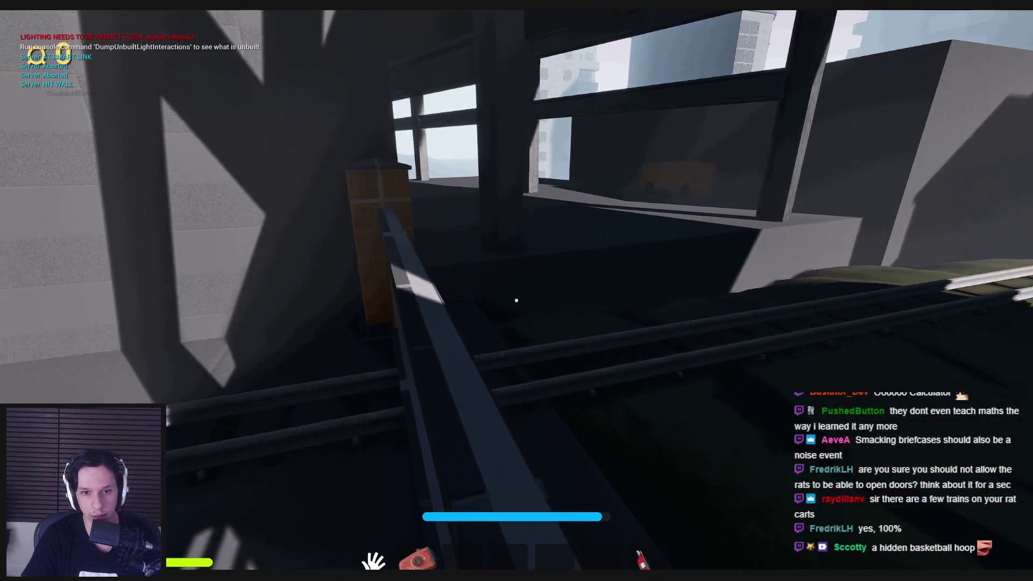
{"action": "key", "text": "w"}
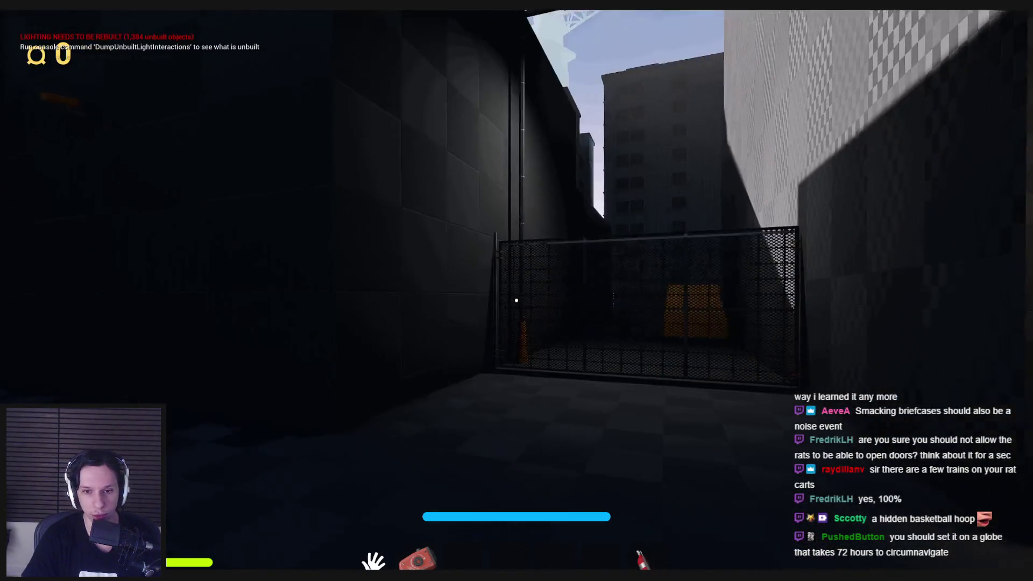
Walk past the fence to the ladder and climb onto the rooftop.
{"action": "key", "text": "w"}
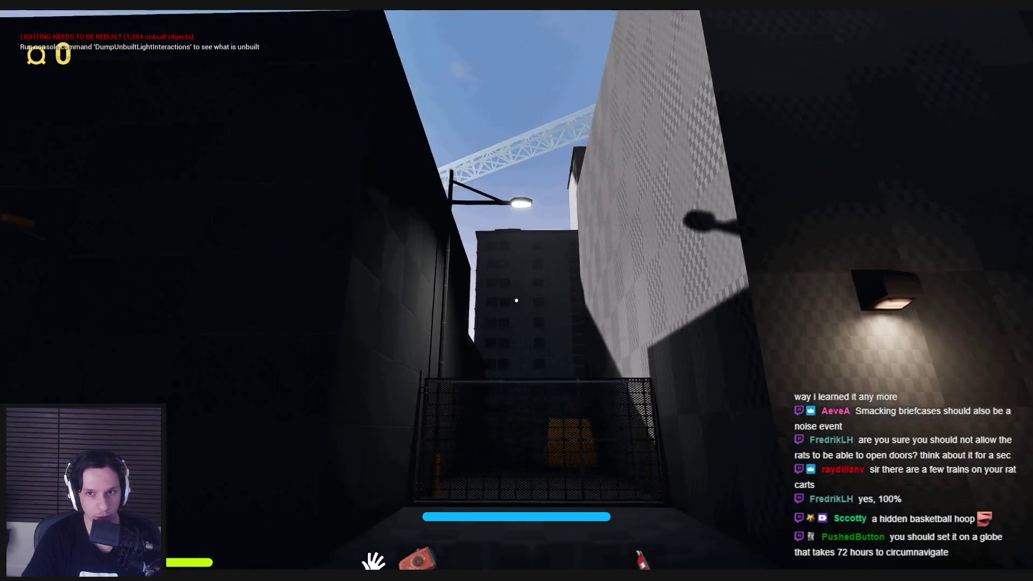
{"action": "key", "text": "w"}
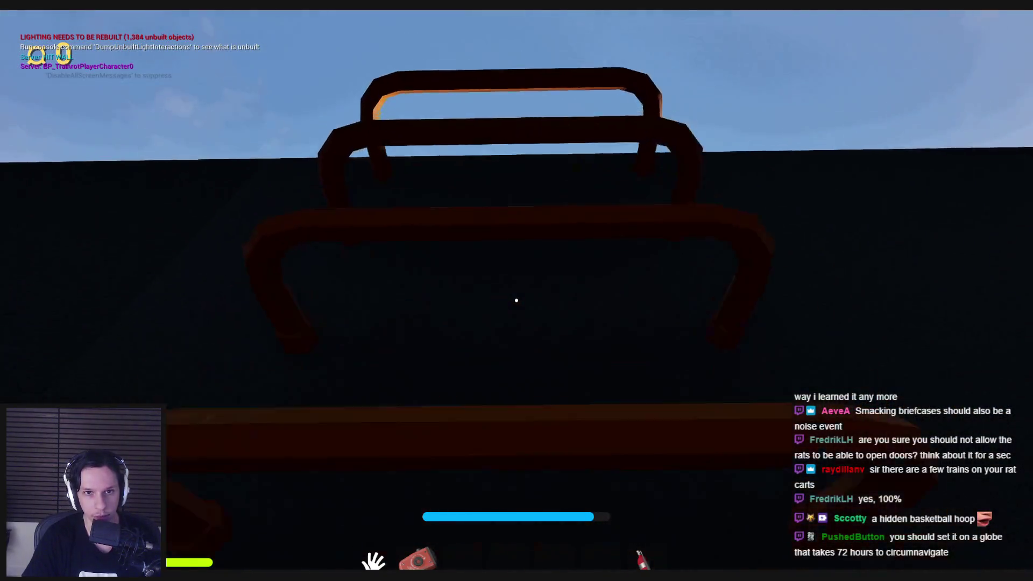
{"action": "key", "text": "w"}
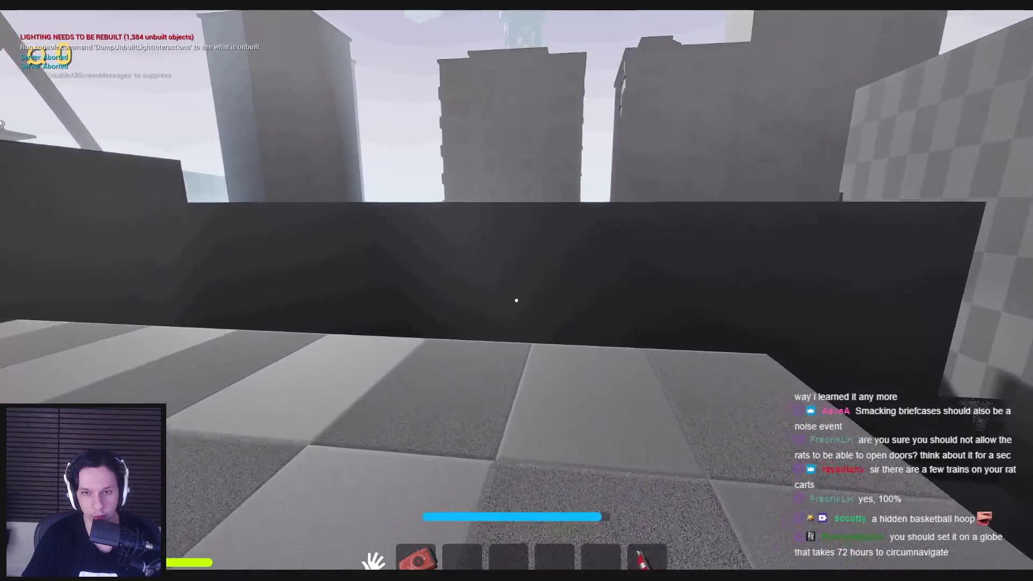
{"action": "key", "text": "w"}
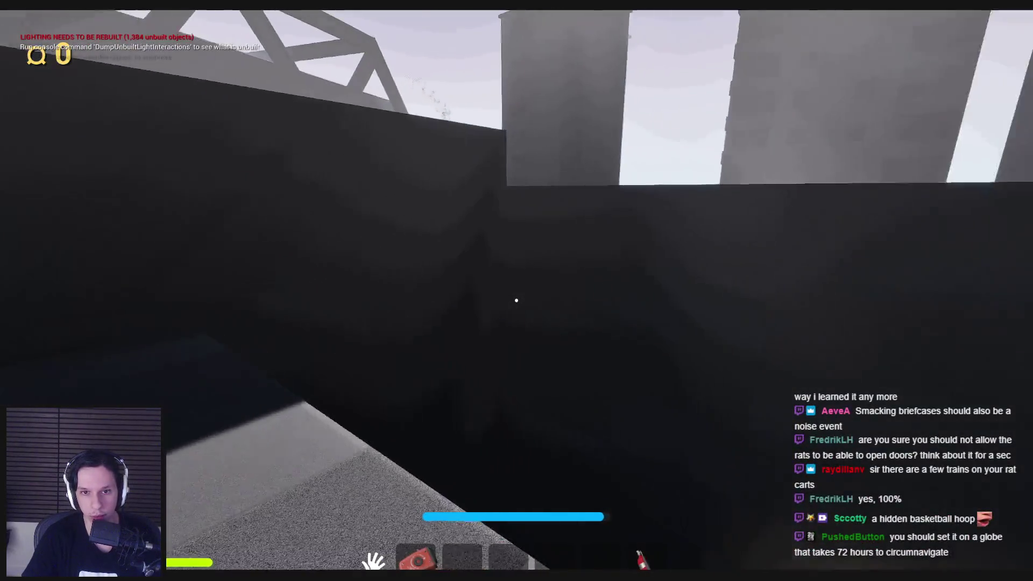
Take out the fire extinguisher with key 6 and spray it twice.
{"action": "key", "text": "6"}
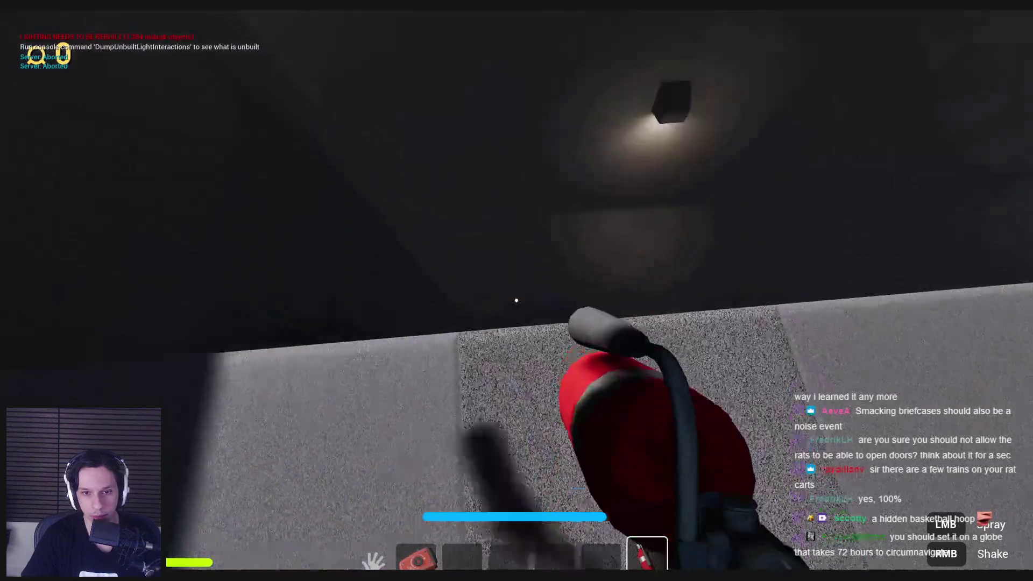
{"action": "left_click", "coordinate": [517, 300]}
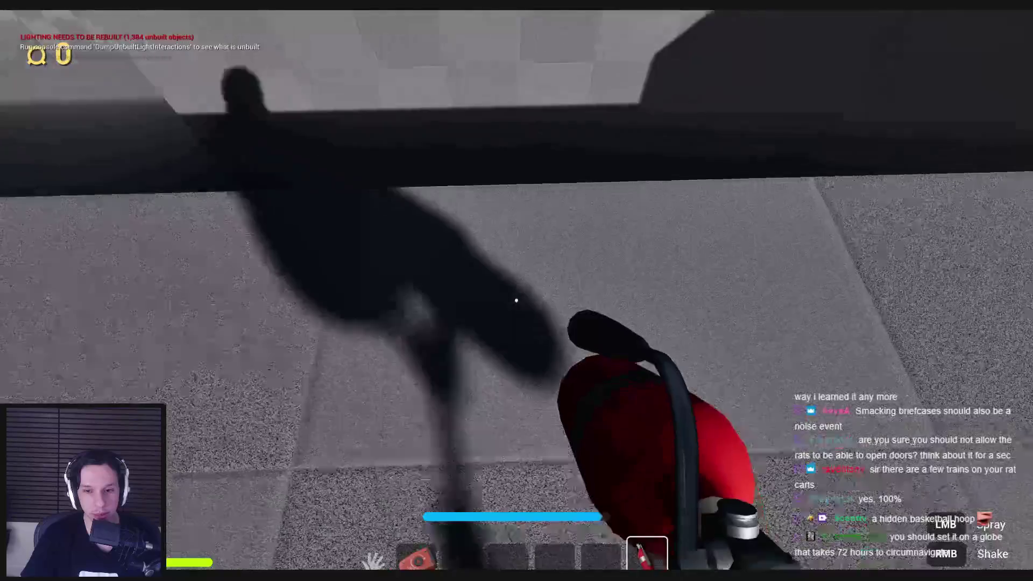
{"action": "left_click", "coordinate": [516, 300]}
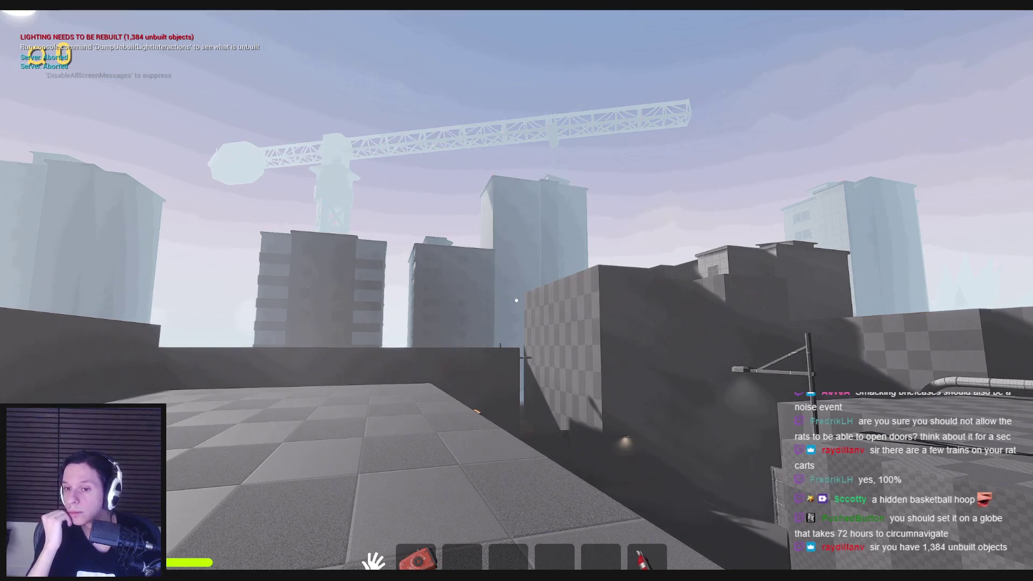
Walk from the rooftop to the fenced hoop wall, grab the basketball with E, and shoot it.
{"action": "key", "text": "w"}
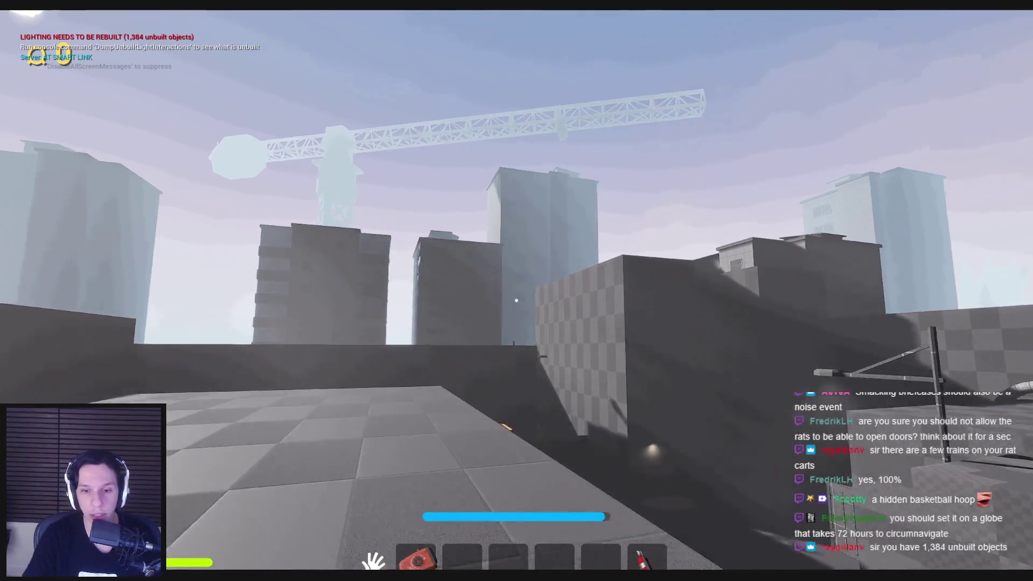
{"action": "key", "text": "w"}
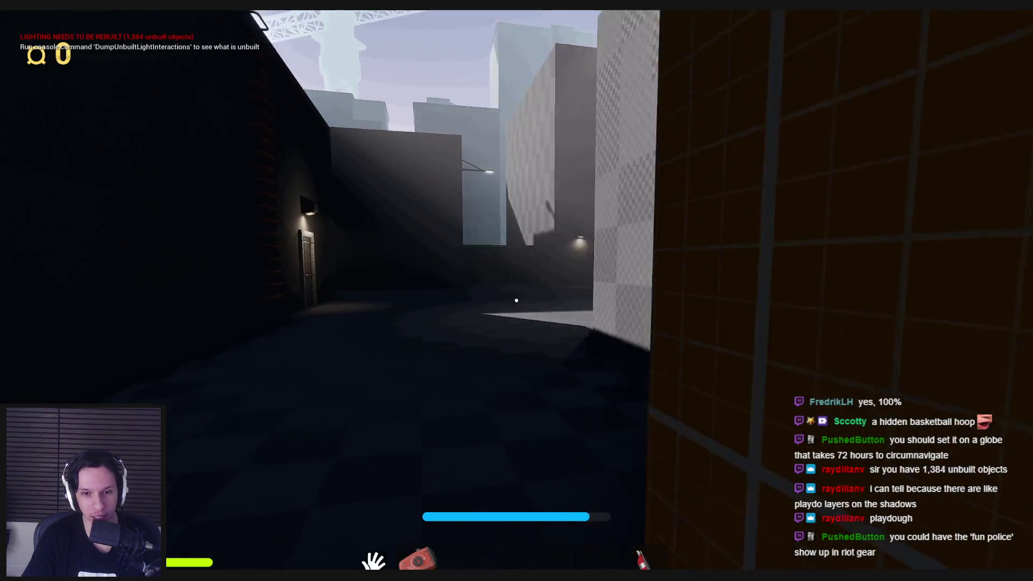
{"action": "key", "text": "w"}
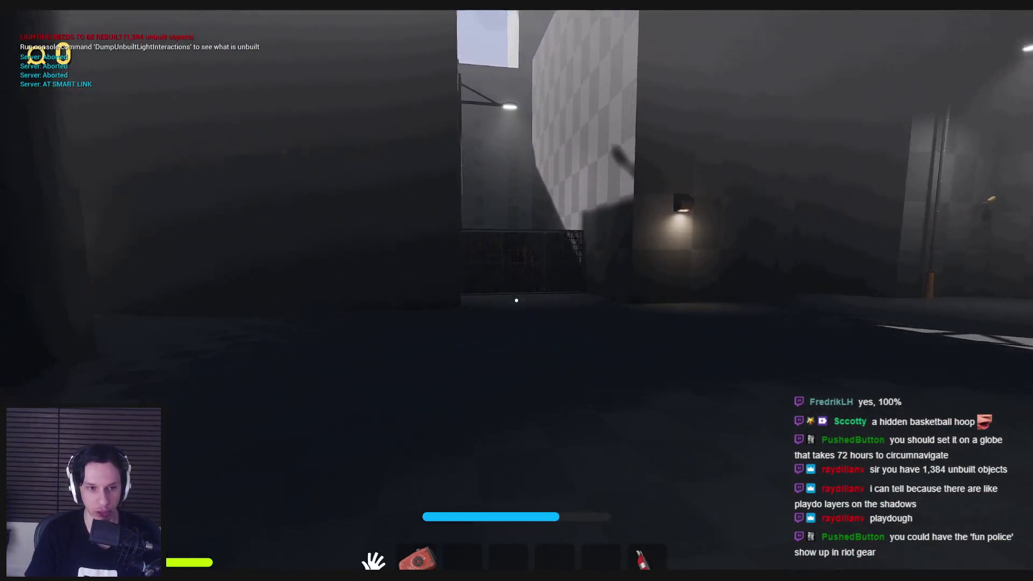
{"action": "key", "text": "w"}
{"action": "key", "text": "w"}
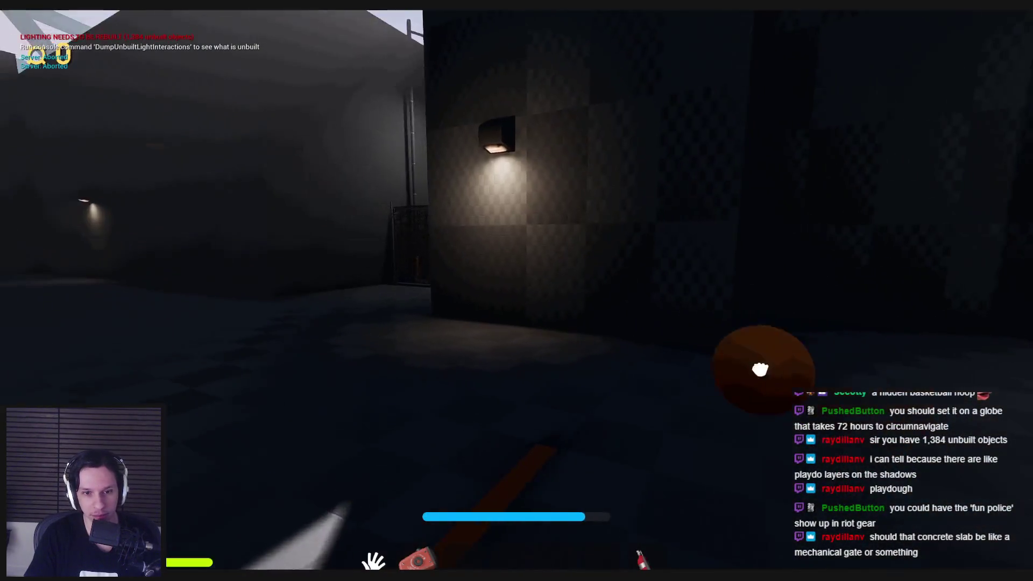
{"action": "key", "text": "e"}
{"action": "left_click", "coordinate": [517, 314]}
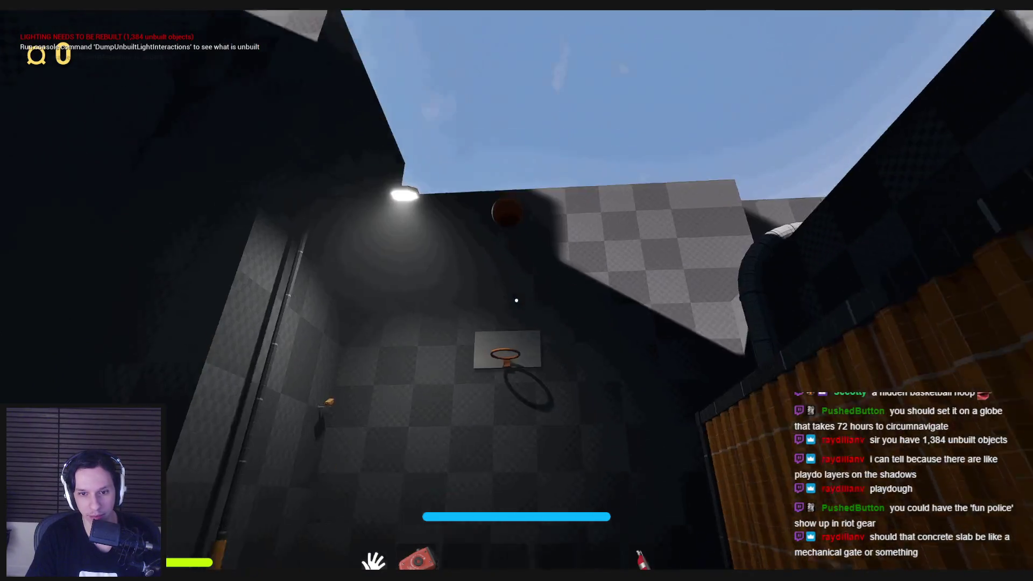
Walk from the hoop past the yellow truck and Goodbuy overhang, restarting under the truss bridge.
{"action": "key", "text": "w"}
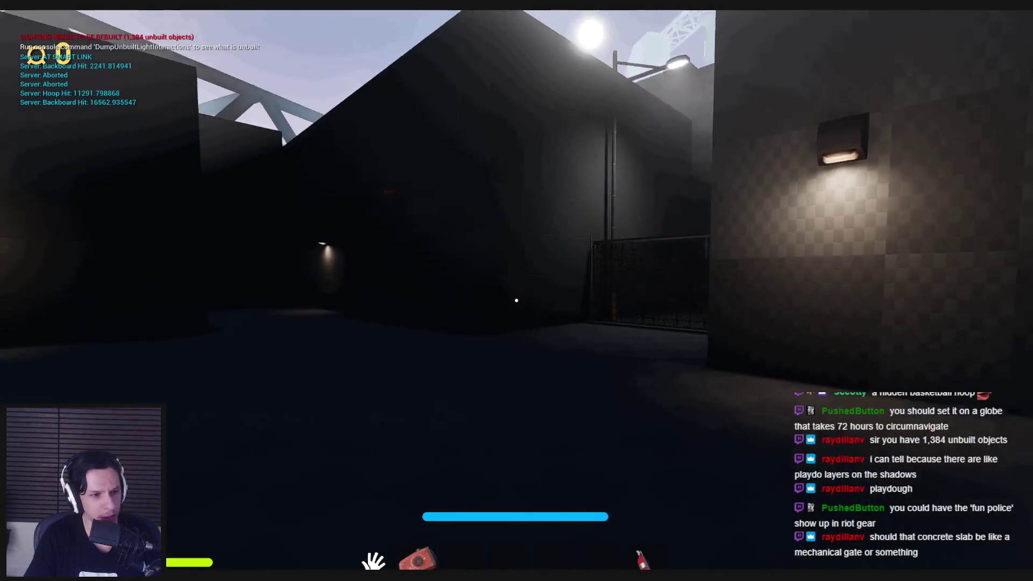
{"action": "key", "text": "w"}
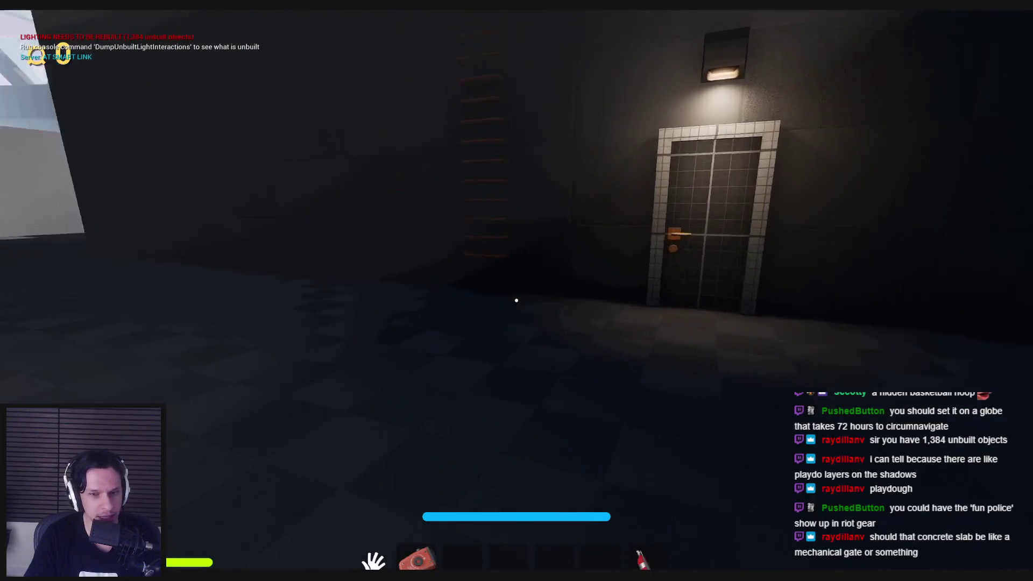
{"action": "key", "text": "w"}
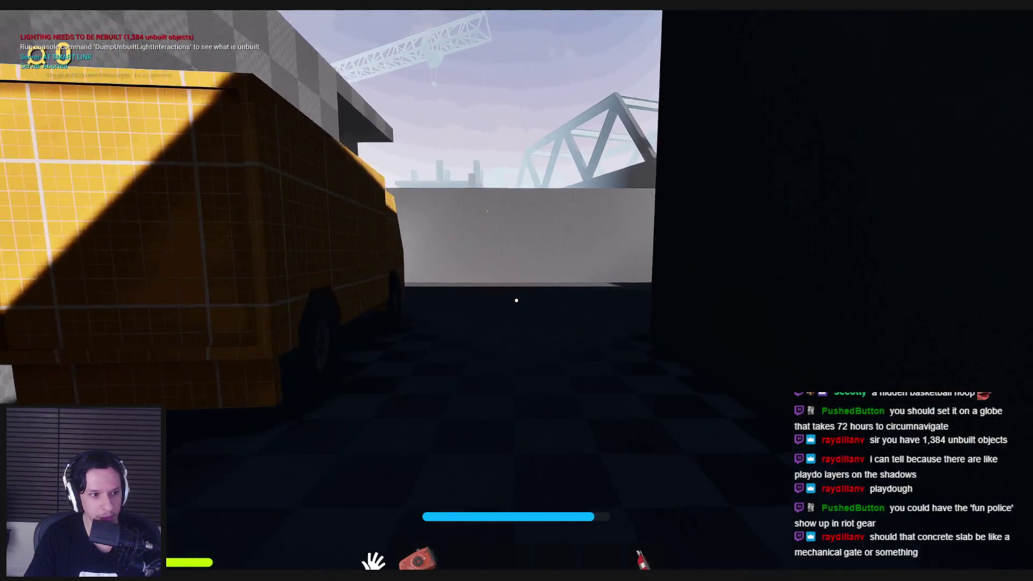
{"action": "key", "text": "w"}
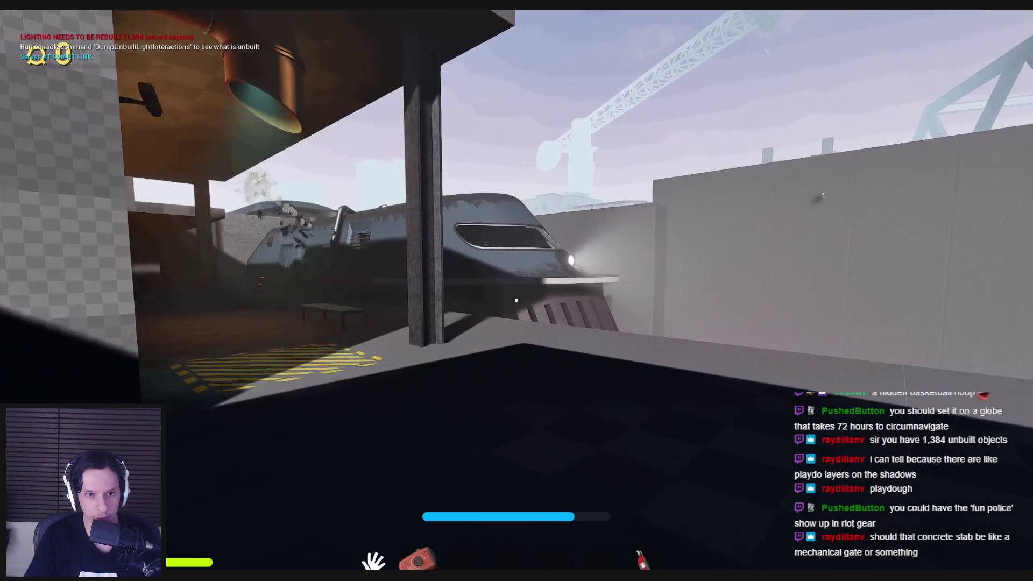
{"action": "key", "text": "w"}
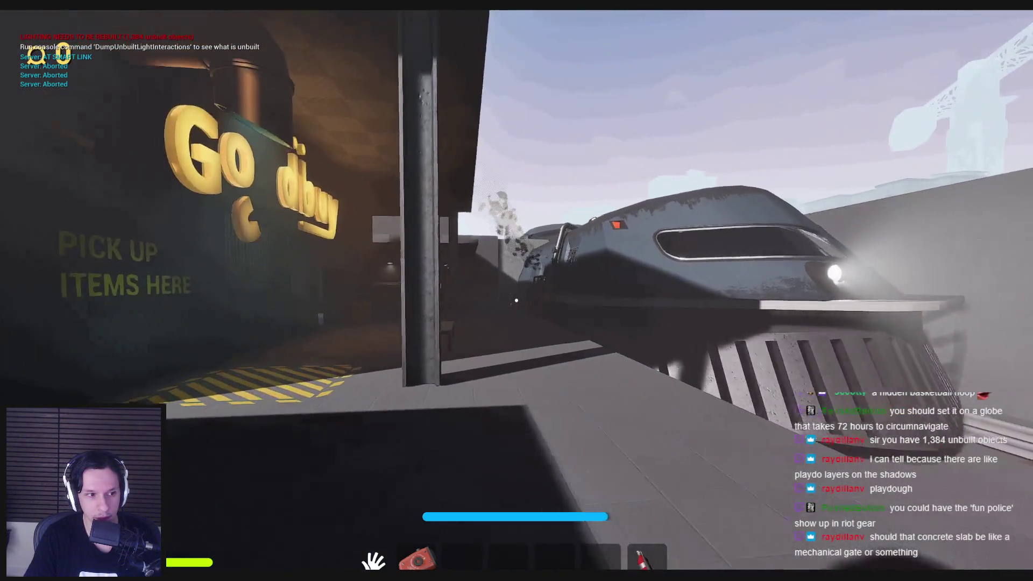
{"action": "key", "text": "w"}
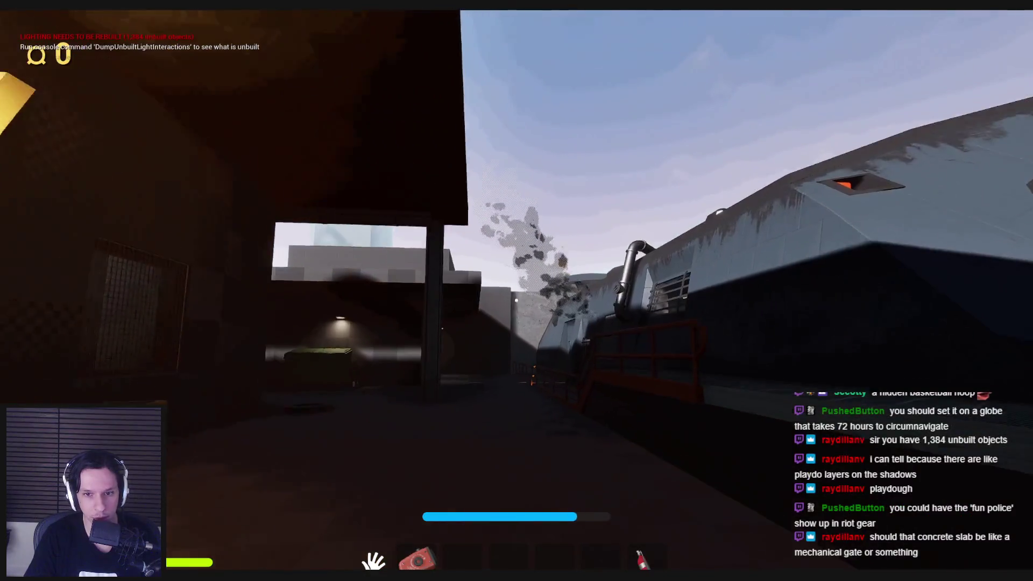
{"action": "key", "text": "s"}
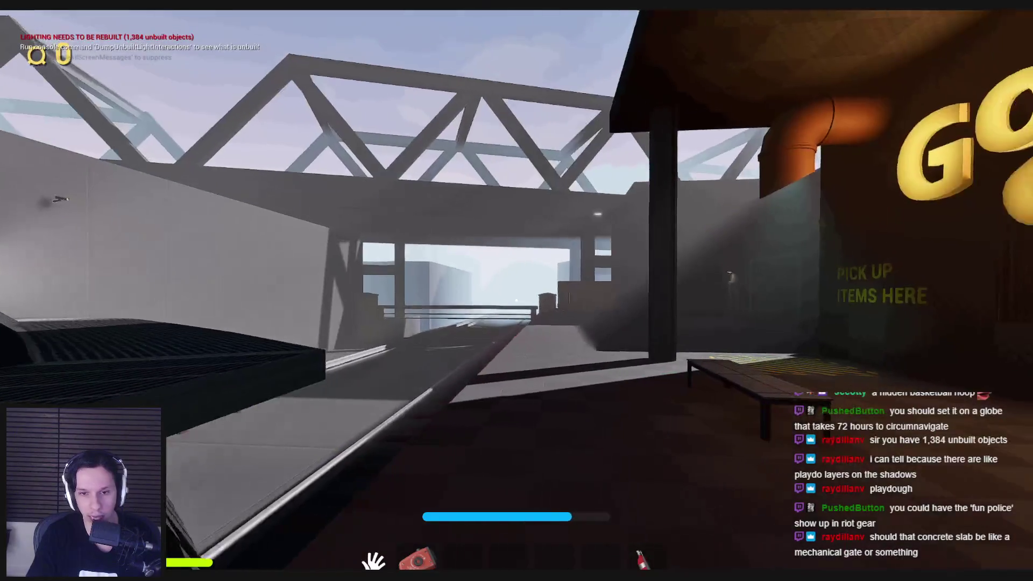
{"action": "key", "text": "w"}
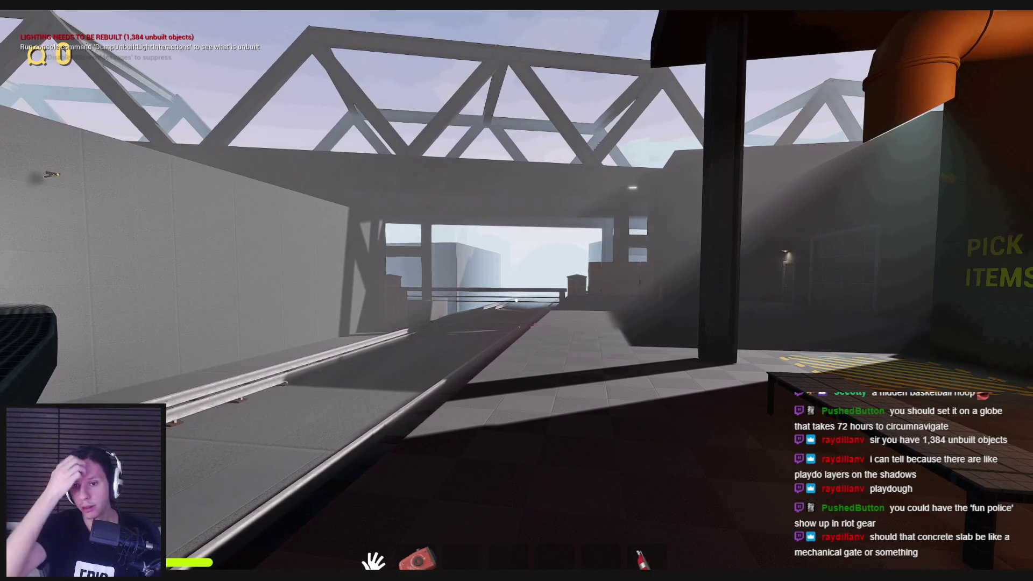
Walk under the bridge, climb across the train's hull, and drop onto the Goodbuy catwalk.
{"action": "key", "text": "w"}
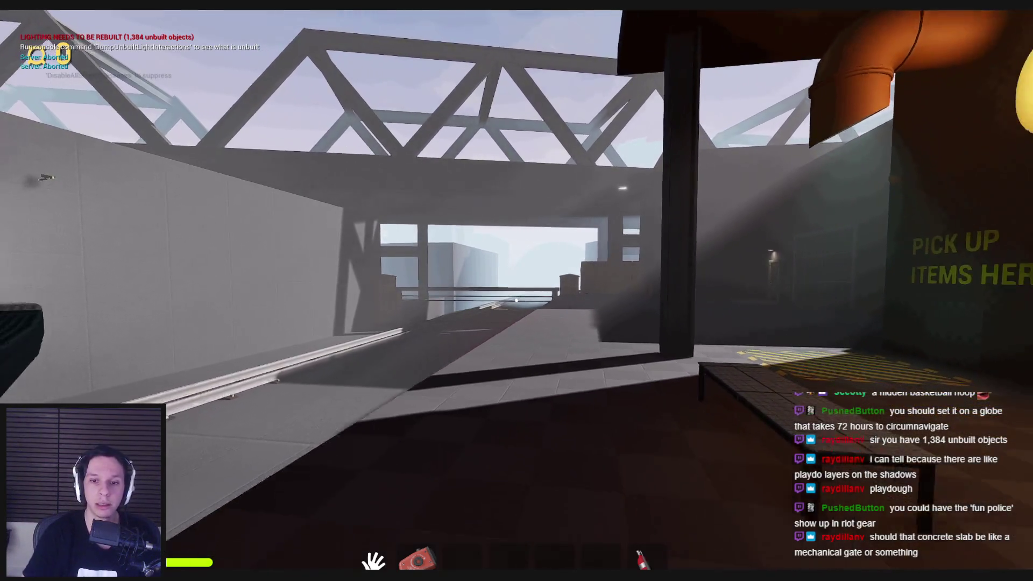
{"action": "key", "text": "w"}
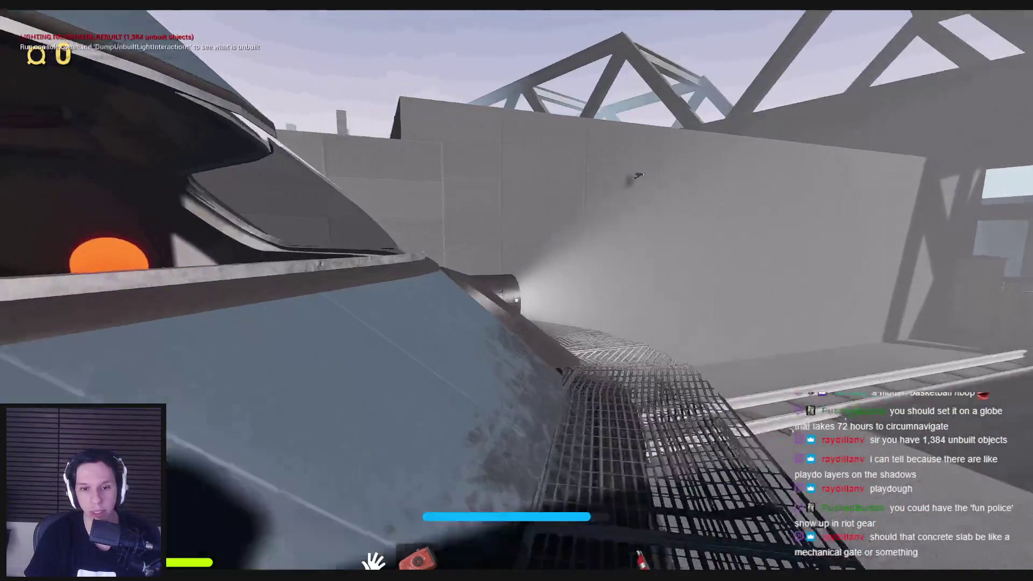
{"action": "key", "text": "w"}
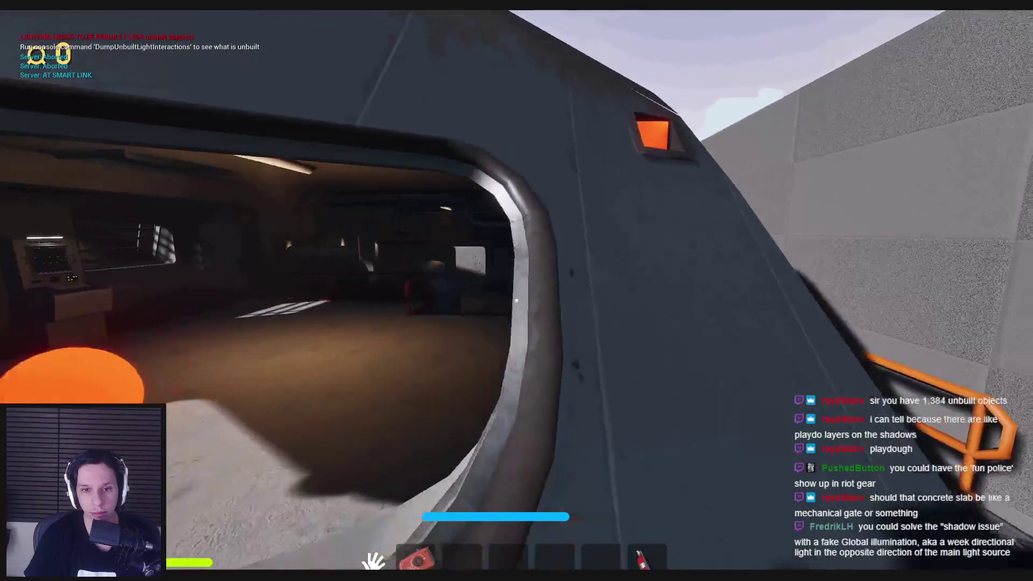
{"action": "key", "text": "w"}
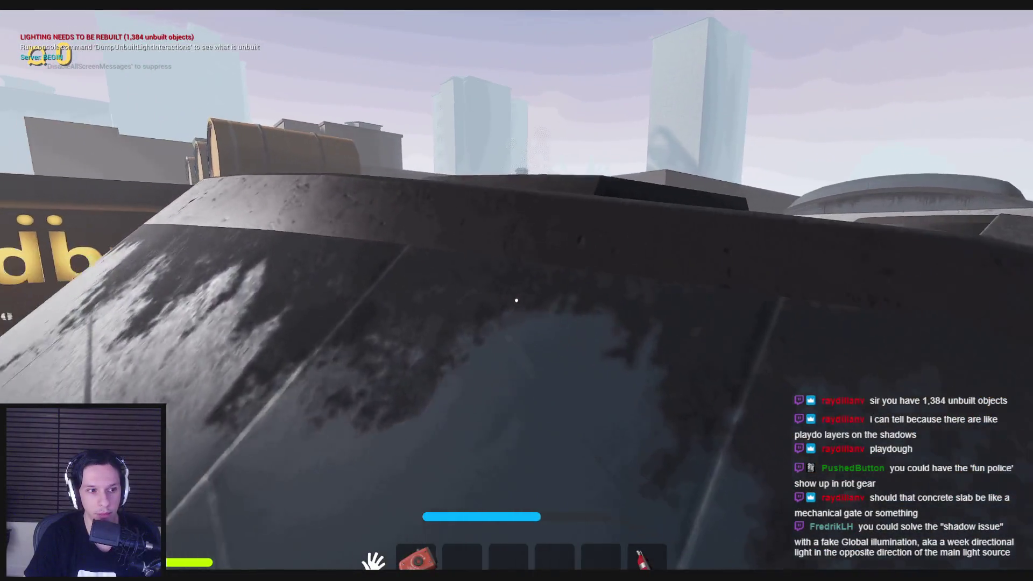
{"action": "key", "text": "w"}
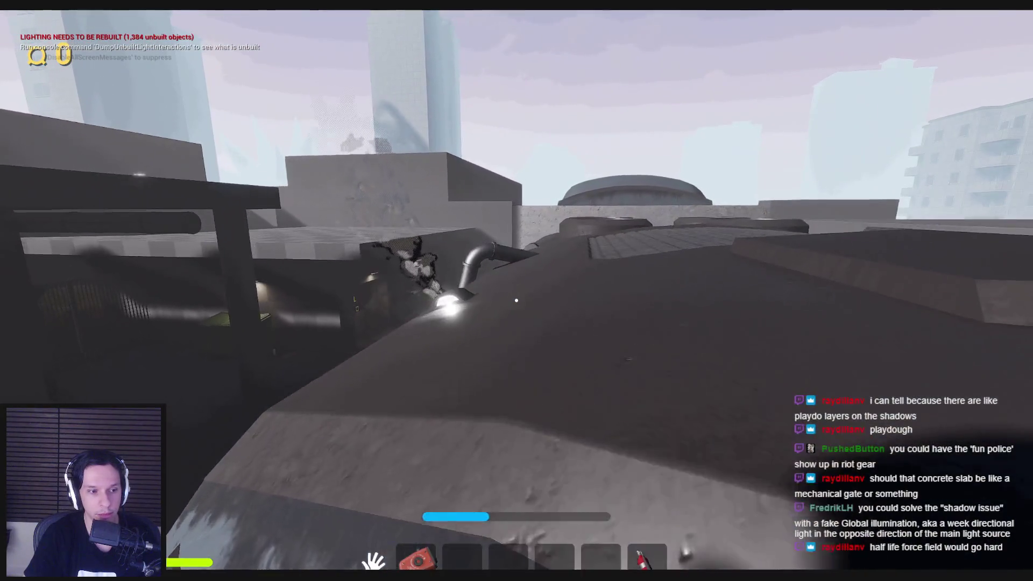
{"action": "key", "text": "w"}
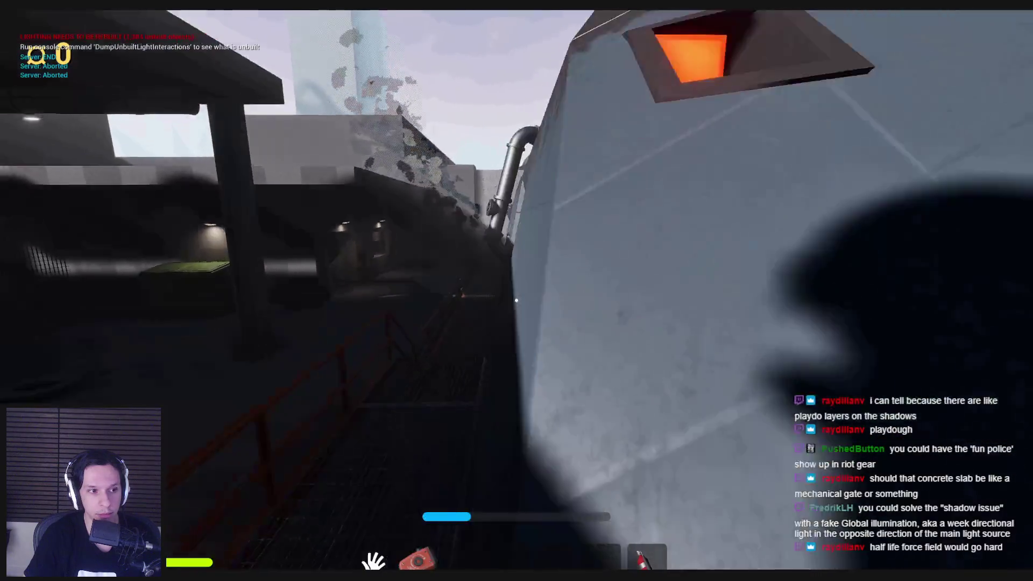
{"action": "key", "text": "w"}
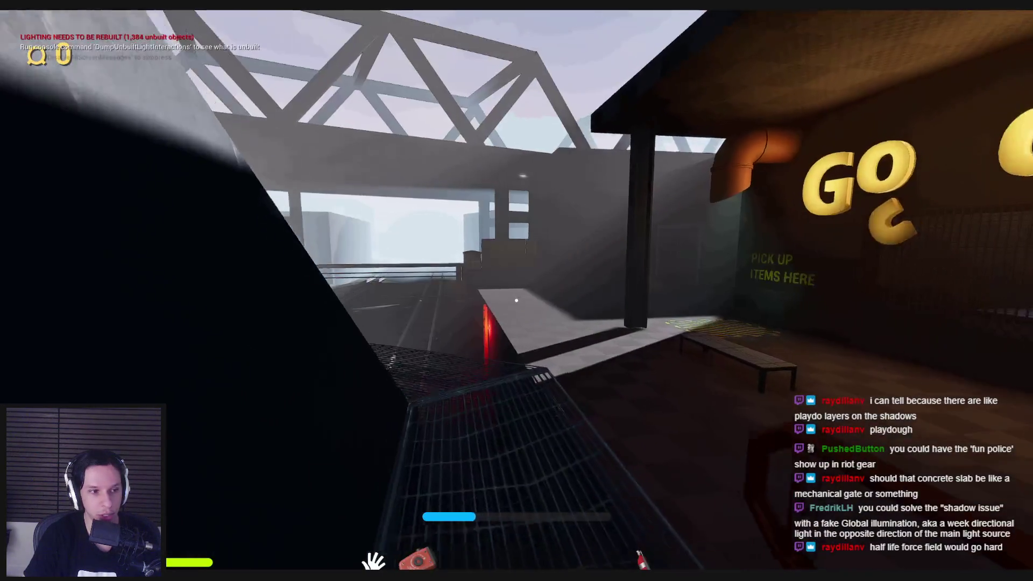
{"action": "key", "text": "a"}
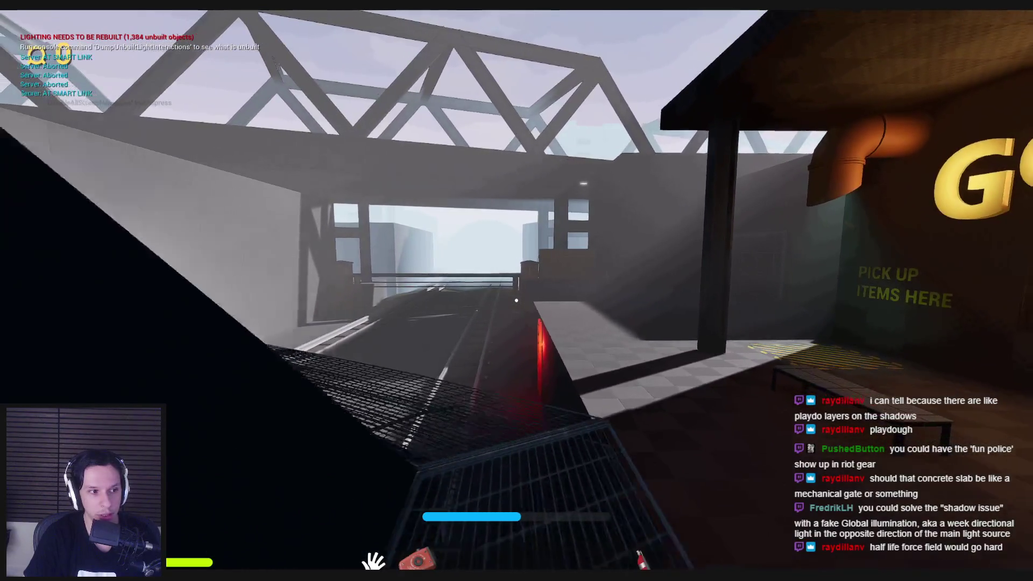
{"action": "key", "text": "w"}
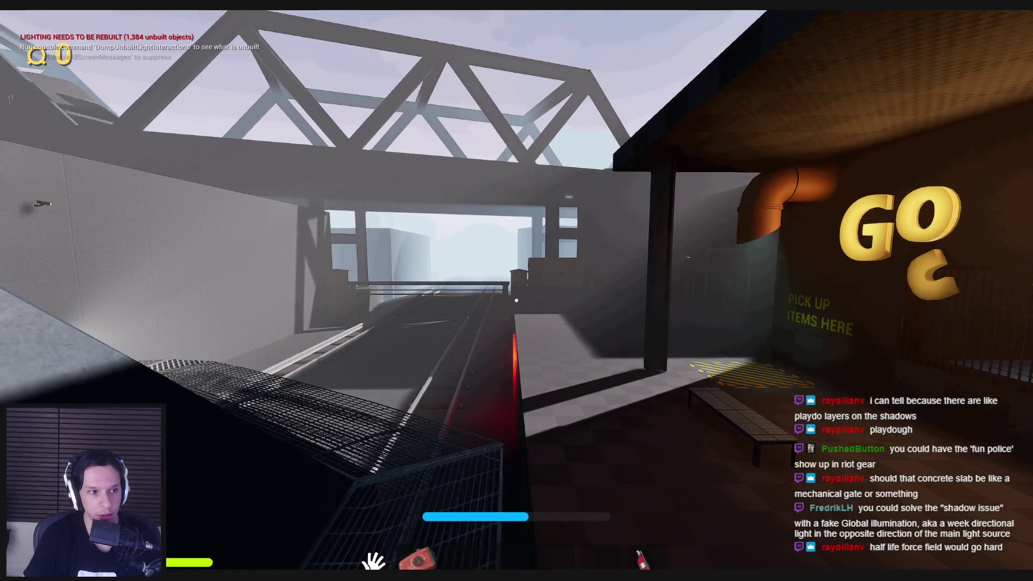
Run through the truck alley, past the train plaza and item cage, to the dark building's door.
{"action": "key", "text": "w"}
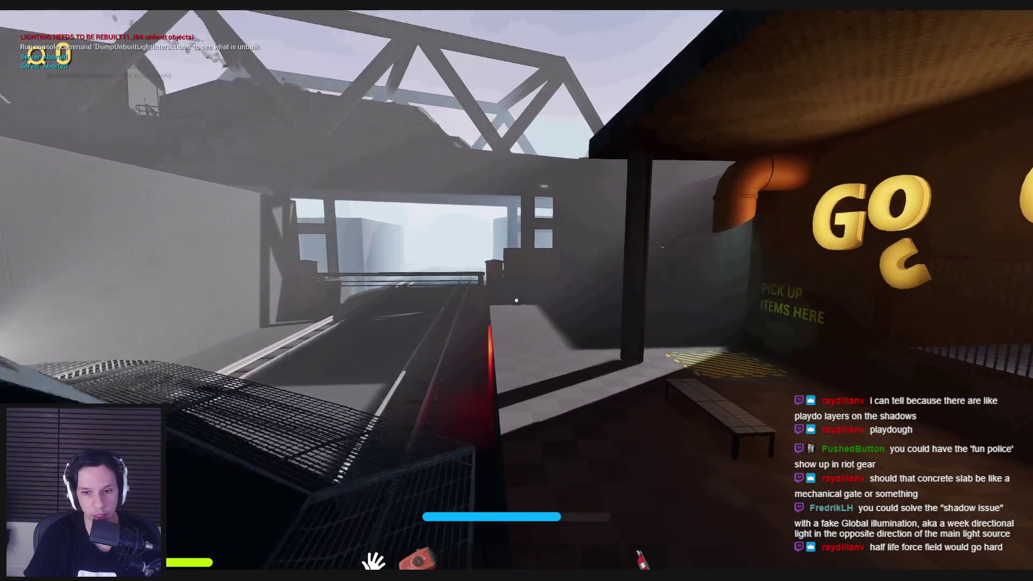
{"action": "key", "text": "w"}
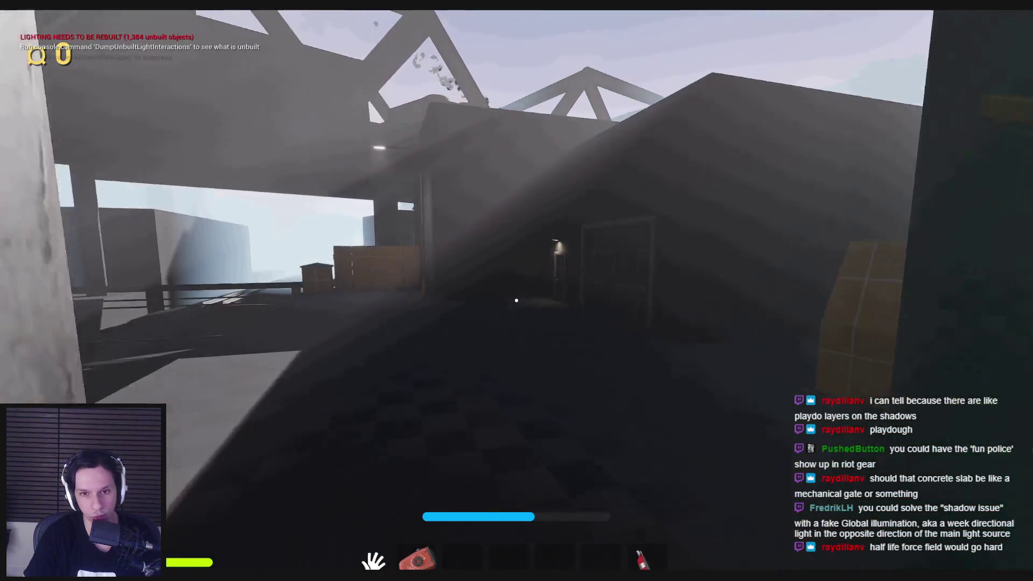
{"action": "key", "text": "w"}
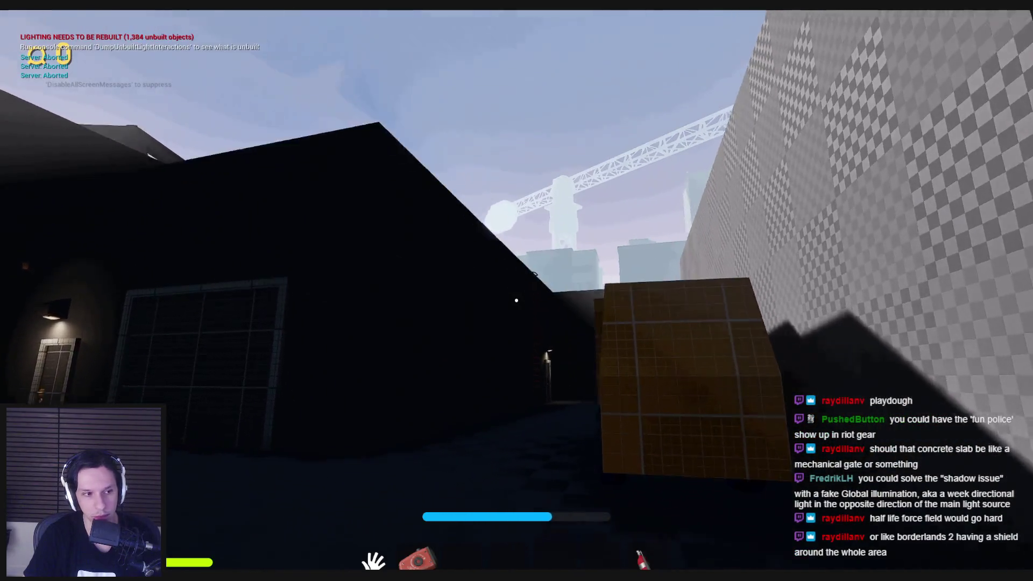
{"action": "key", "text": "w"}
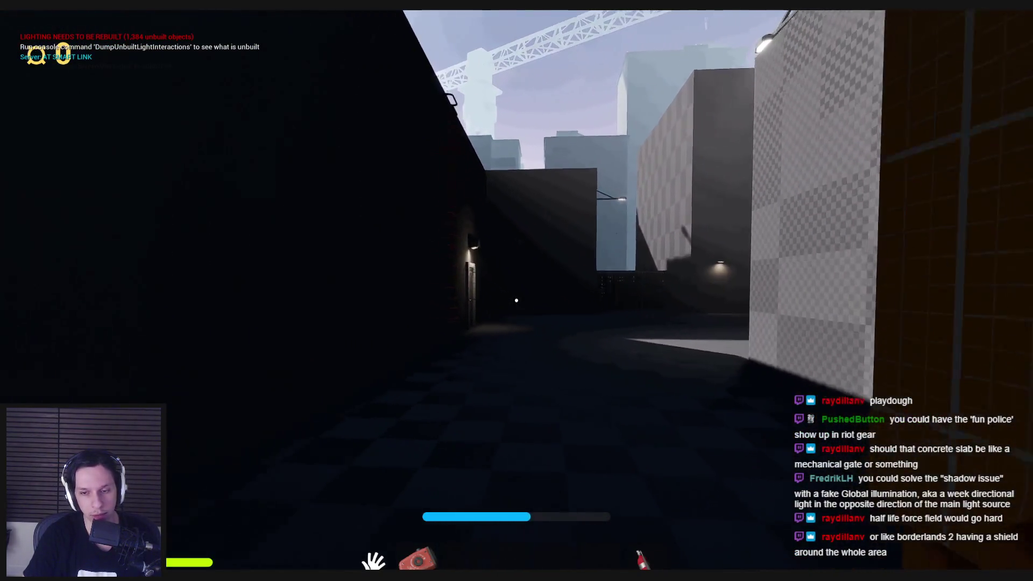
{"action": "key", "text": "w"}
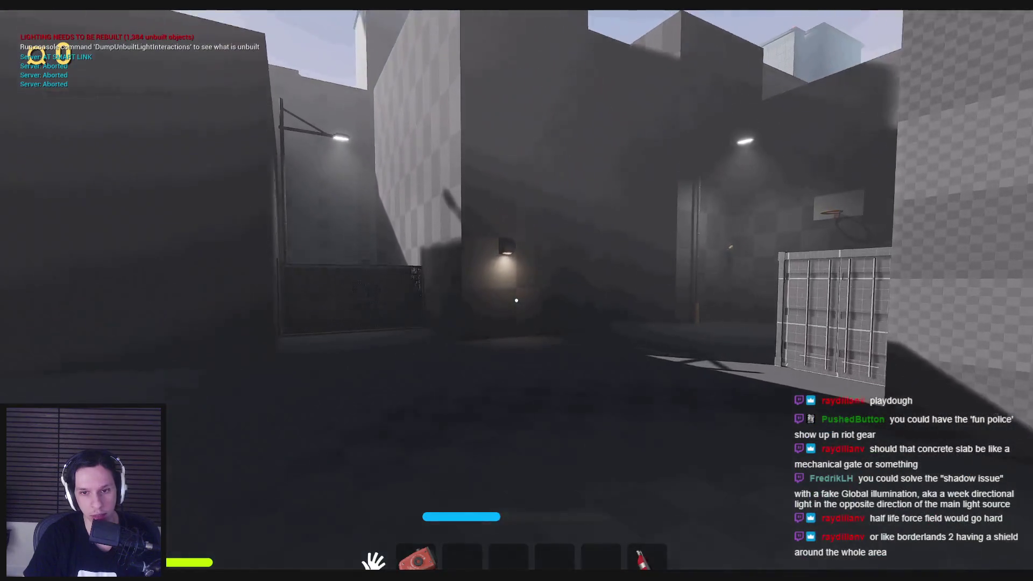
{"action": "key", "text": "w"}
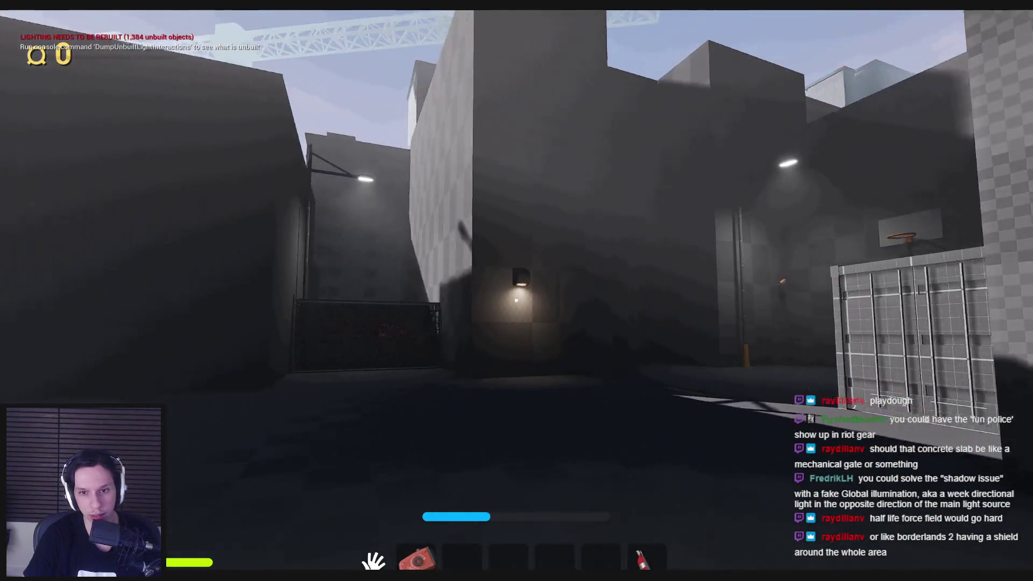
{"action": "key", "text": "w"}
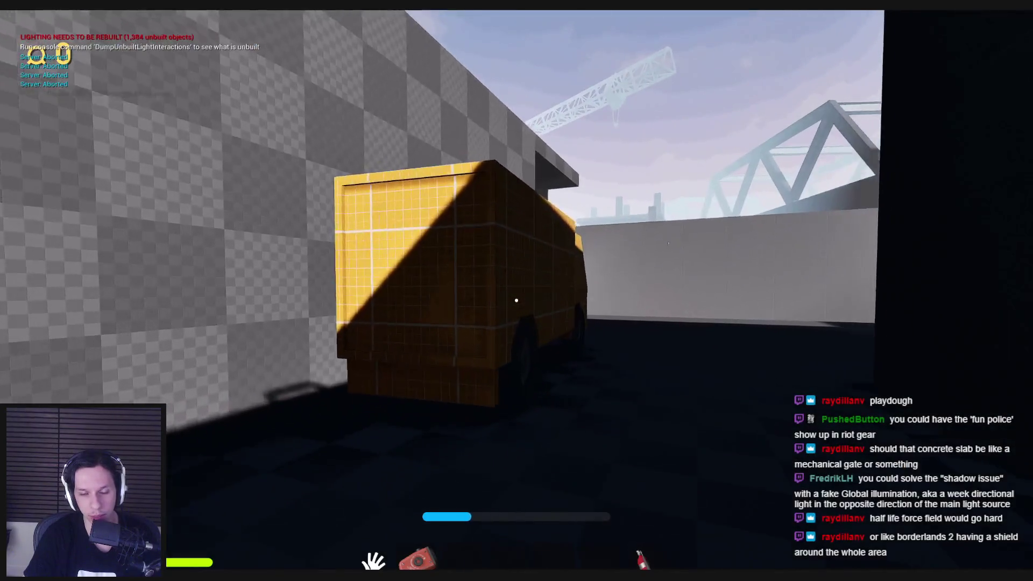
{"action": "key", "text": "w"}
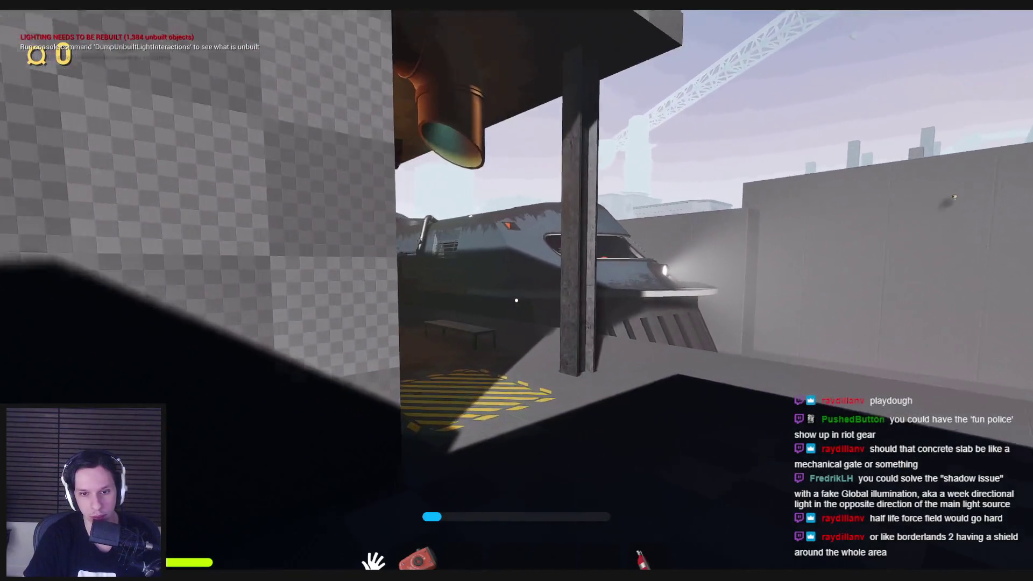
{"action": "key", "text": "w"}
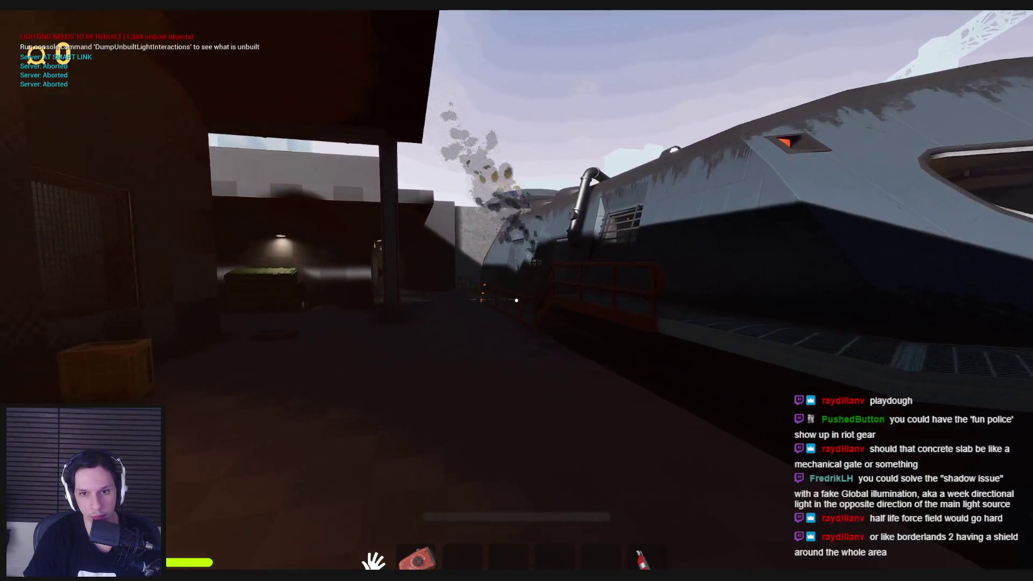
{"action": "key", "text": "w"}
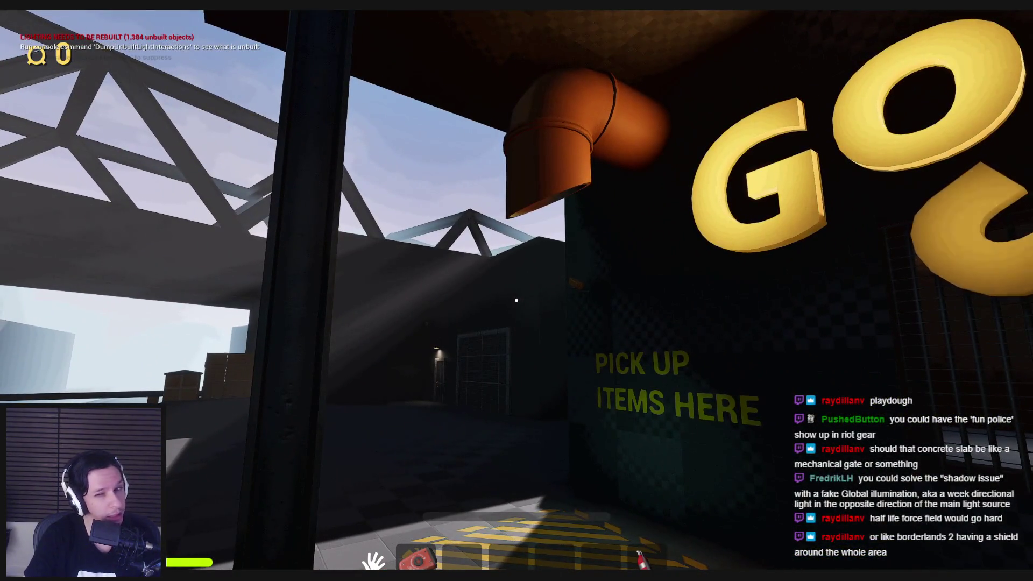
{"action": "key", "text": "s"}
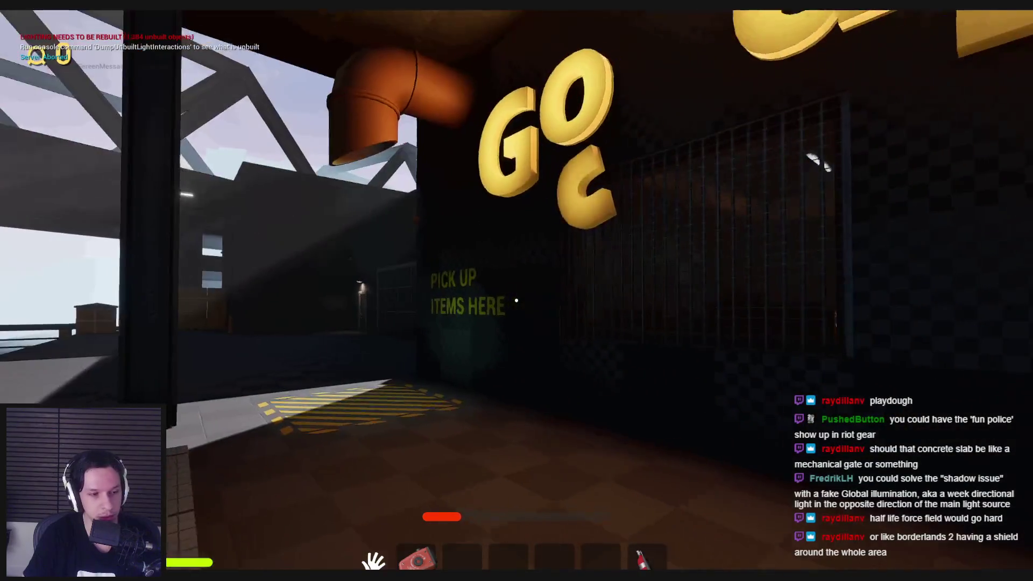
{"action": "key", "text": "w"}
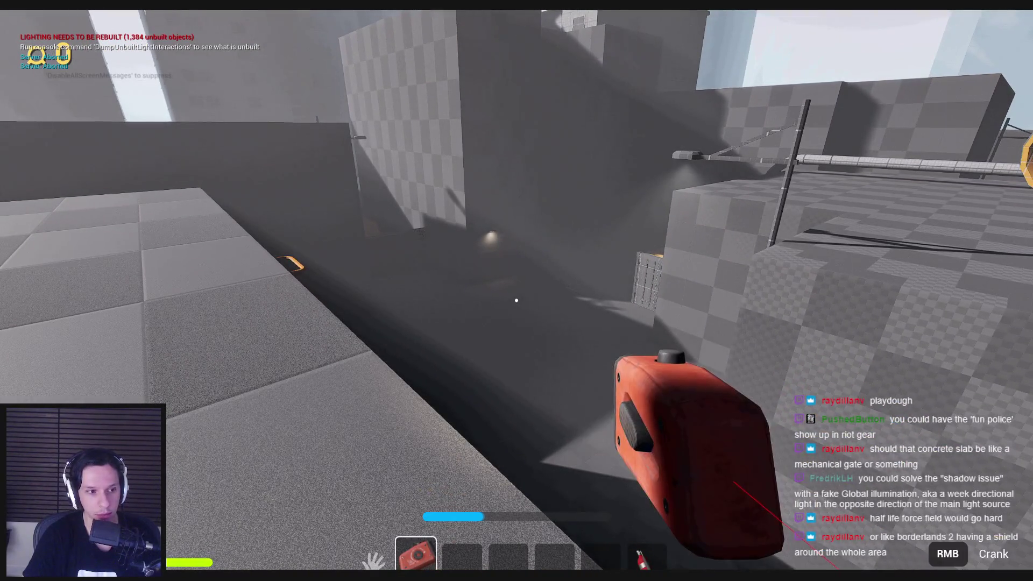
Walk the player the rest of the way across the rooftop.
{"action": "scroll", "coordinate": [516, 300], "scroll_direction": "down", "scroll_amount": 1}
{"action": "key", "text": "w"}
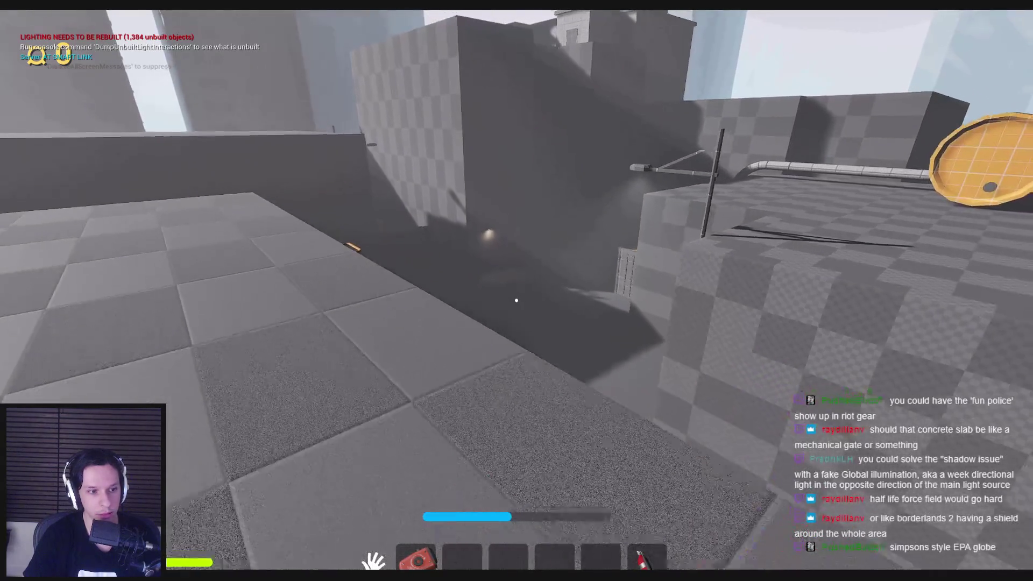
{"action": "key", "text": "w"}
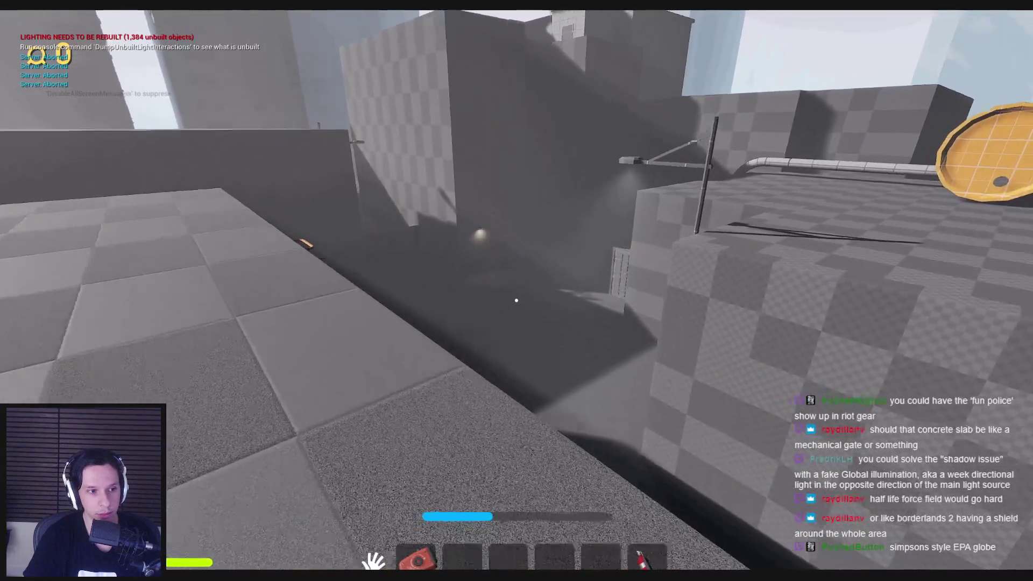
{"action": "key", "text": "w"}
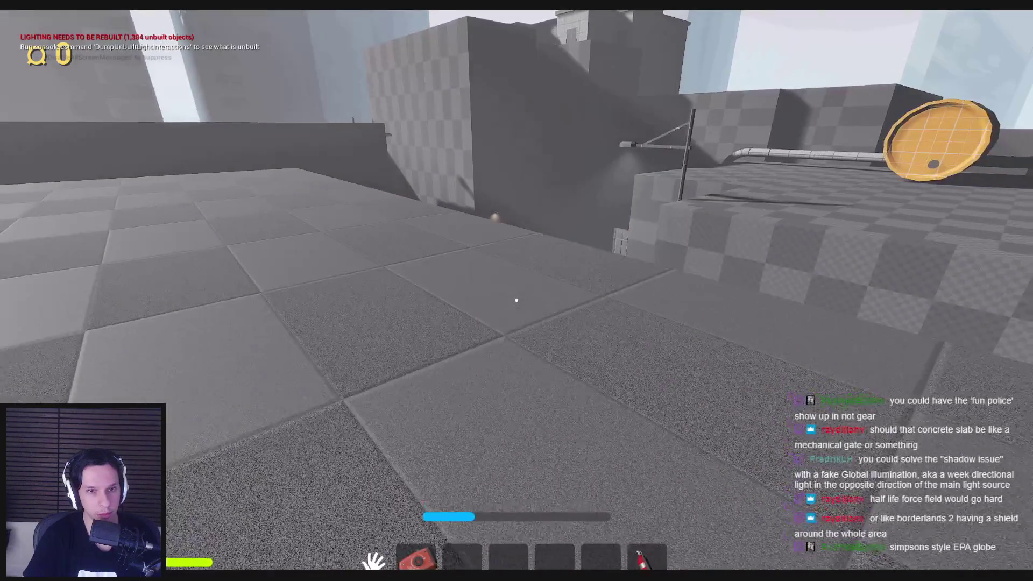
{"action": "key", "text": "w"}
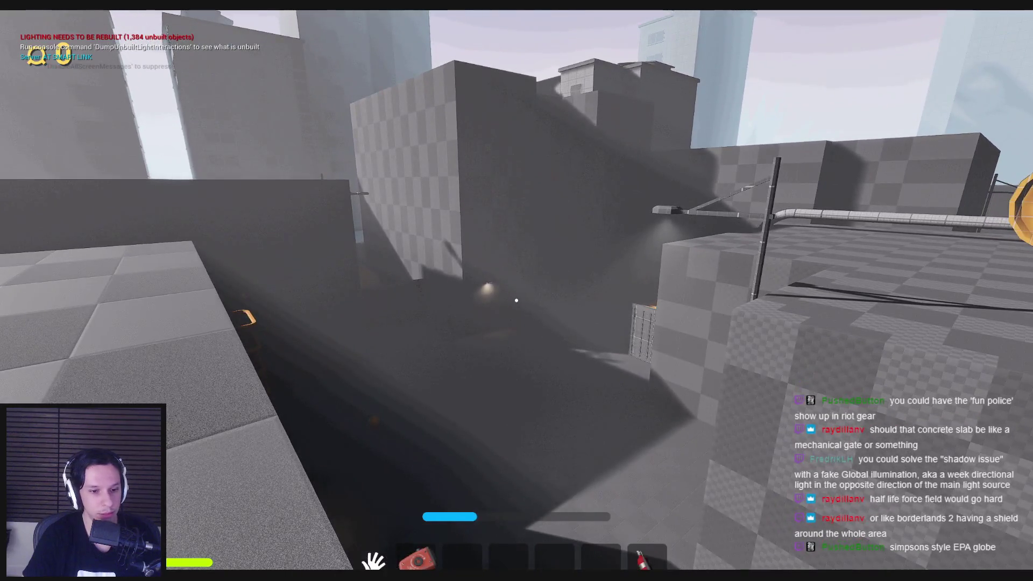
Minimize the NPCAI_Controller Blueprint window and stop the Play In Editor session.
{"action": "key", "text": "alt+Tab"}
{"action": "left_click", "coordinate": [987, 15]}
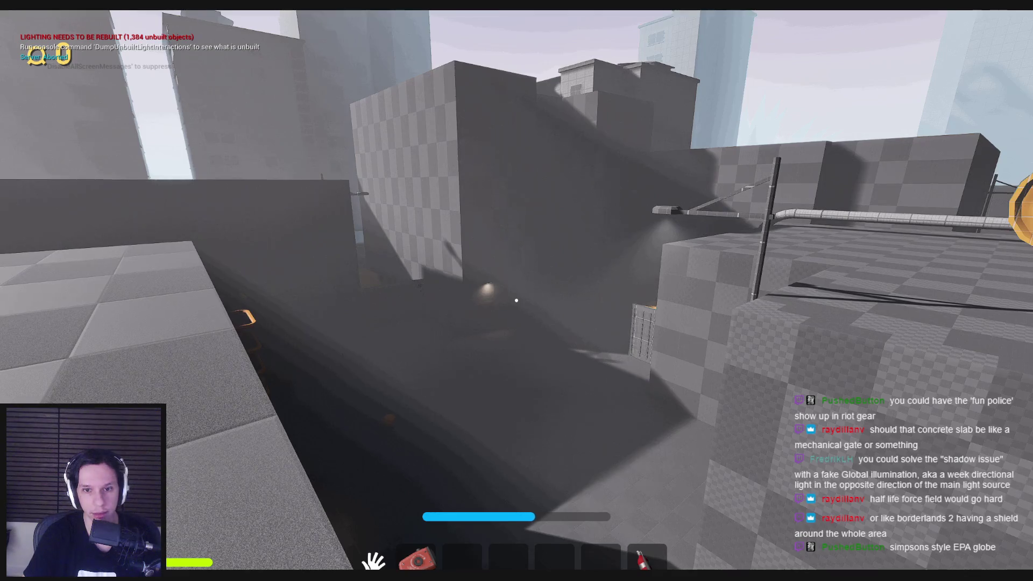
{"action": "key", "text": "Escape"}
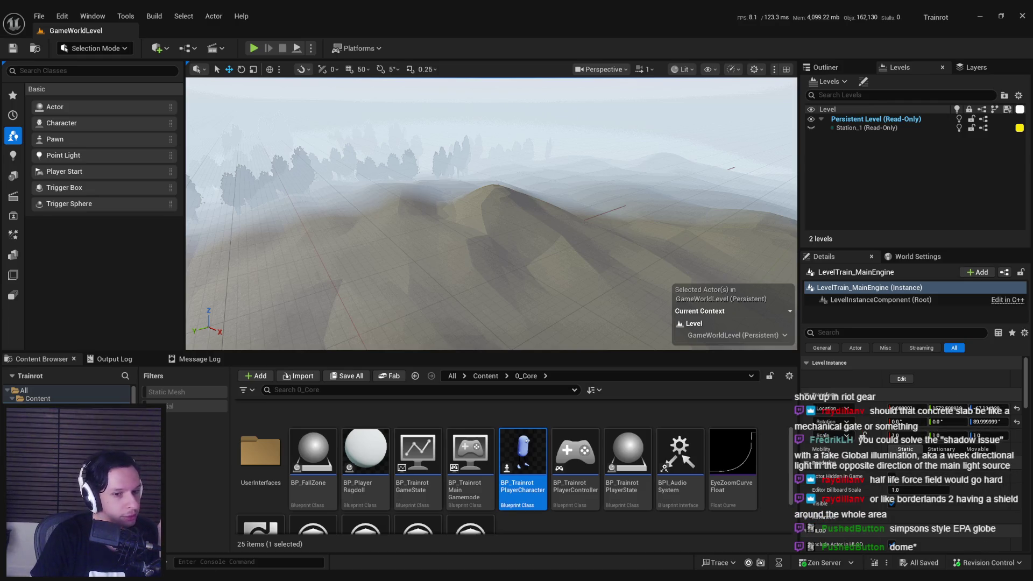
Switch to the Notepad design notes and select the Upright, Crouched, Prone state lines.
{"action": "key", "text": "alt+Tab"}
{"action": "mouse_move", "coordinate": [298, 420]}
{"action": "left_mouse_down"}
{"action": "mouse_move", "coordinate": [208, 370]}
{"action": "mouse_move", "coordinate": [191, 387]}
{"action": "mouse_move", "coordinate": [191, 377]}
{"action": "mouse_move", "coordinate": [191, 415]}
{"action": "mouse_move", "coordinate": [218, 416]}
{"action": "left_mouse_up"}
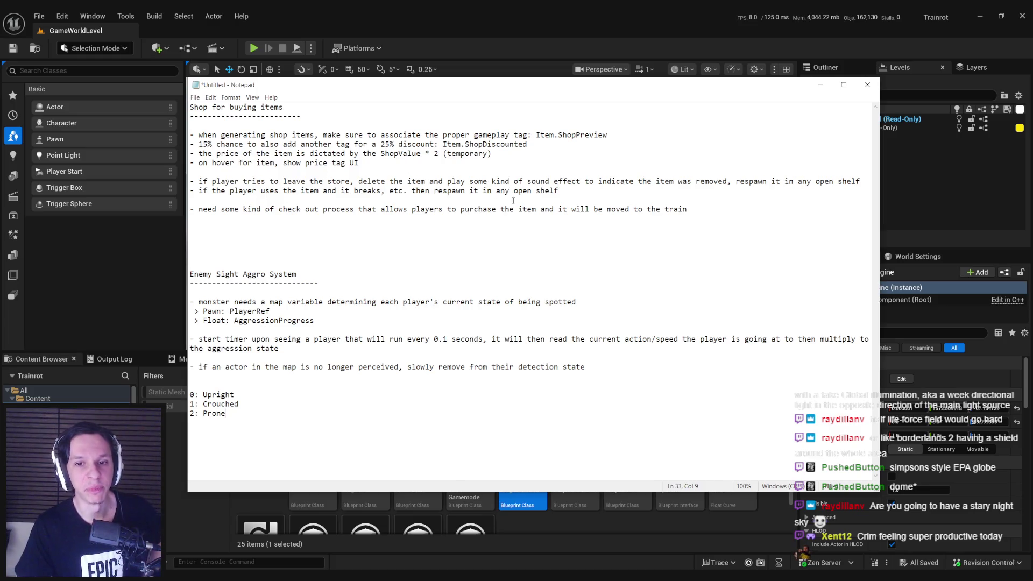
Switch from the Notepad design notes back to the Unreal Editor level viewport.
{"action": "key", "text": "alt+Tab"}
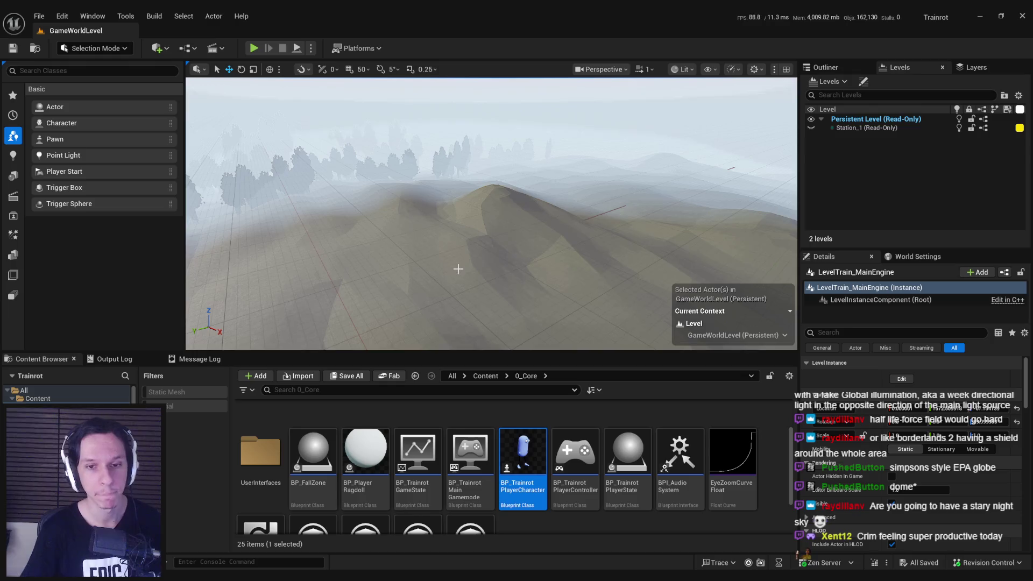
Focus on LevelTrain_MainEngine and fly into its cab, then switch to the Trello Monsters card.
{"action": "key", "text": "f"}
{"action": "left_click_drag", "start_coordinate": [419, 262], "coordinate": [327, 101]}
{"action": "mouse_move", "coordinate": [418, 260]}
{"action": "left_mouse_down"}
{"action": "mouse_move", "coordinate": [366, 244]}
{"action": "mouse_move", "coordinate": [419, 260]}
{"action": "left_mouse_up"}
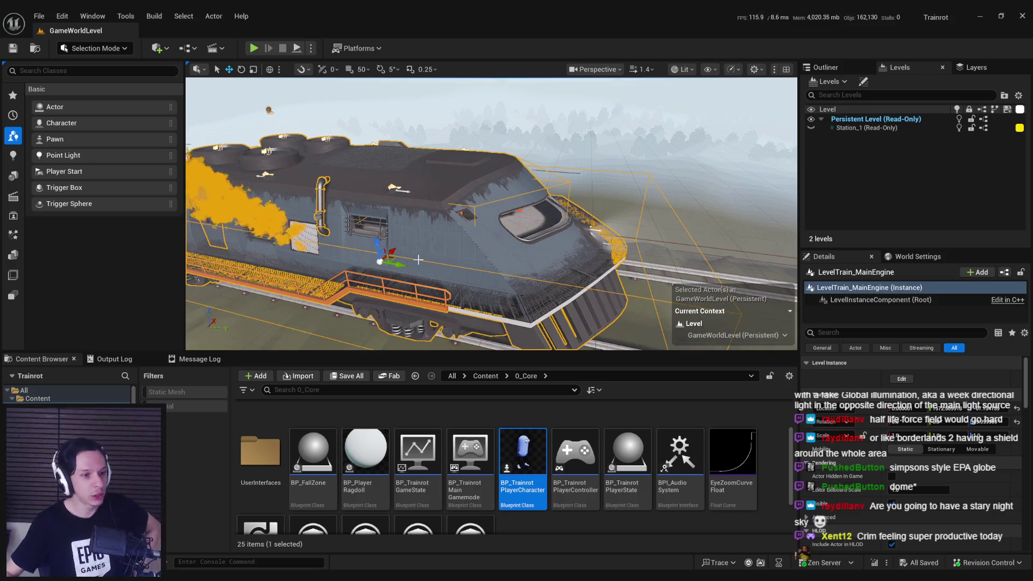
{"action": "mouse_move", "coordinate": [415, 267]}
{"action": "left_mouse_down"}
{"action": "mouse_move", "coordinate": [417, 226]}
{"action": "mouse_move", "coordinate": [432, 276]}
{"action": "left_mouse_up"}
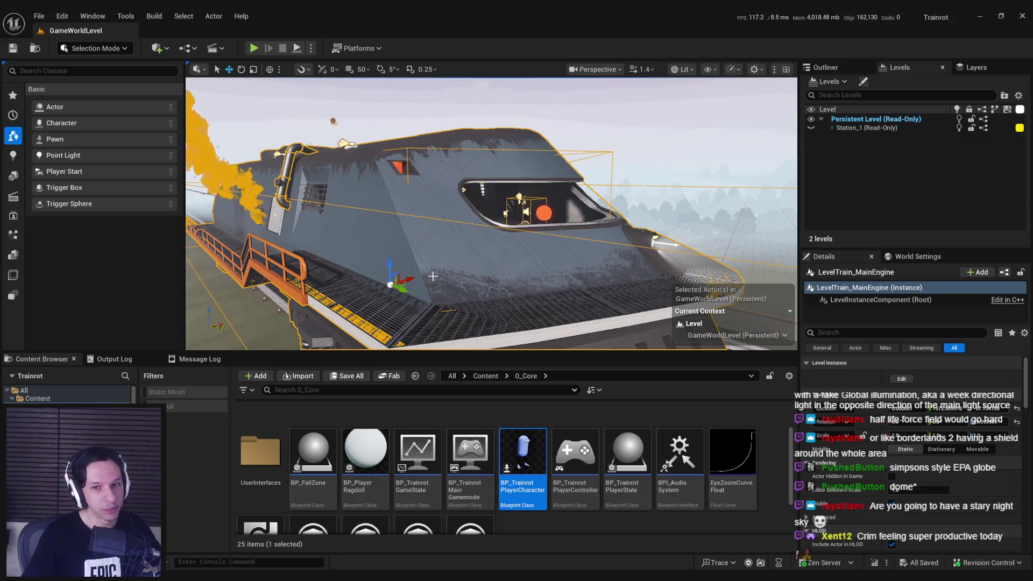
{"action": "mouse_move", "coordinate": [441, 250]}
{"action": "left_mouse_down"}
{"action": "mouse_move", "coordinate": [384, 215]}
{"action": "mouse_move", "coordinate": [428, 237]}
{"action": "left_mouse_up"}
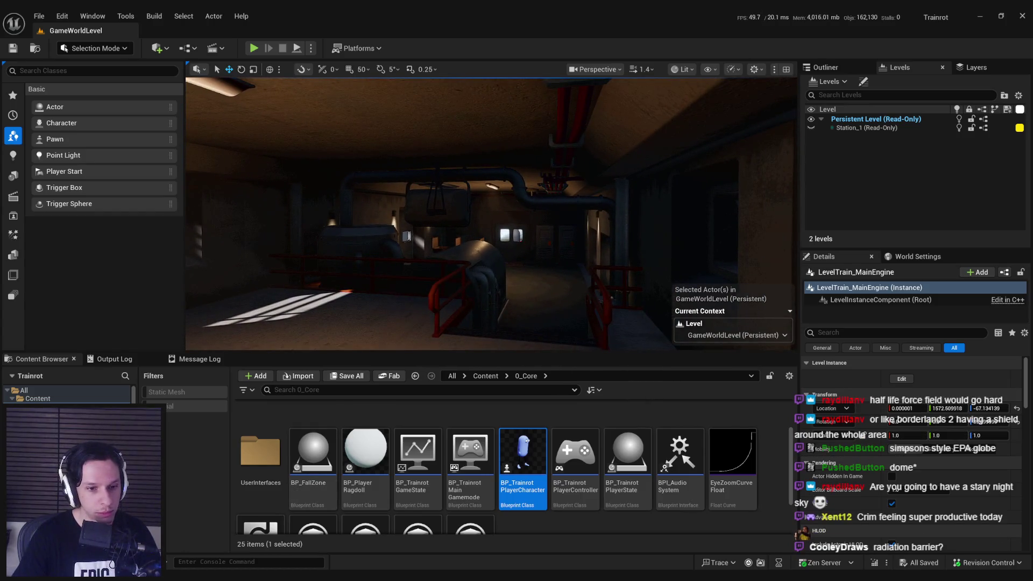
{"action": "key", "text": "alt+Tab"}
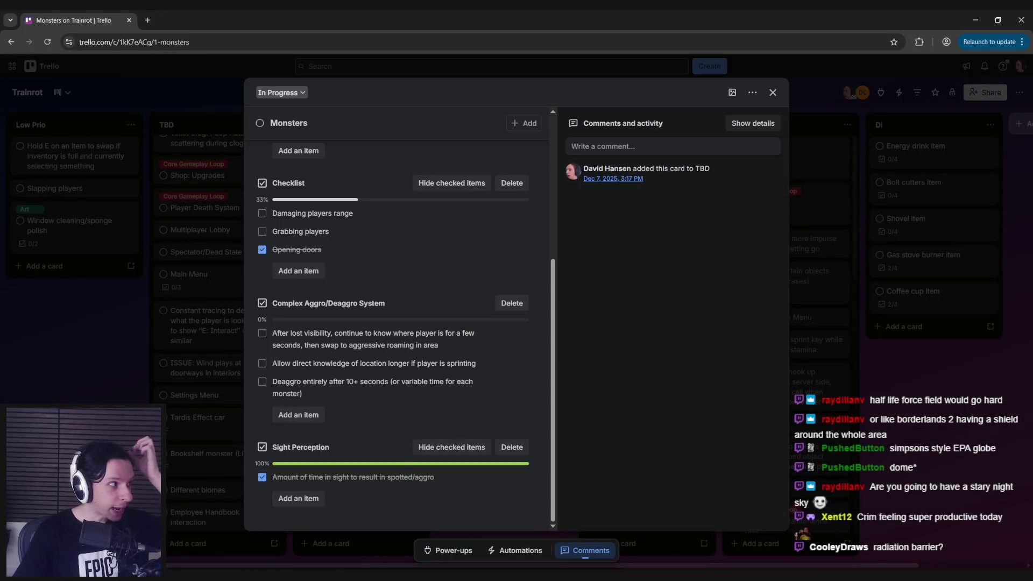
Read through the Monsters card's perception, aggro and sight checklists, then switch to the PureRef board.
{"action": "left_click", "coordinate": [400, 14]}
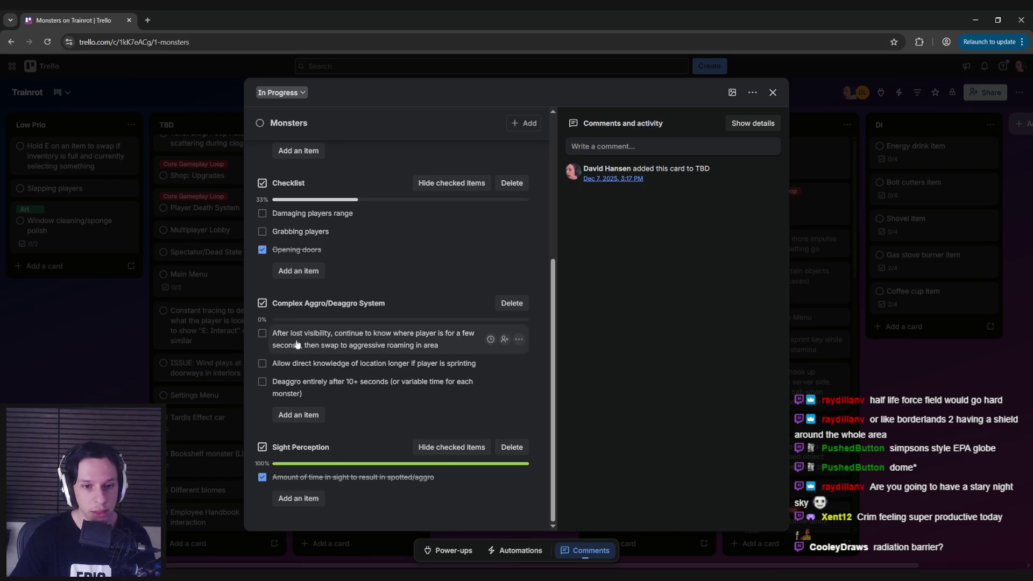
{"action": "scroll", "coordinate": [361, 306], "scroll_direction": "up", "scroll_amount": 4}
{"action": "scroll", "coordinate": [347, 315], "scroll_direction": "down", "scroll_amount": 1}
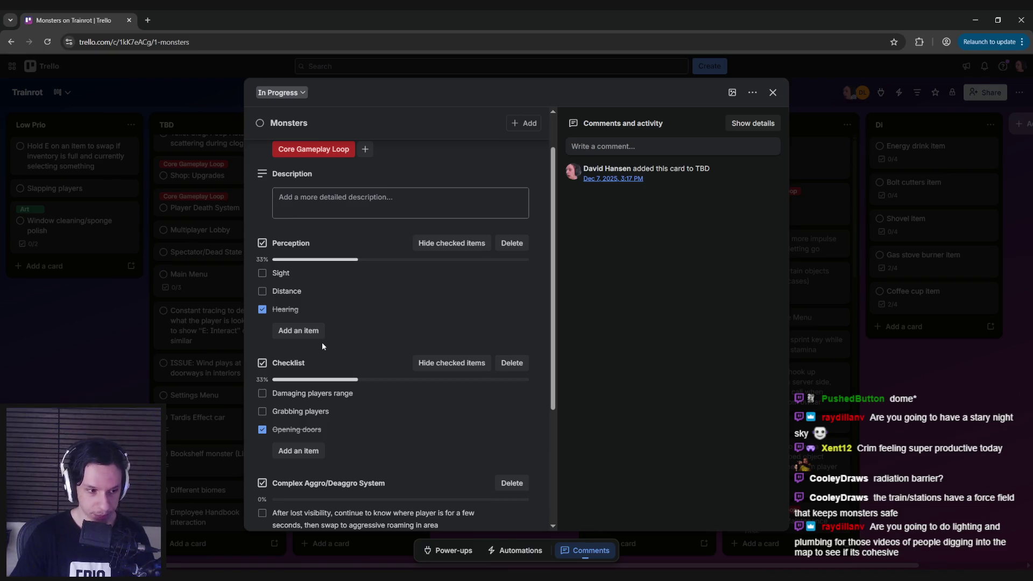
{"action": "scroll", "coordinate": [322, 342], "scroll_direction": "down", "scroll_amount": 4}
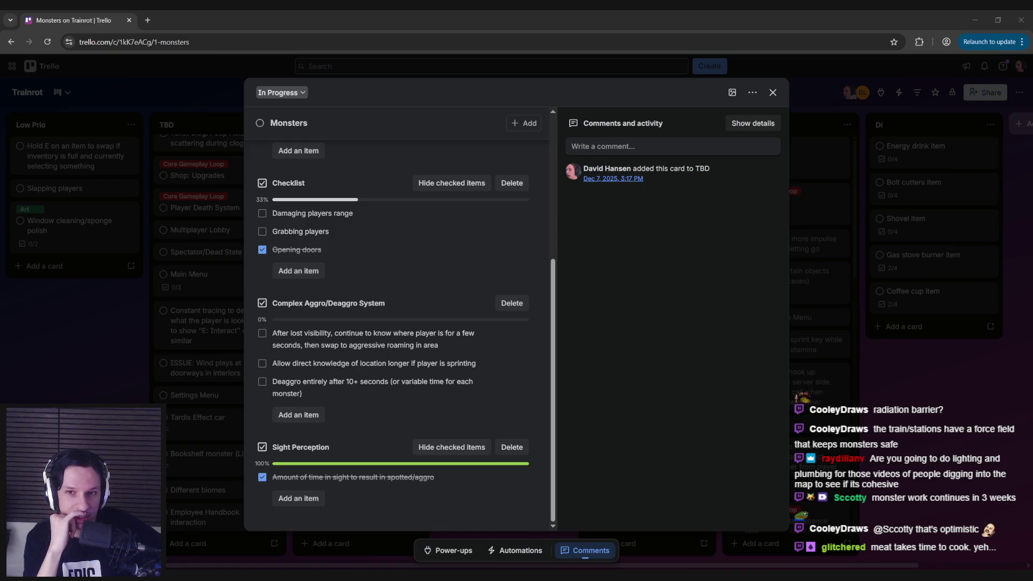
{"action": "scroll", "coordinate": [334, 287], "scroll_direction": "up", "scroll_amount": 5}
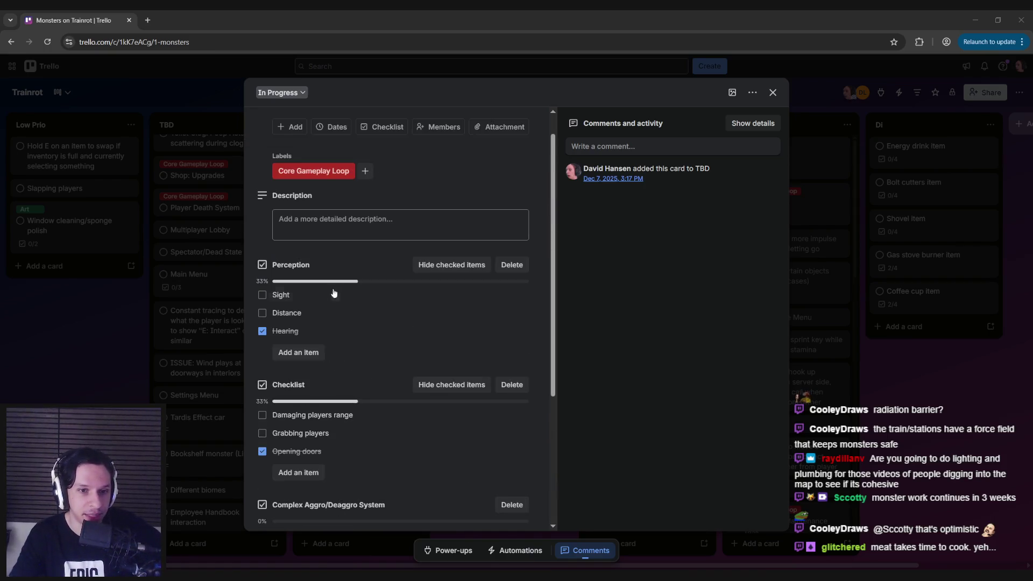
{"action": "scroll", "coordinate": [306, 281], "scroll_direction": "down", "scroll_amount": 2}
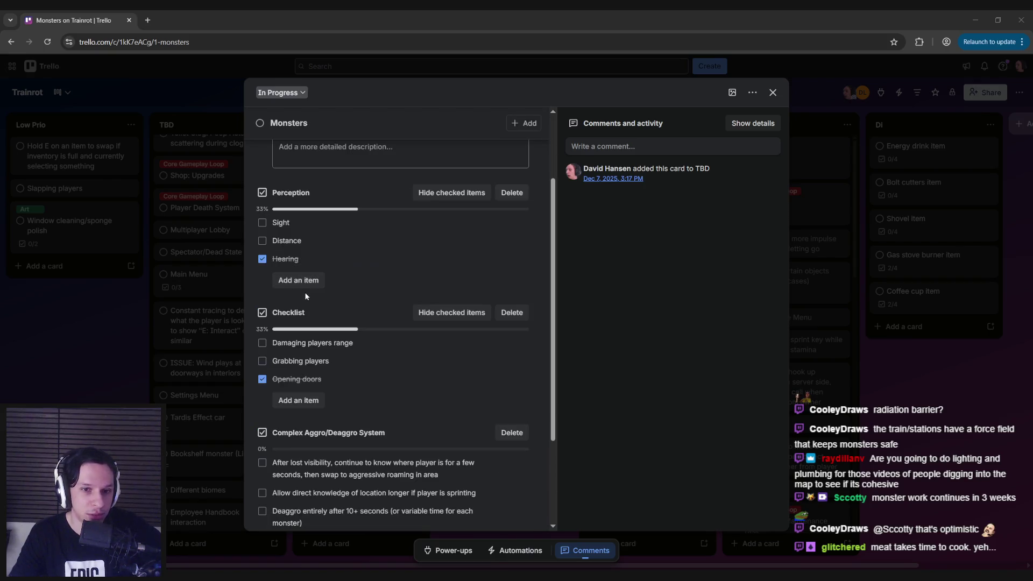
{"action": "scroll", "coordinate": [306, 291], "scroll_direction": "down", "scroll_amount": 2}
{"action": "scroll", "coordinate": [305, 314], "scroll_direction": "down", "scroll_amount": 1}
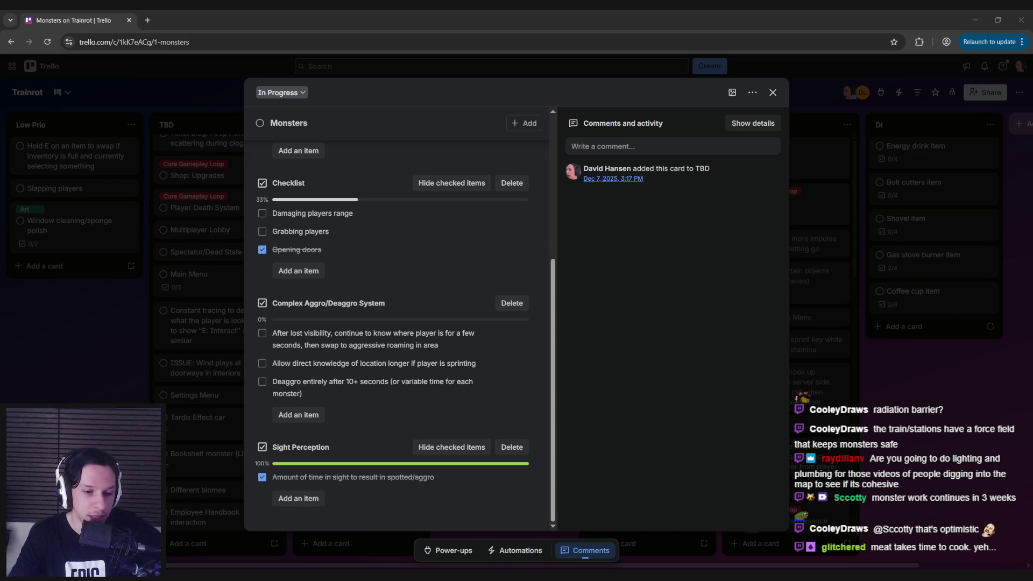
{"action": "key", "text": "alt+Tab"}
{"action": "scroll", "coordinate": [367, 387], "scroll_direction": "down", "scroll_amount": 5}
{"action": "scroll", "coordinate": [311, 320], "scroll_direction": "up", "scroll_amount": 2}
{"action": "scroll", "coordinate": [311, 320], "scroll_direction": "down", "scroll_amount": 3}
{"action": "scroll", "coordinate": [392, 324], "scroll_direction": "up", "scroll_amount": 5}
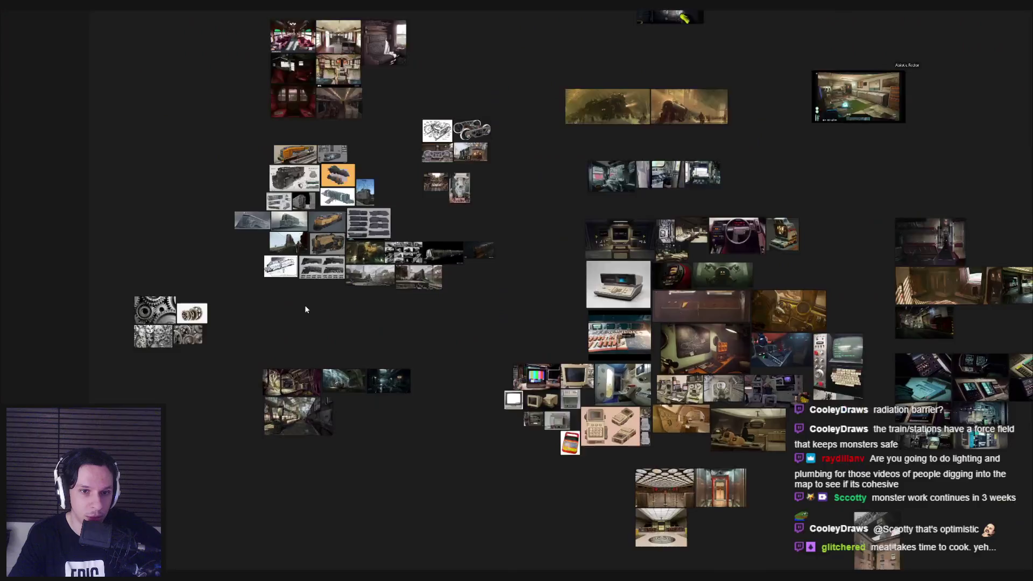
{"action": "scroll", "coordinate": [305, 323], "scroll_direction": "down", "scroll_amount": 3}
{"action": "scroll", "coordinate": [369, 404], "scroll_direction": "up", "scroll_amount": 6}
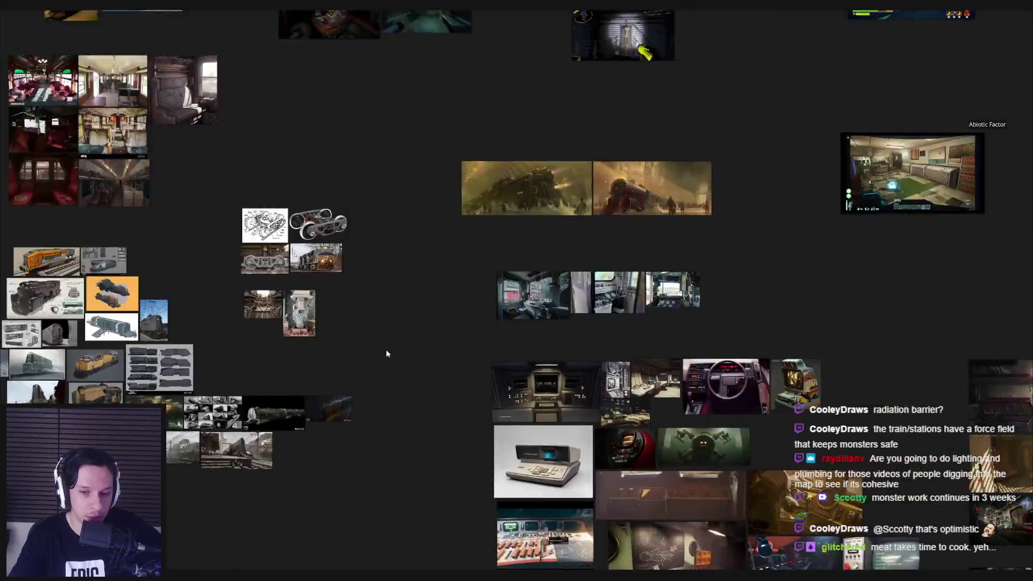
{"action": "scroll", "coordinate": [369, 367], "scroll_direction": "down", "scroll_amount": 5}
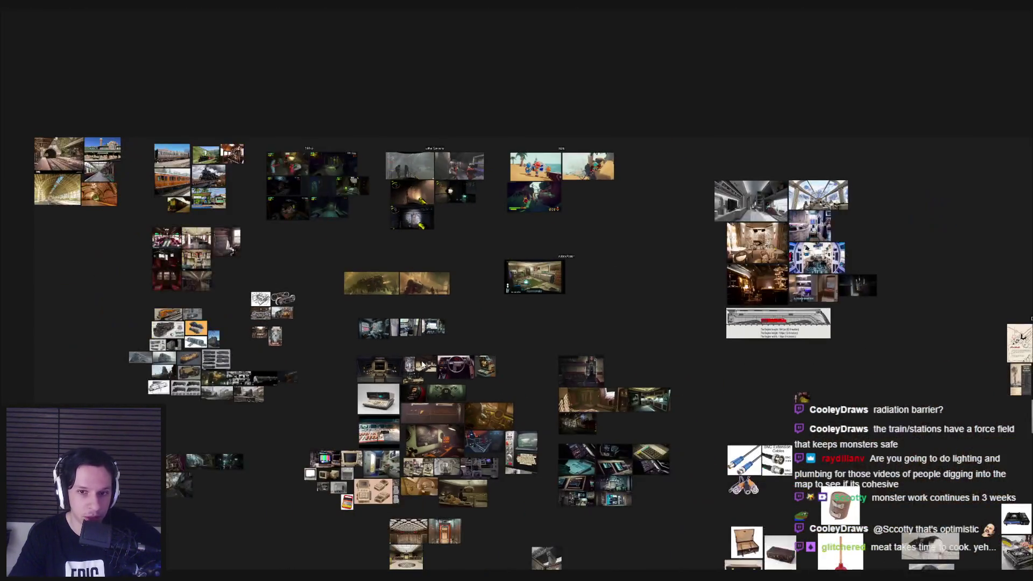
{"action": "scroll", "coordinate": [517, 368], "scroll_direction": "up", "scroll_amount": 1}
{"action": "scroll", "coordinate": [515, 368], "scroll_direction": "up", "scroll_amount": 1}
{"action": "scroll", "coordinate": [508, 357], "scroll_direction": "down", "scroll_amount": 2}
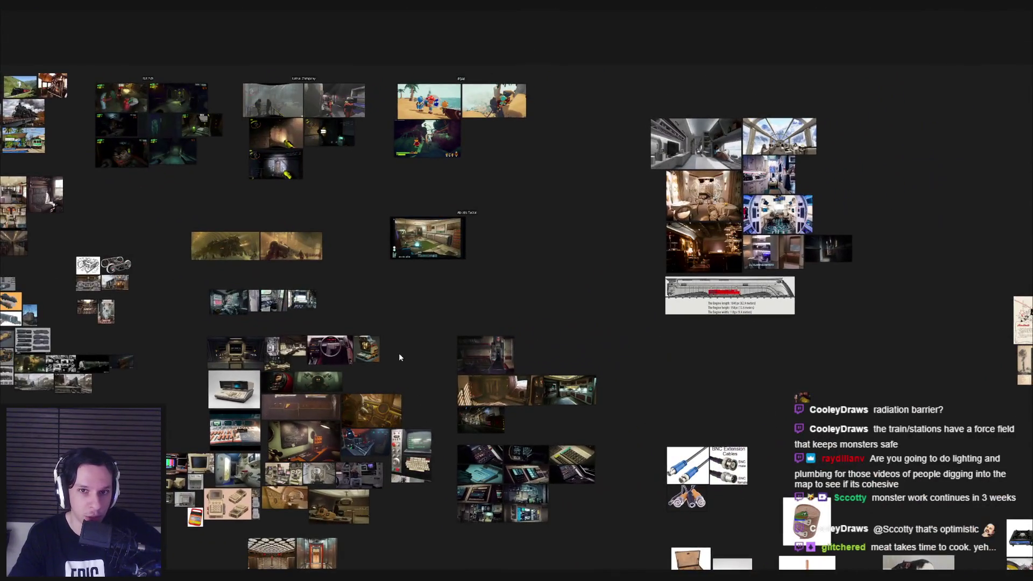
{"action": "scroll", "coordinate": [508, 508], "scroll_direction": "up", "scroll_amount": 1}
{"action": "scroll", "coordinate": [415, 358], "scroll_direction": "up", "scroll_amount": 3}
{"action": "scroll", "coordinate": [655, 463], "scroll_direction": "up", "scroll_amount": 3}
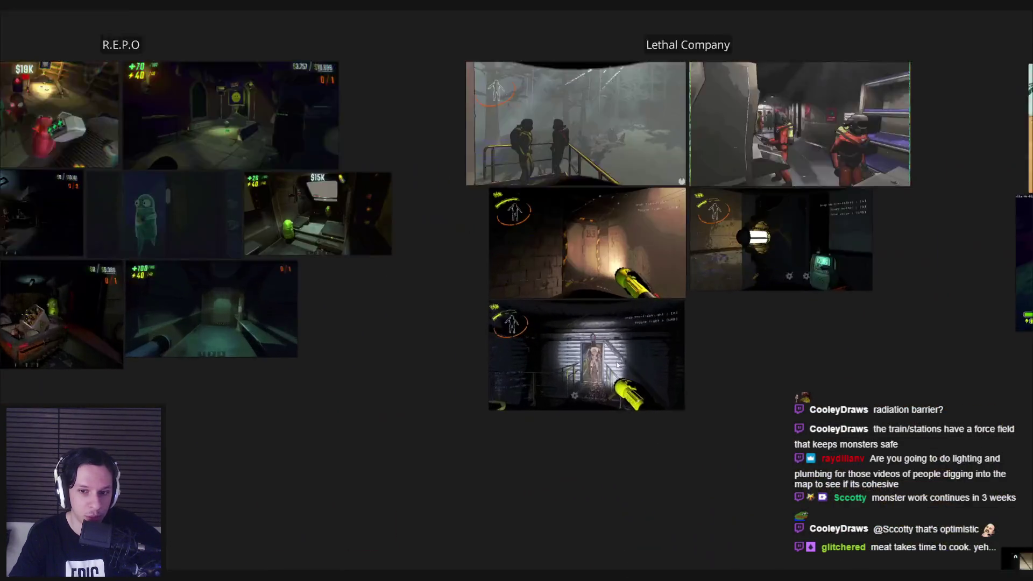
{"action": "scroll", "coordinate": [595, 359], "scroll_direction": "up", "scroll_amount": 4}
{"action": "scroll", "coordinate": [596, 359], "scroll_direction": "down", "scroll_amount": 6}
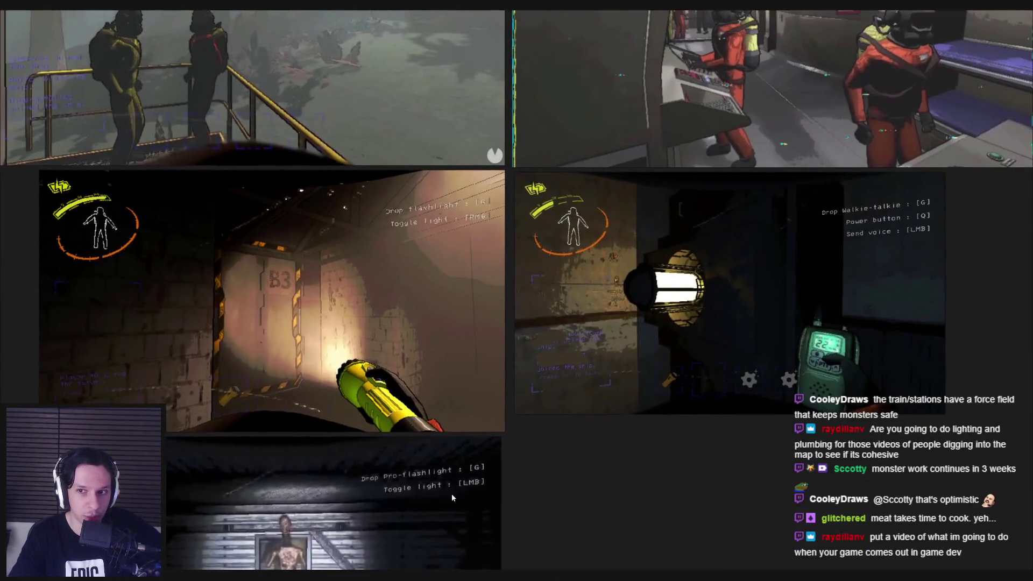
{"action": "scroll", "coordinate": [499, 322], "scroll_direction": "up", "scroll_amount": 6}
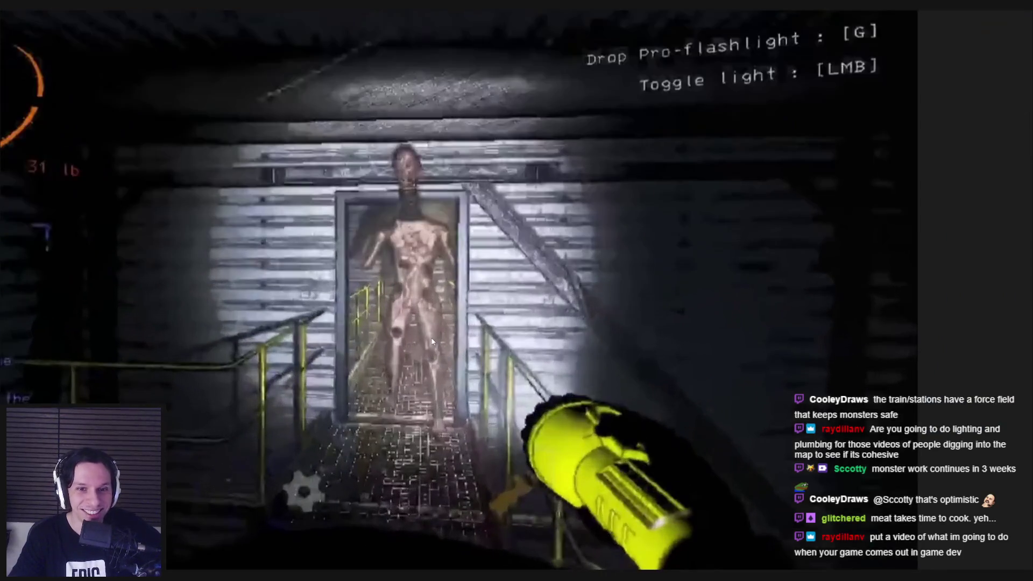
{"action": "scroll", "coordinate": [432, 341], "scroll_direction": "down", "scroll_amount": 2}
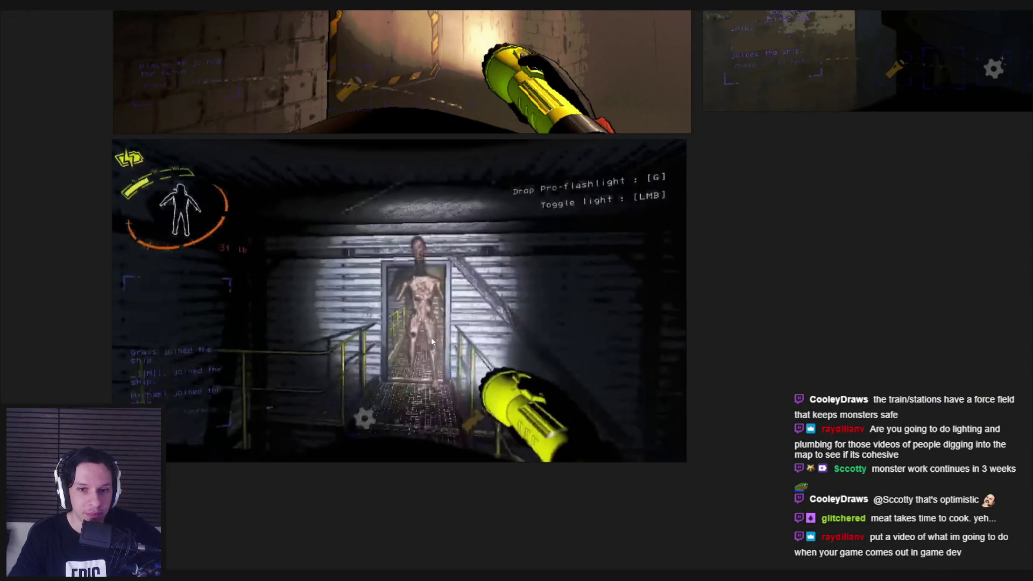
{"action": "scroll", "coordinate": [432, 341], "scroll_direction": "down", "scroll_amount": 3}
{"action": "scroll", "coordinate": [431, 337], "scroll_direction": "up", "scroll_amount": 6}
{"action": "scroll", "coordinate": [424, 344], "scroll_direction": "down", "scroll_amount": 5}
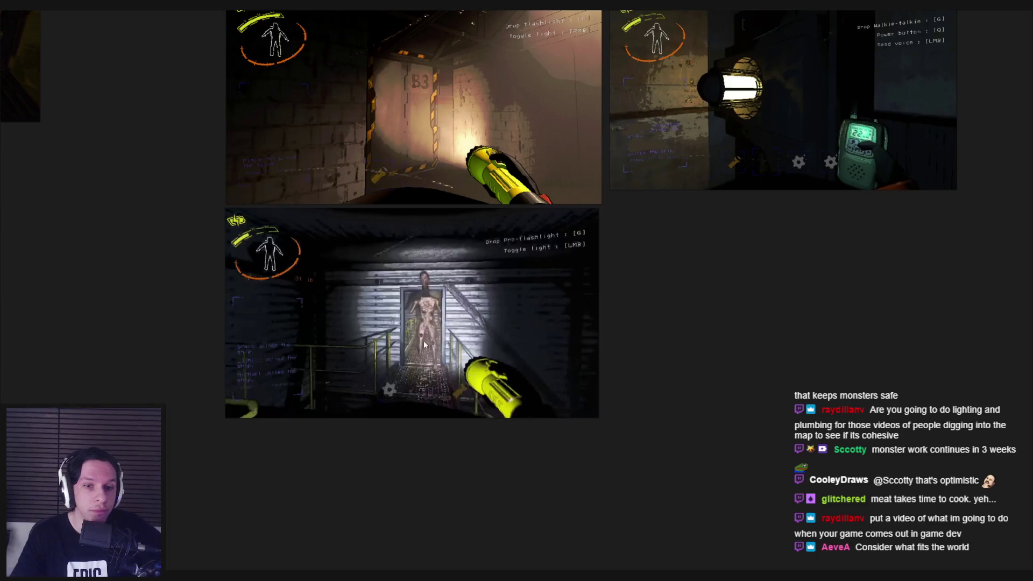
{"action": "scroll", "coordinate": [425, 344], "scroll_direction": "down", "scroll_amount": 5}
{"action": "left_click_drag", "start_coordinate": [232, 320], "coordinate": [415, 336]}
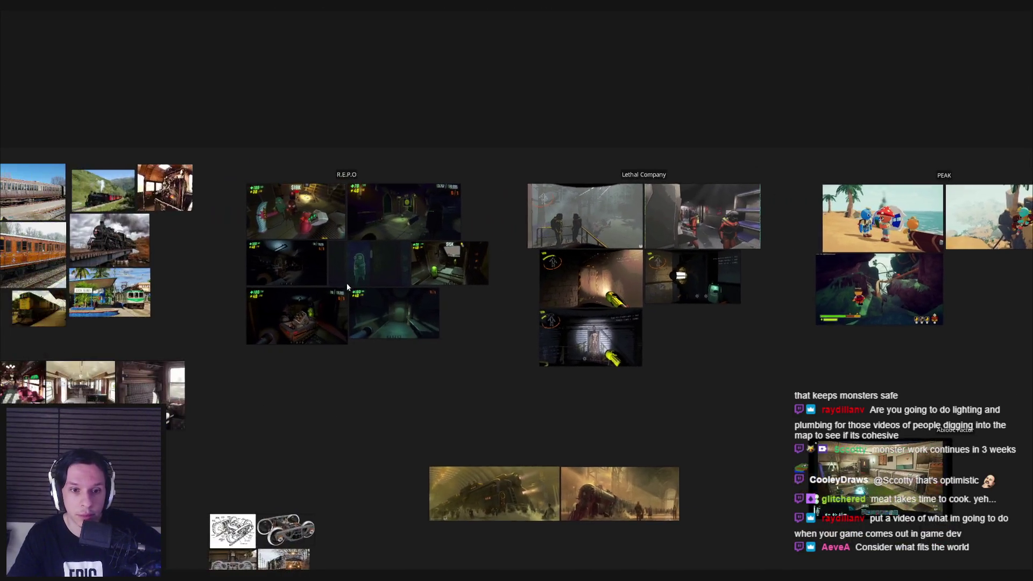
Zoom the PureRef board and pan to the R.E.P.O screenshot group.
{"action": "scroll", "coordinate": [343, 283], "scroll_direction": "up", "scroll_amount": 6}
{"action": "scroll", "coordinate": [217, 186], "scroll_direction": "up", "scroll_amount": 6}
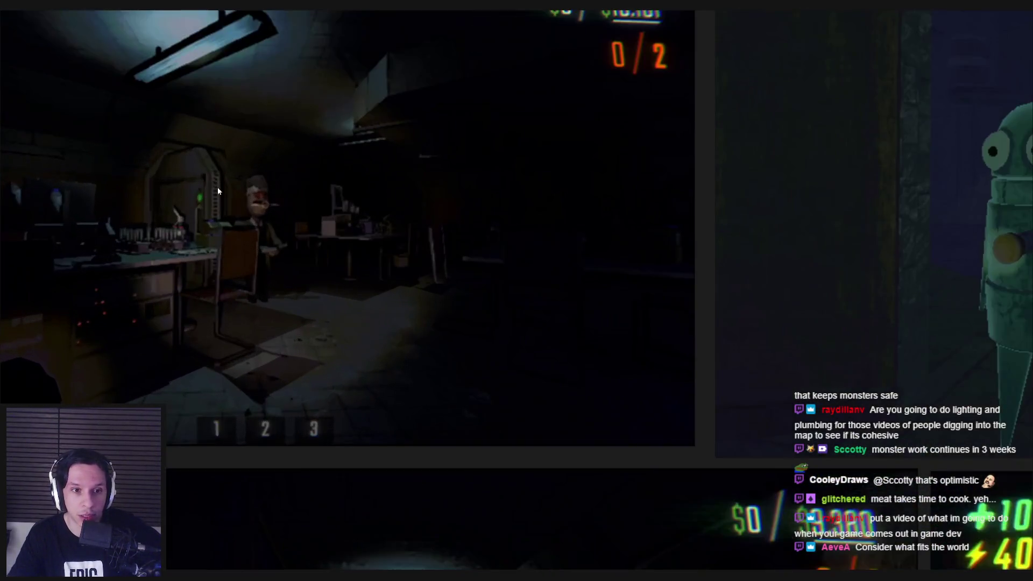
{"action": "scroll", "coordinate": [217, 186], "scroll_direction": "down", "scroll_amount": 5}
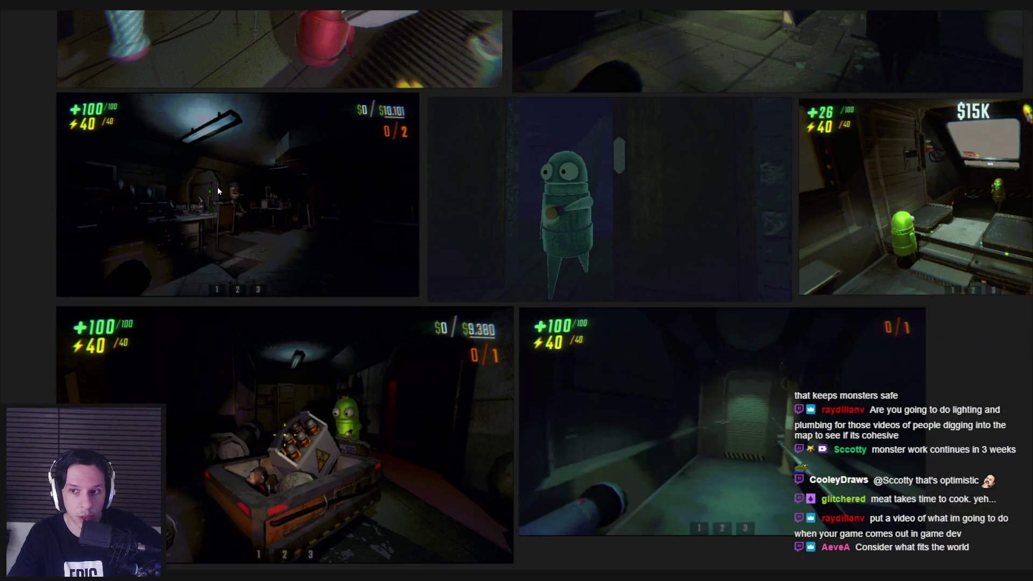
{"action": "scroll", "coordinate": [217, 186], "scroll_direction": "down", "scroll_amount": 3}
{"action": "mouse_move", "coordinate": [217, 186]}
{"action": "left_mouse_down"}
{"action": "mouse_move", "coordinate": [225, 326]}
{"action": "mouse_move", "coordinate": [225, 308]}
{"action": "mouse_move", "coordinate": [421, 305]}
{"action": "mouse_move", "coordinate": [398, 294]}
{"action": "mouse_move", "coordinate": [495, 283]}
{"action": "left_mouse_up"}
{"action": "scroll", "coordinate": [228, 310], "scroll_direction": "down", "scroll_amount": 2}
{"action": "scroll", "coordinate": [495, 283], "scroll_direction": "down", "scroll_amount": 3}
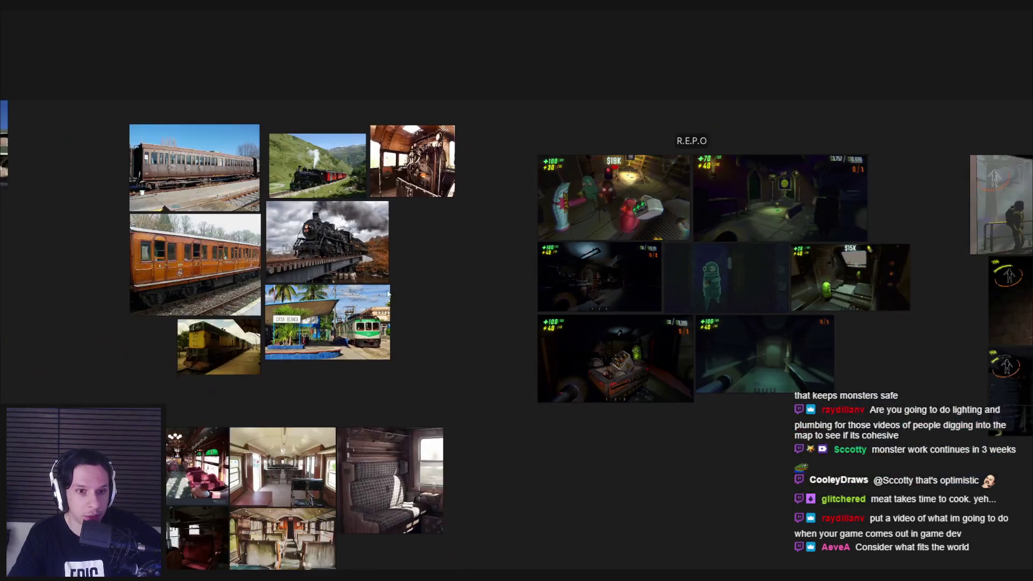
Pan on to the train and retro computer reference groups, then bring up Discord's #gamedev channel.
{"action": "left_click_drag", "start_coordinate": [392, 292], "coordinate": [602, 254]}
{"action": "scroll", "coordinate": [314, 315], "scroll_direction": "down", "scroll_amount": 2}
{"action": "left_click_drag", "start_coordinate": [313, 315], "coordinate": [316, 274]}
{"action": "mouse_move", "coordinate": [476, 498]}
{"action": "left_mouse_down"}
{"action": "mouse_move", "coordinate": [476, 387]}
{"action": "mouse_move", "coordinate": [403, 238]}
{"action": "mouse_move", "coordinate": [368, 212]}
{"action": "left_mouse_up"}
{"action": "left_click_drag", "start_coordinate": [415, 316], "coordinate": [273, 244]}
{"action": "left_click_drag", "start_coordinate": [478, 290], "coordinate": [280, 267]}
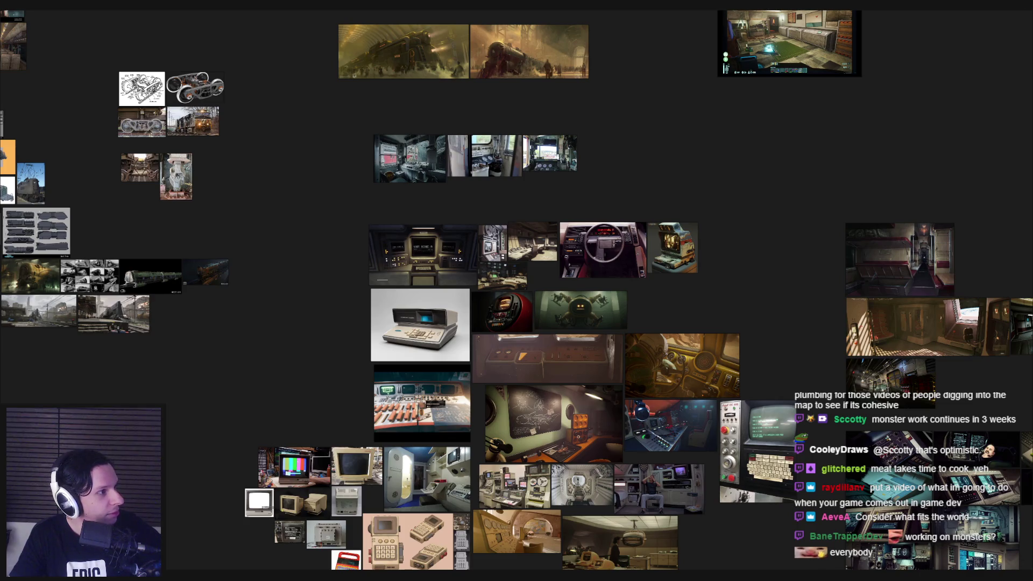
{"action": "key", "text": "alt+Tab"}
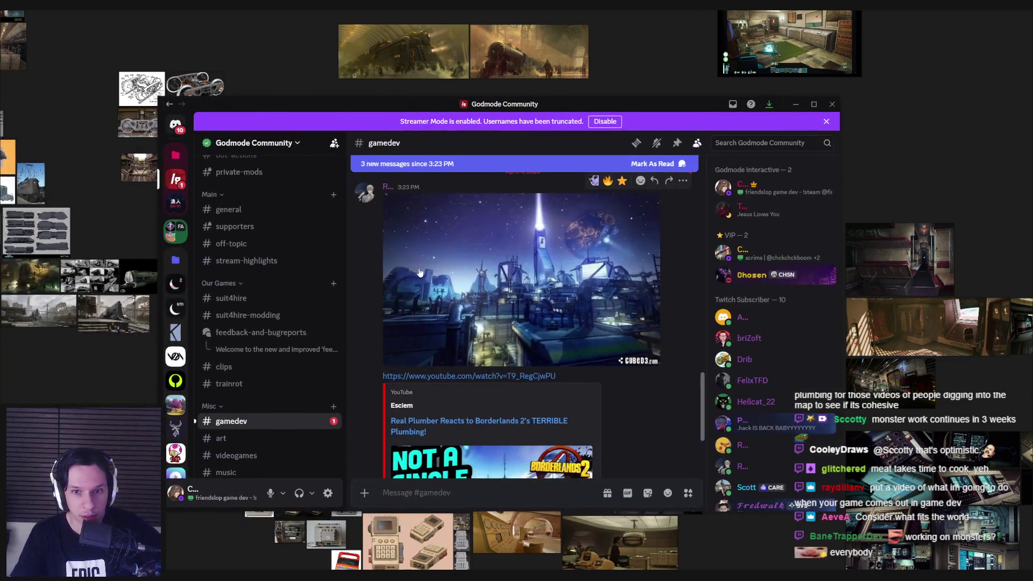
Scroll to the latest #gamedev messages, view the night-city image full size, then hide Discord.
{"action": "scroll", "coordinate": [425, 284], "scroll_direction": "down", "scroll_amount": 3}
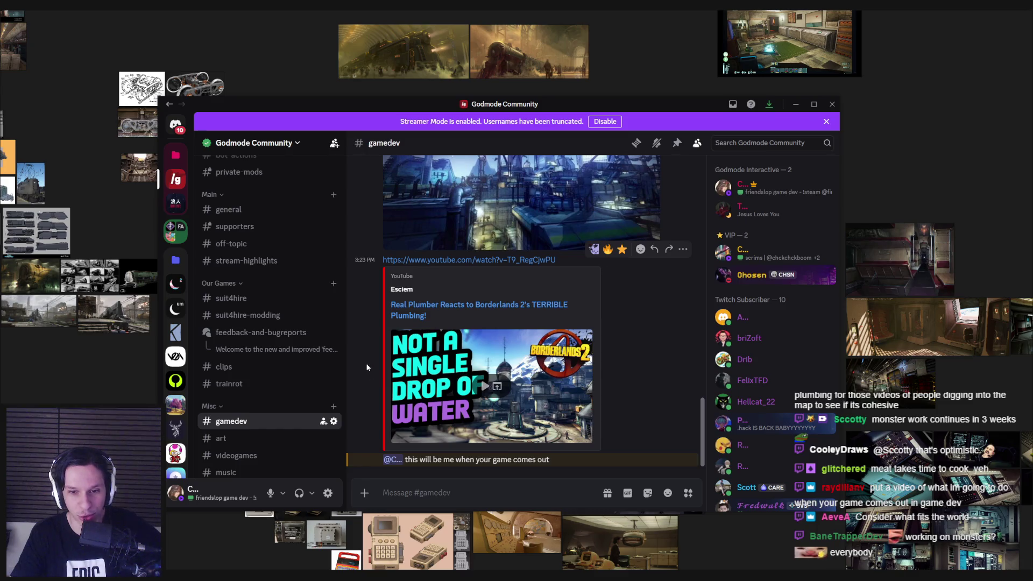
{"action": "scroll", "coordinate": [365, 368], "scroll_direction": "up", "scroll_amount": 2}
{"action": "scroll", "coordinate": [370, 364], "scroll_direction": "down", "scroll_amount": 3}
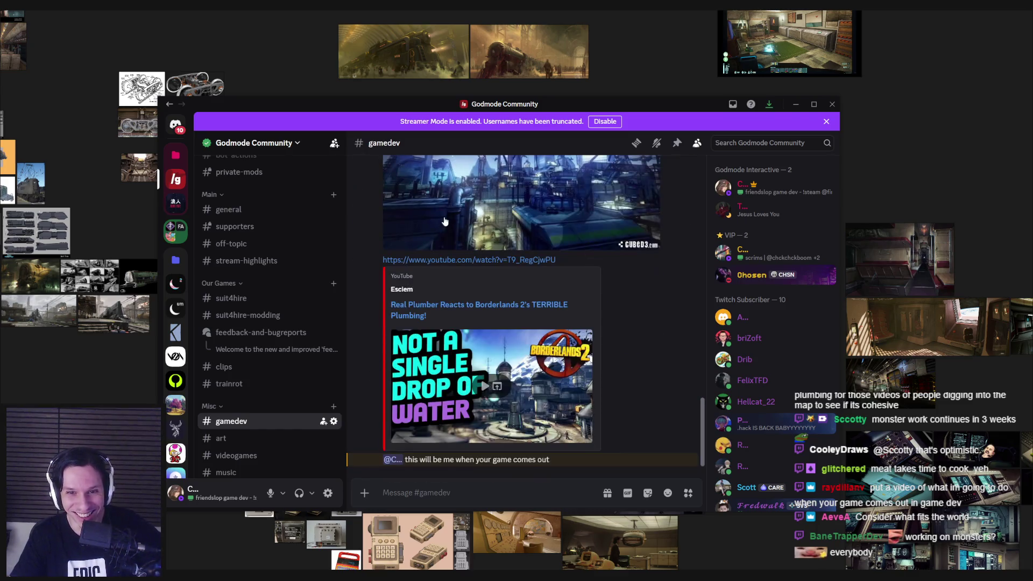
{"action": "left_click", "coordinate": [409, 226]}
{"action": "left_click", "coordinate": [244, 333]}
{"action": "left_click", "coordinate": [796, 104]}
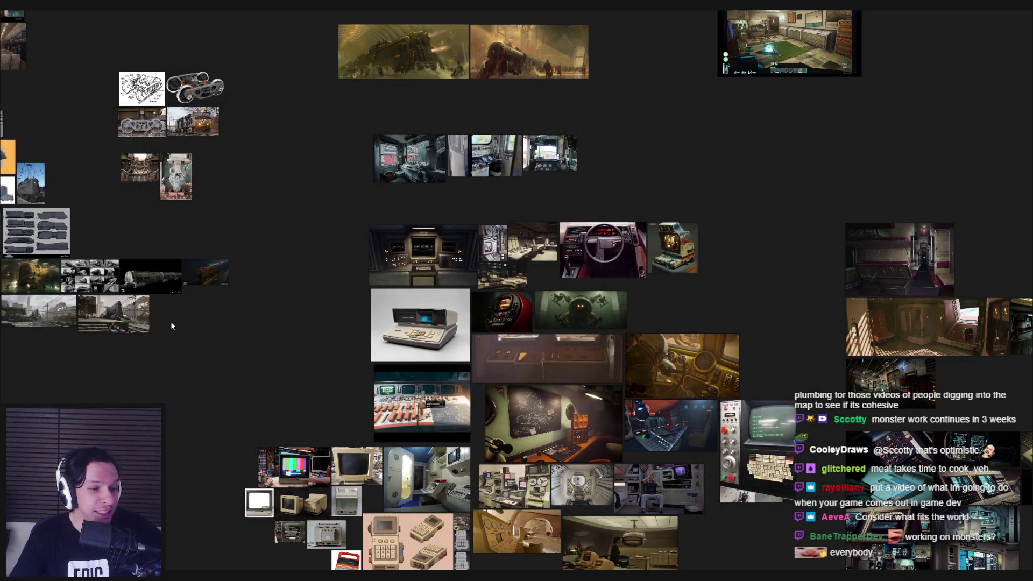
Zoom out and recentre the whole train and computer reference layout, then return to the Trainrot project.
{"action": "scroll", "coordinate": [226, 340], "scroll_direction": "down", "scroll_amount": 1}
{"action": "scroll", "coordinate": [226, 340], "scroll_direction": "down", "scroll_amount": 1}
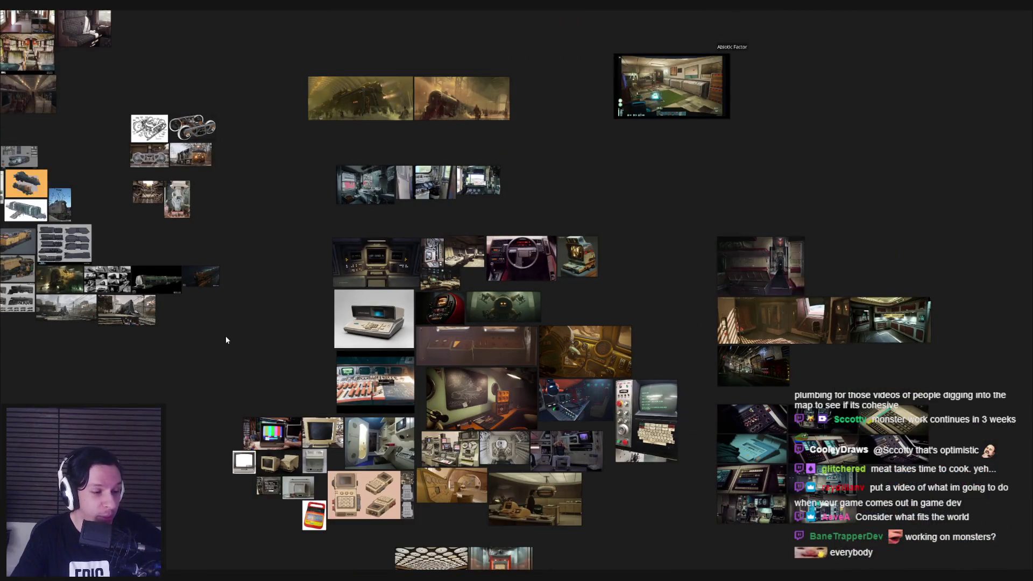
{"action": "left_click_drag", "start_coordinate": [226, 337], "coordinate": [277, 304]}
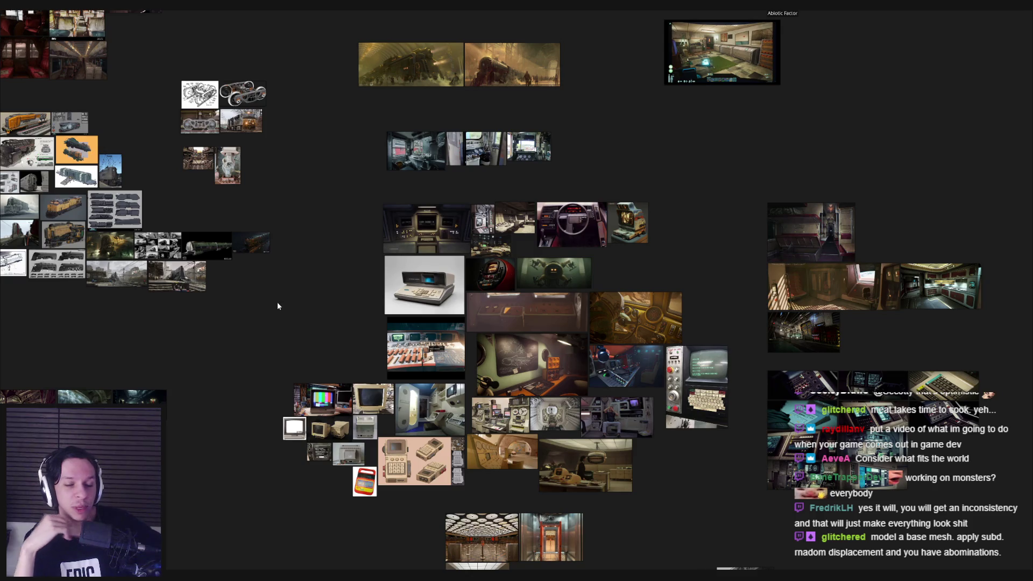
{"action": "left_click", "coordinate": [305, 556]}
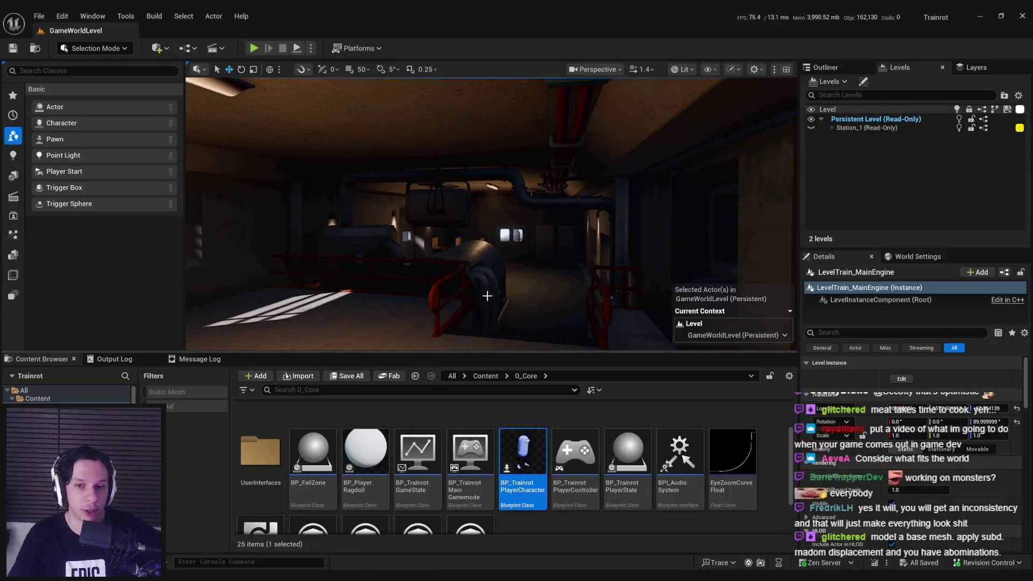
Start a fullscreen Play session, open the console, and walk toward the green-lit doors.
{"action": "left_click", "coordinate": [253, 48]}
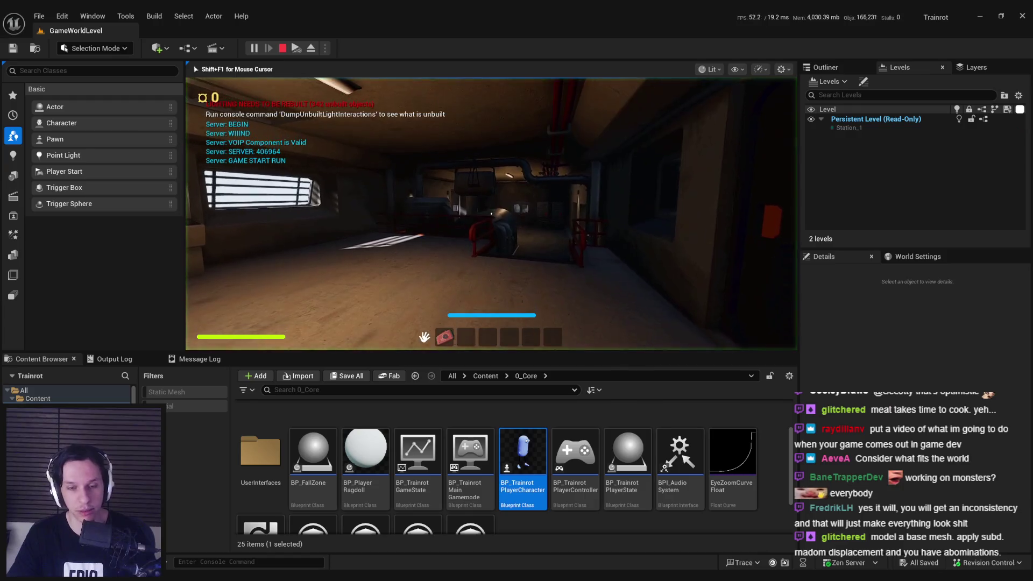
{"action": "key", "text": "F11"}
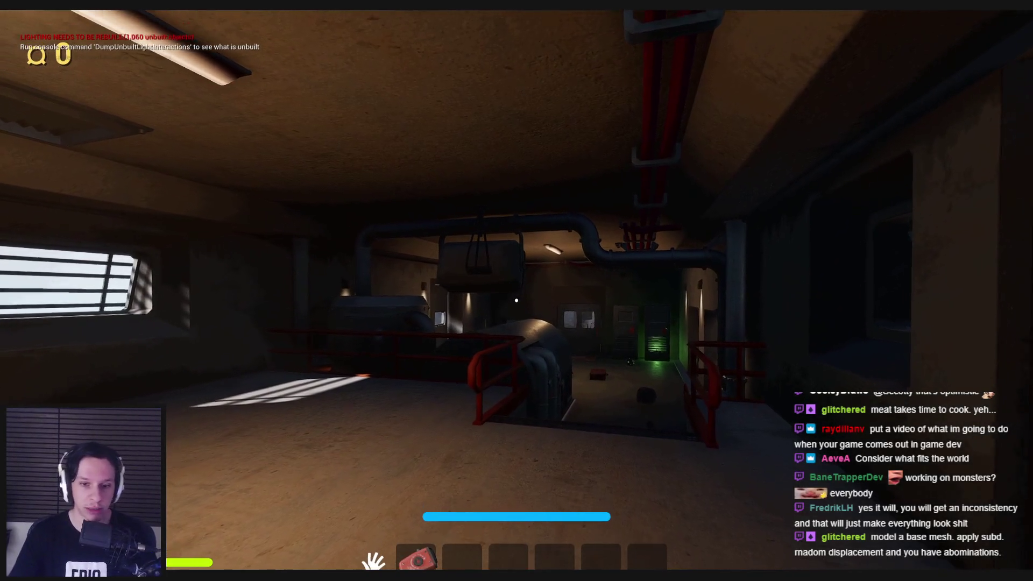
{"action": "mouse_move", "coordinate": [517, 291]}
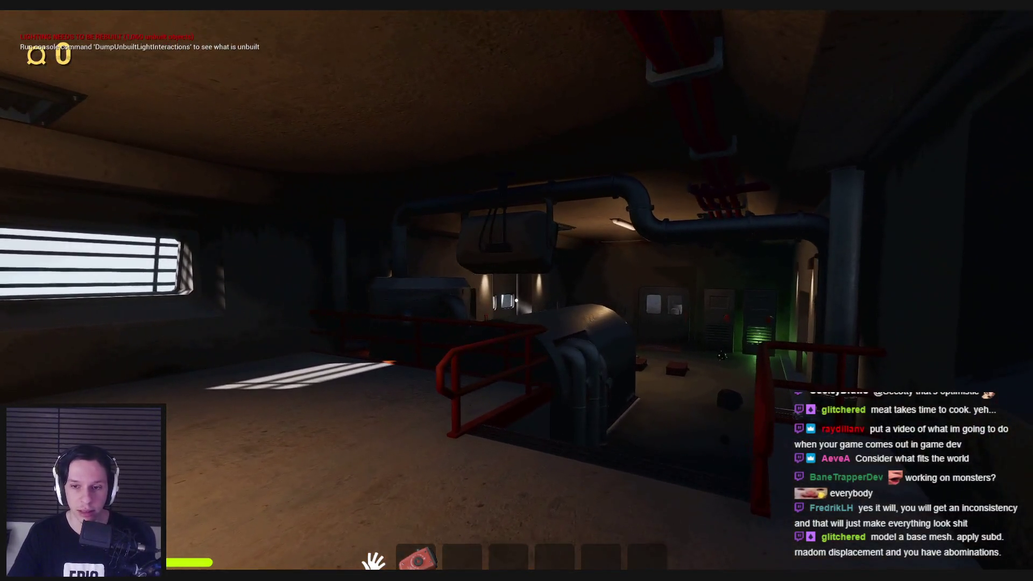
{"action": "key", "text": "grave"}
{"action": "key", "text": "grave"}
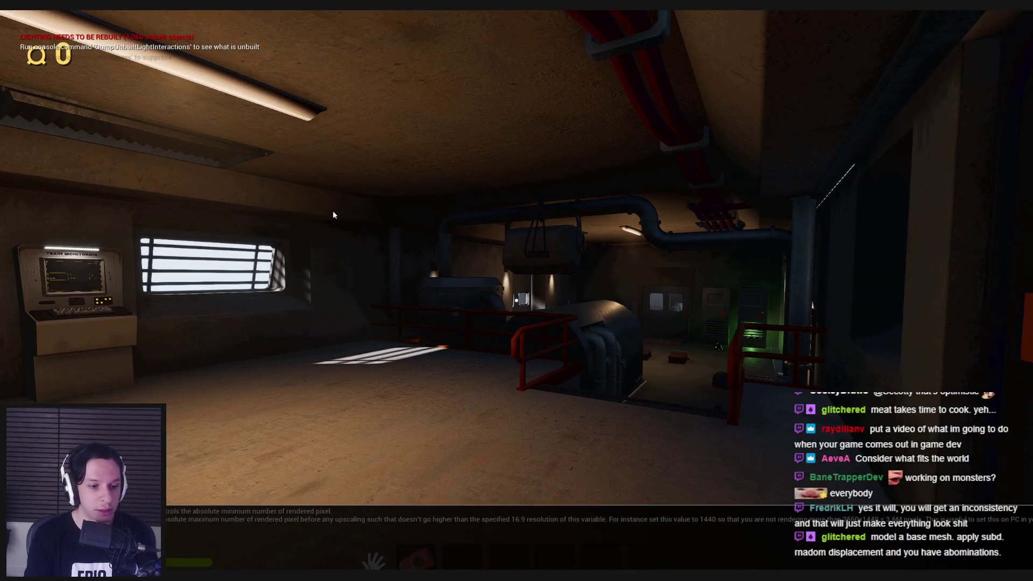
{"action": "key", "text": "w"}
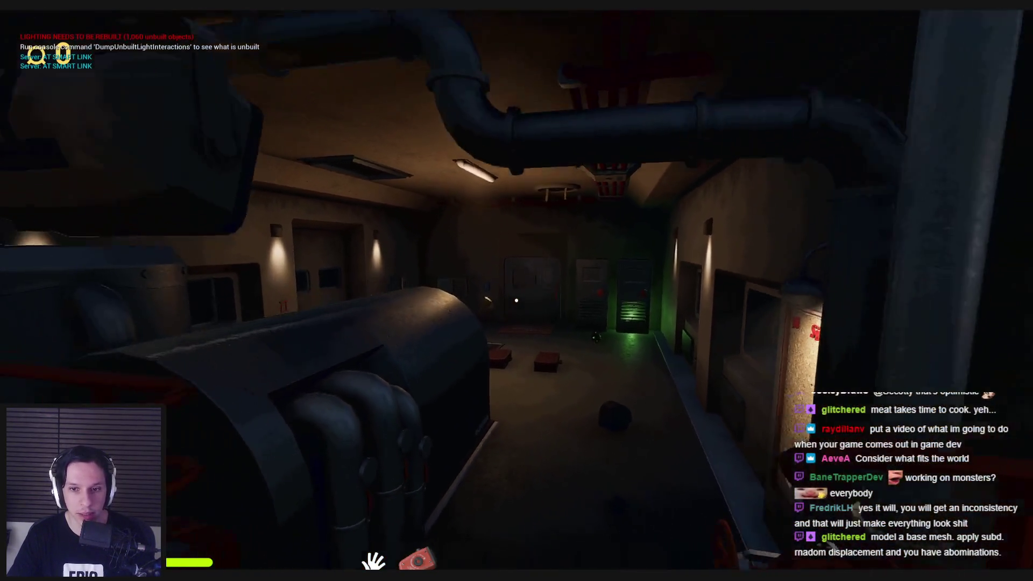
{"action": "key", "text": "w"}
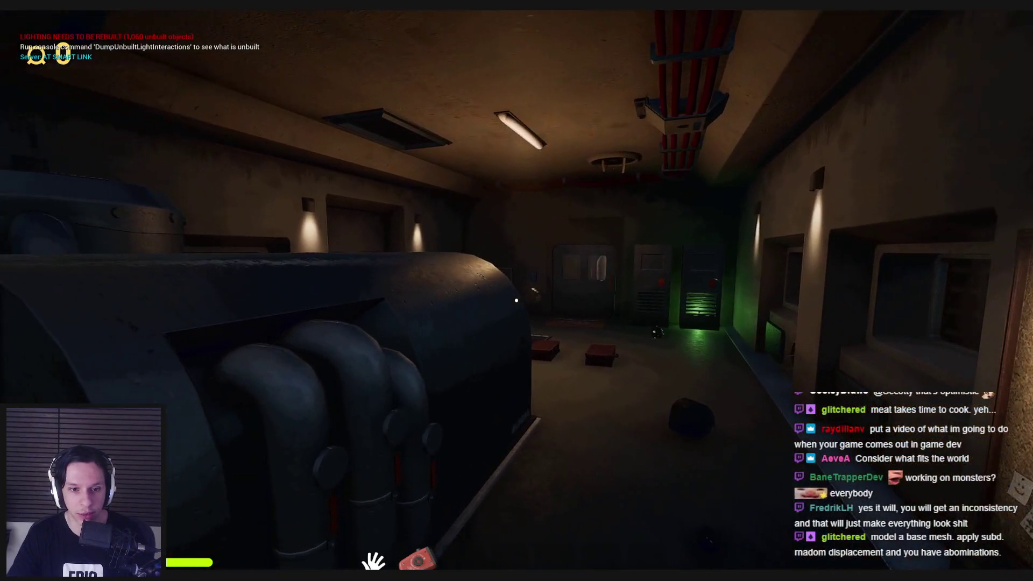
{"action": "key", "text": "w"}
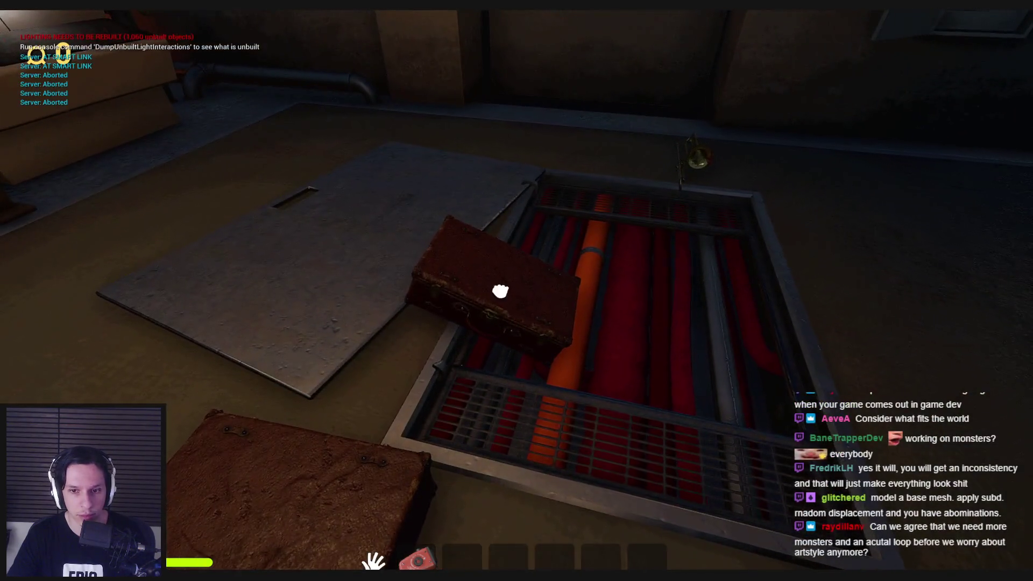
Pick up and drop a suitcase, shut the furnace door, back away, and switch to the debug camera.
{"action": "left_click", "coordinate": [516, 300]}
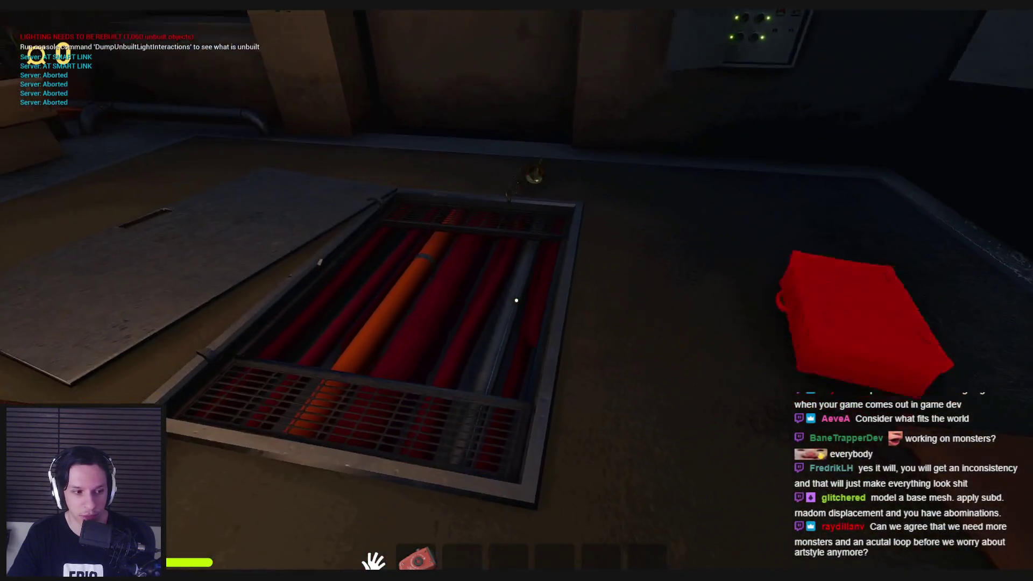
{"action": "left_click", "coordinate": [517, 300]}
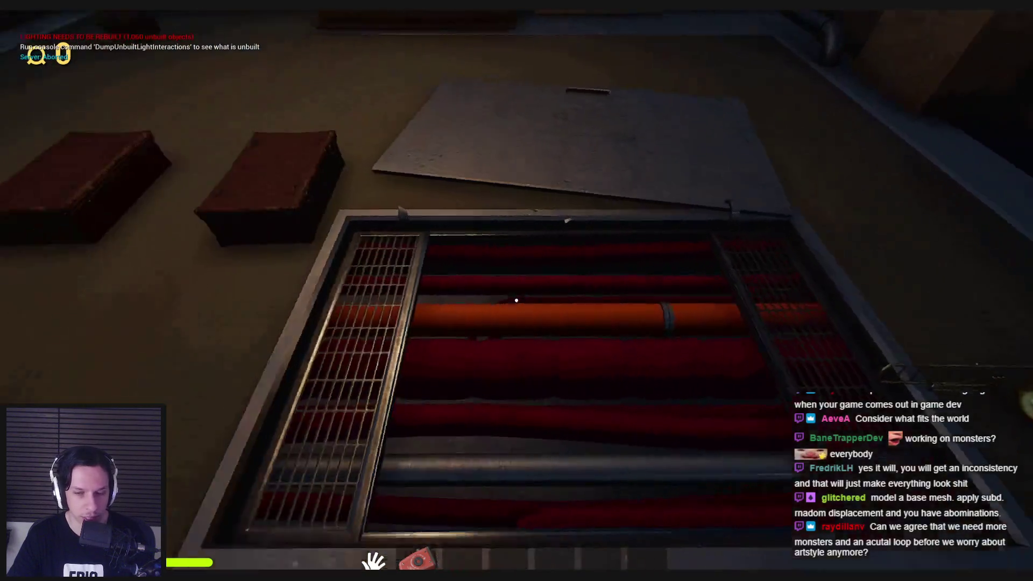
{"action": "mouse_move", "coordinate": [516, 300]}
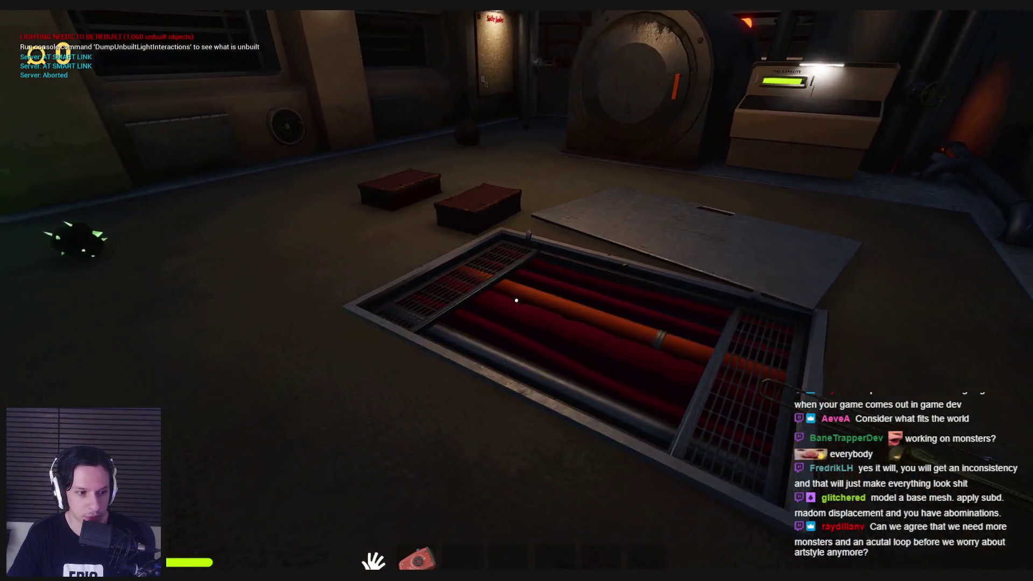
{"action": "key", "text": "w"}
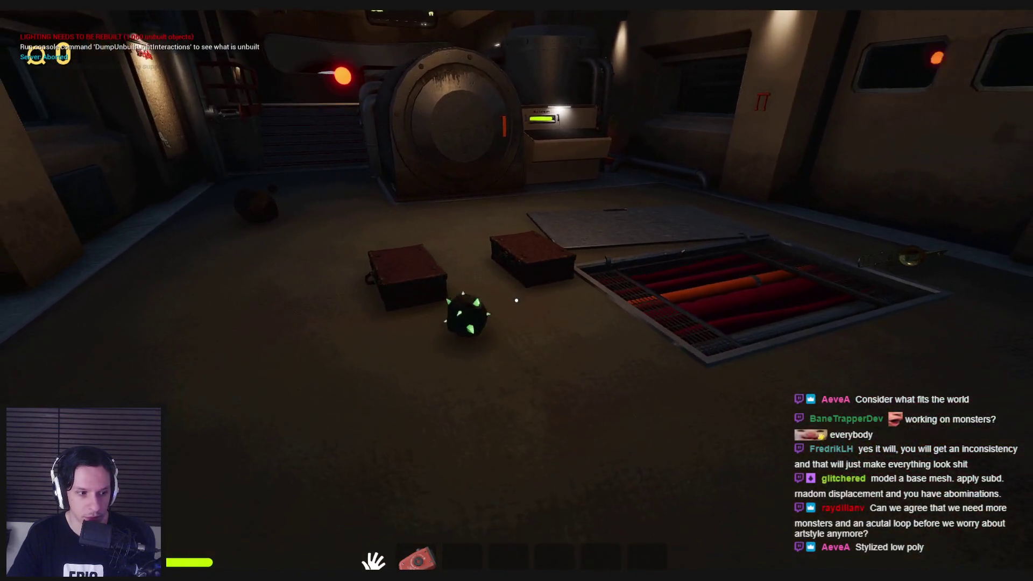
{"action": "key", "text": "w"}
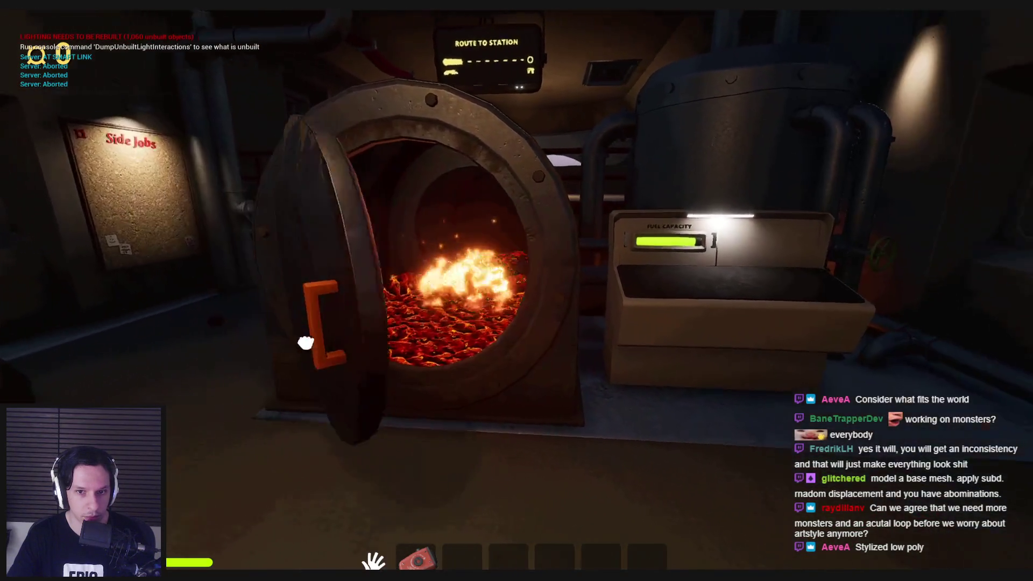
{"action": "left_click", "coordinate": [291, 345]}
{"action": "key", "text": "s"}
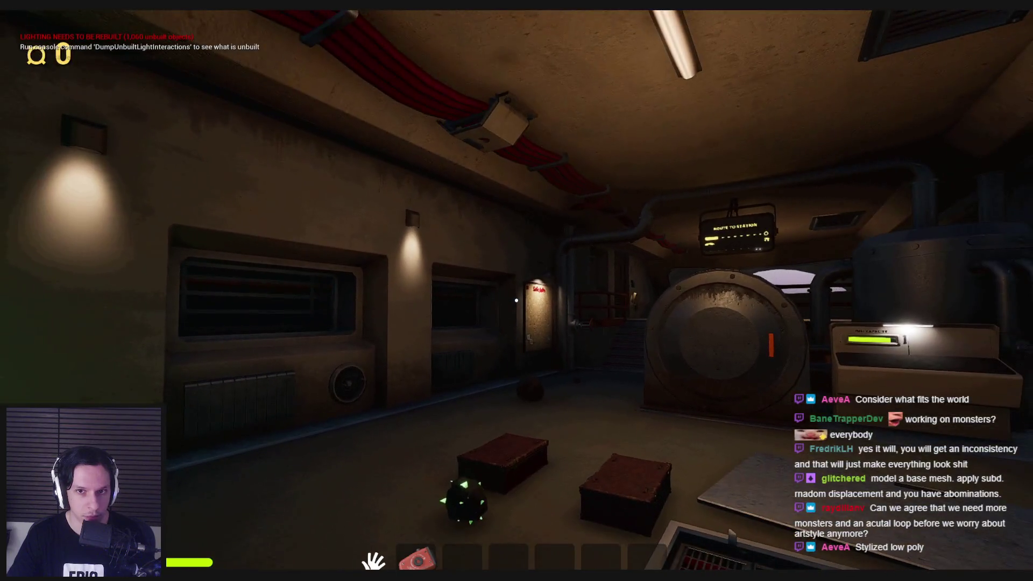
{"action": "mouse_move", "coordinate": [516, 300]}
{"action": "key", "text": "s"}
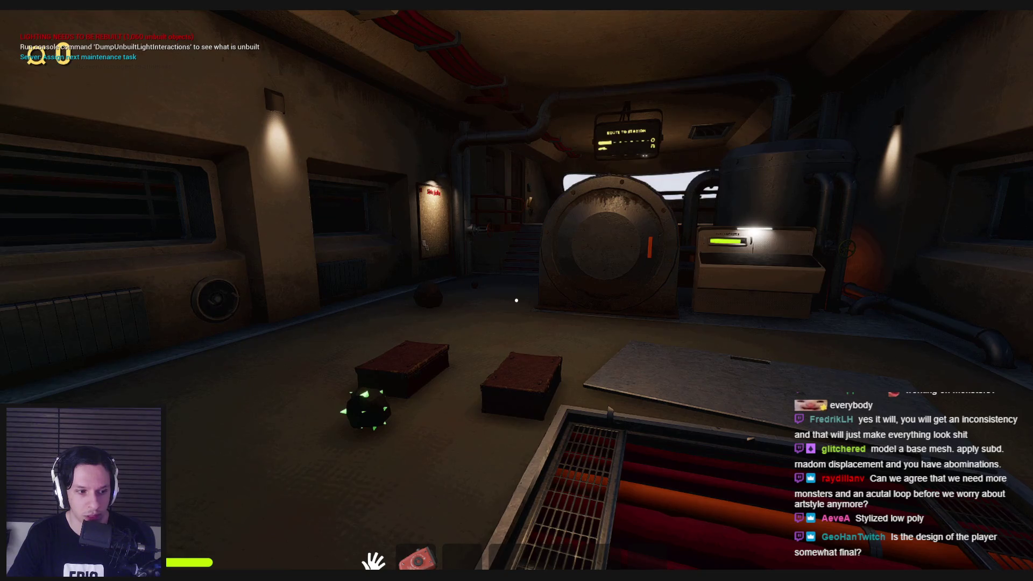
{"action": "key", "text": "semicolon"}
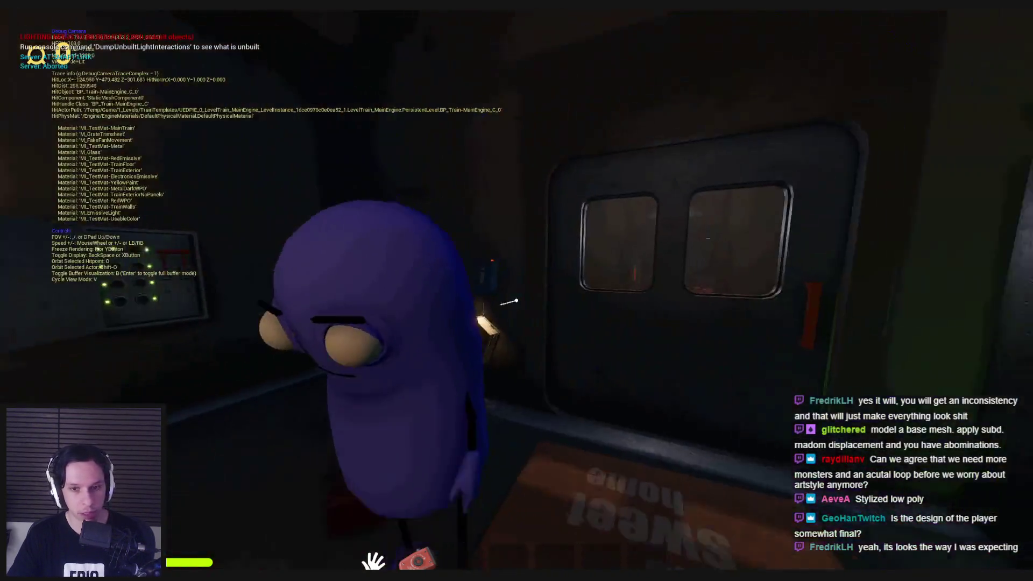
{"action": "key", "text": "semicolon"}
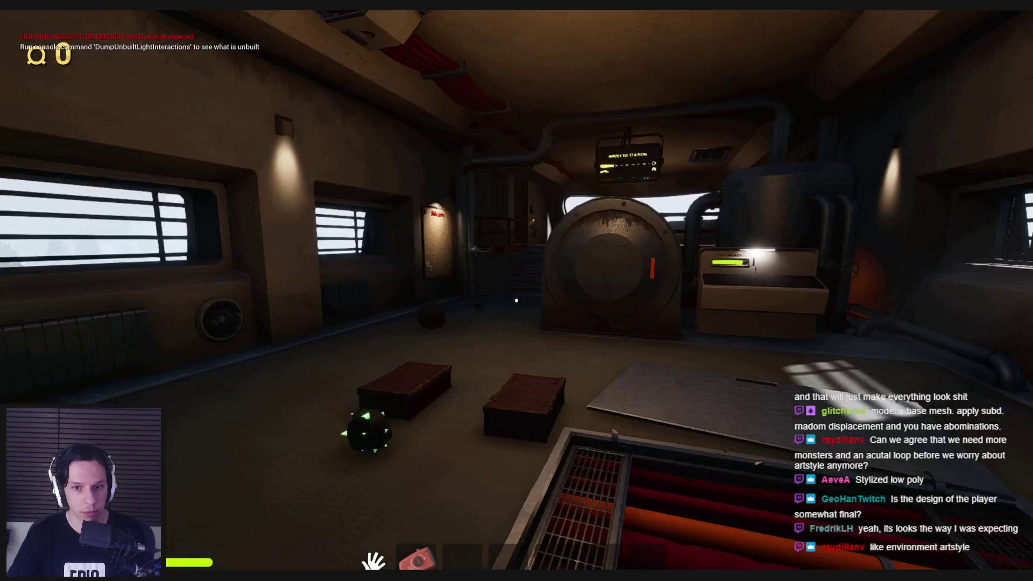
{"action": "key", "text": "semicolon"}
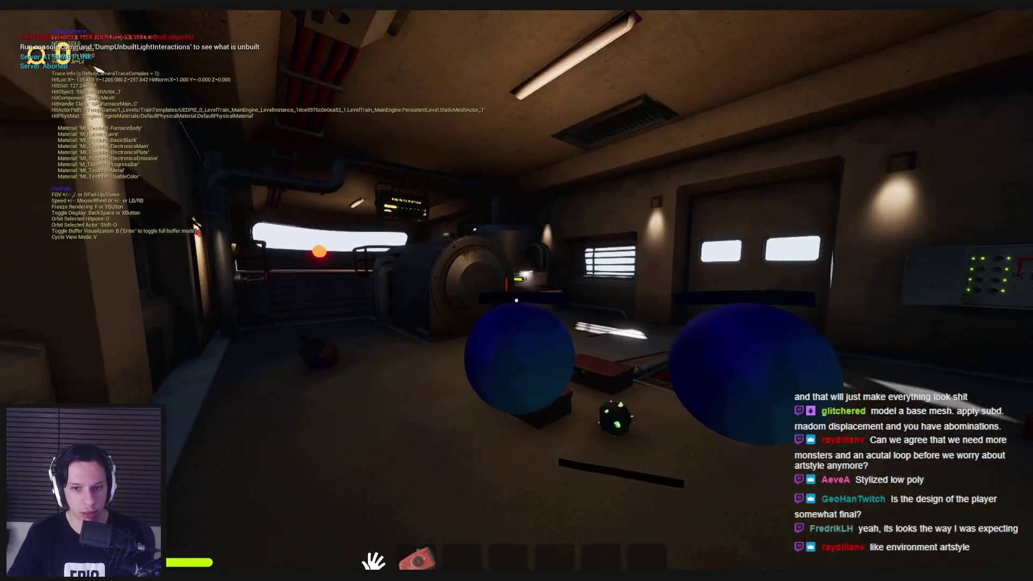
{"action": "key", "text": "s"}
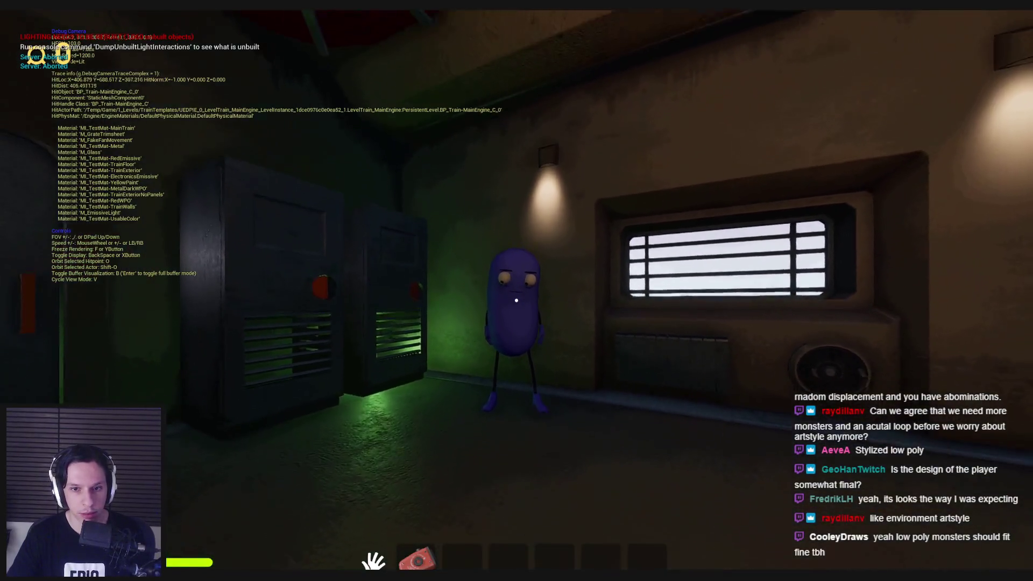
{"action": "key", "text": "w"}
{"action": "key", "text": "s"}
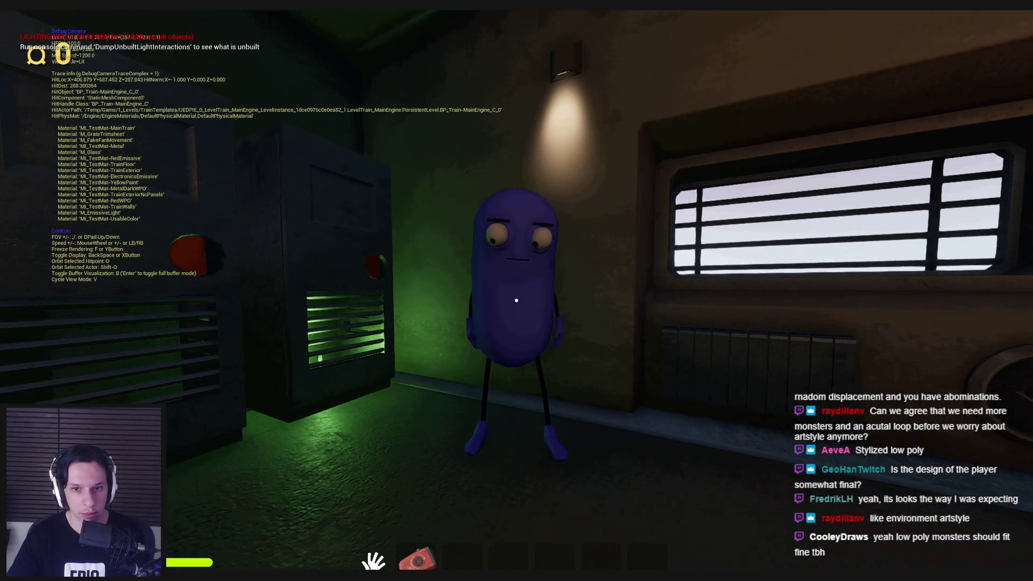
{"action": "key", "text": "w"}
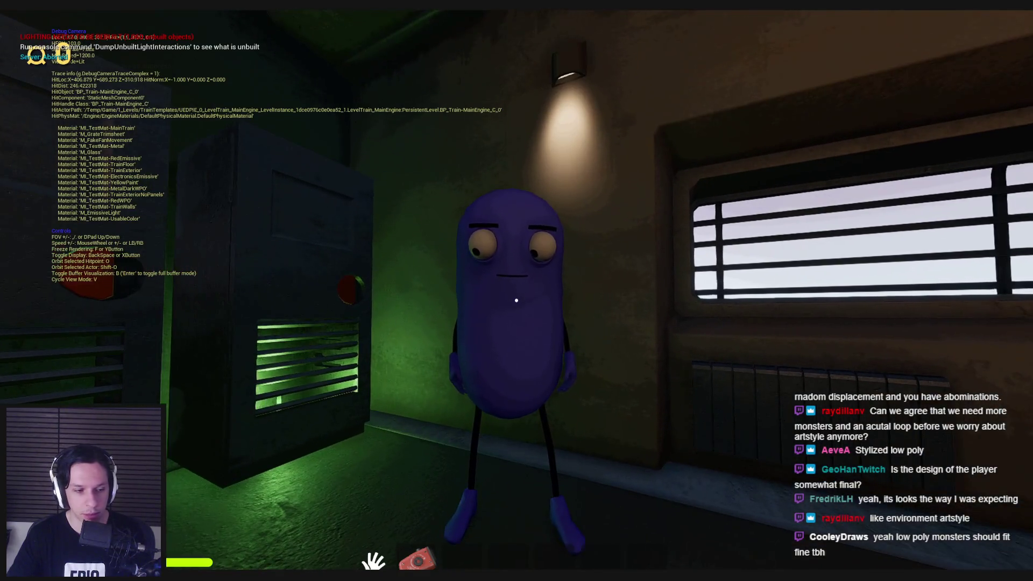
{"action": "key", "text": "a"}
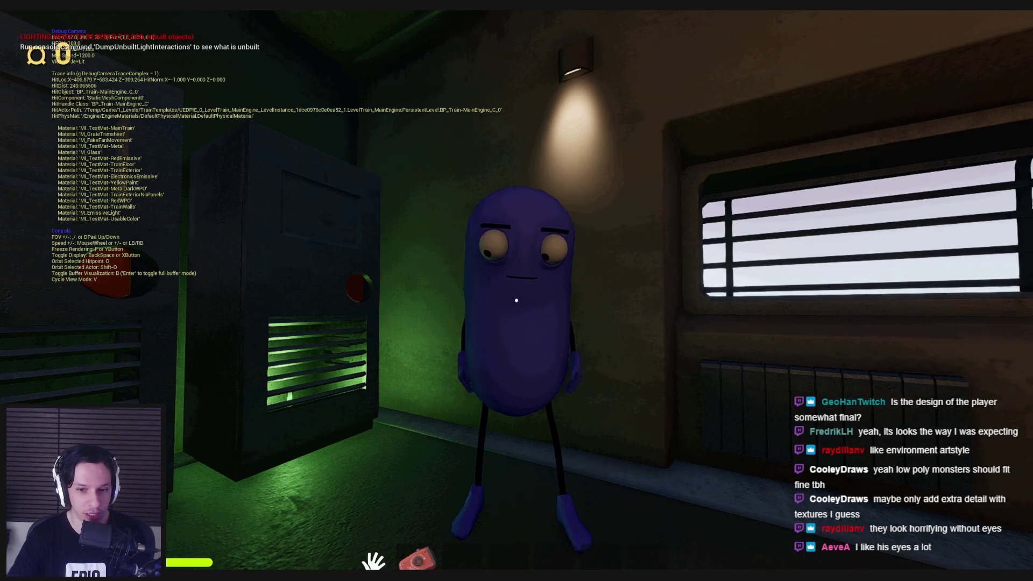
{"action": "key", "text": "semicolon"}
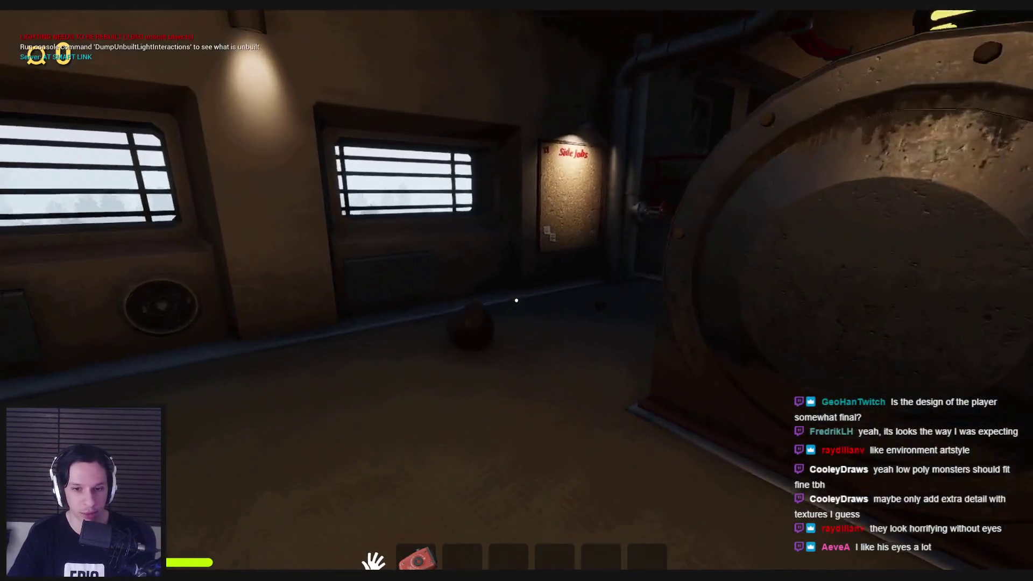
Climb the stairs to explore the upper room with red chests, then return to the Side Jobs board.
{"action": "key", "text": "w"}
{"action": "key", "text": "w"}
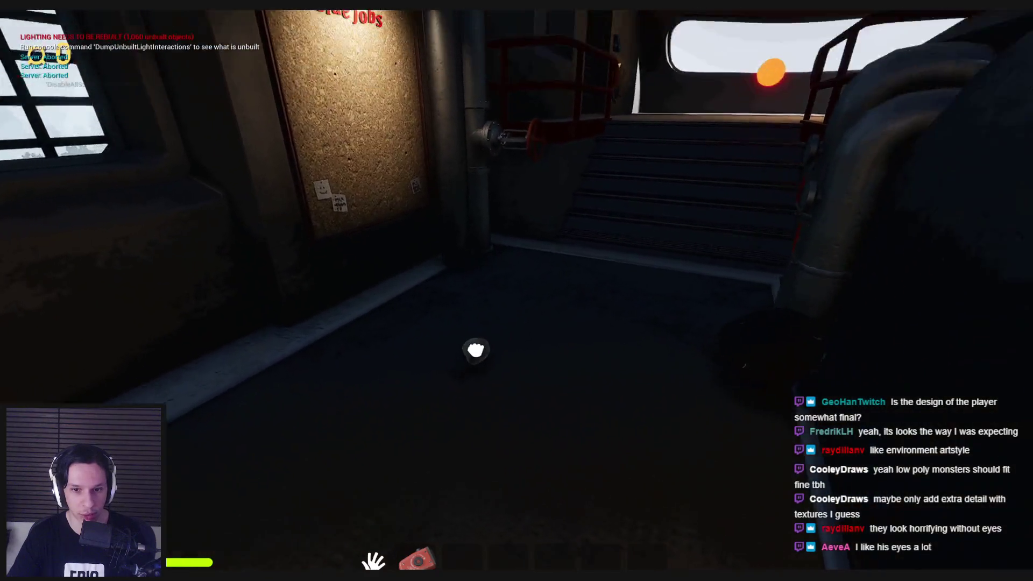
{"action": "key", "text": "w"}
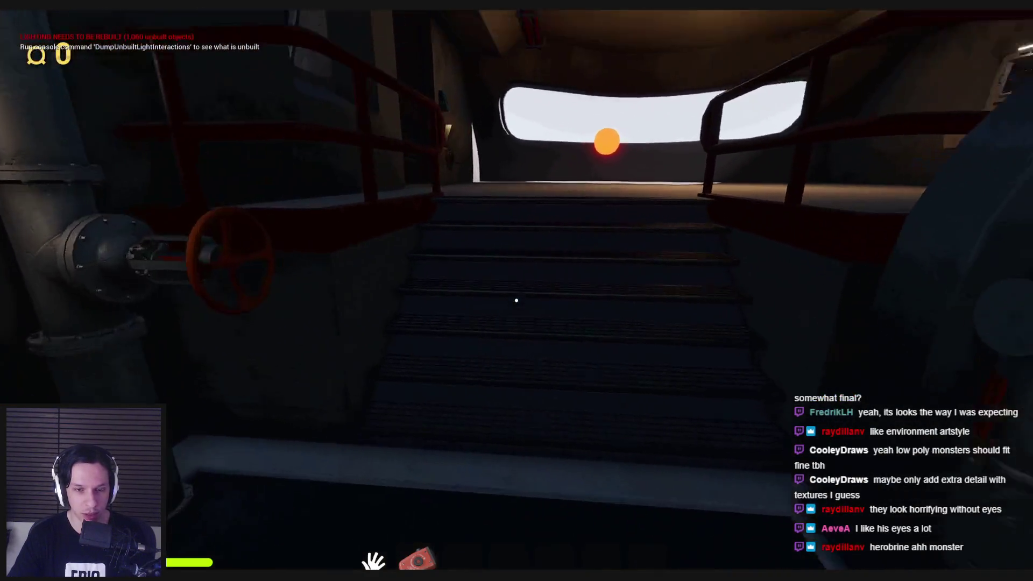
{"action": "key", "text": "w"}
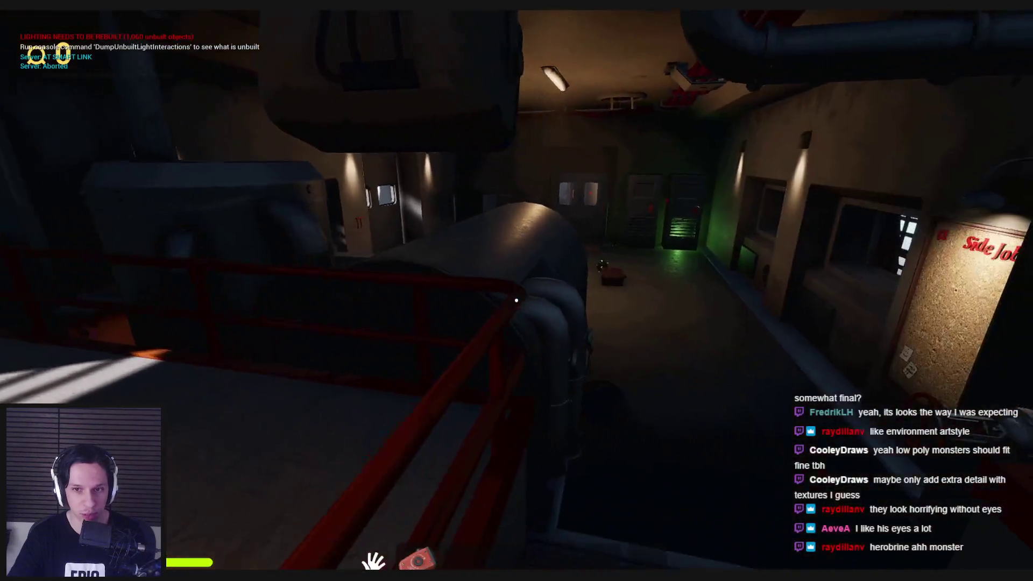
{"action": "key", "text": "w"}
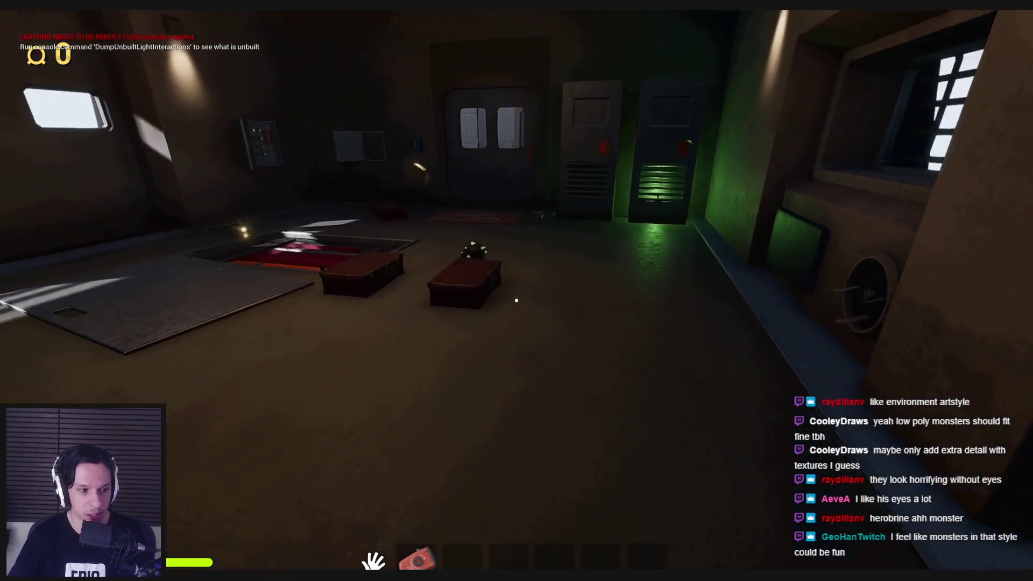
{"action": "key", "text": "w"}
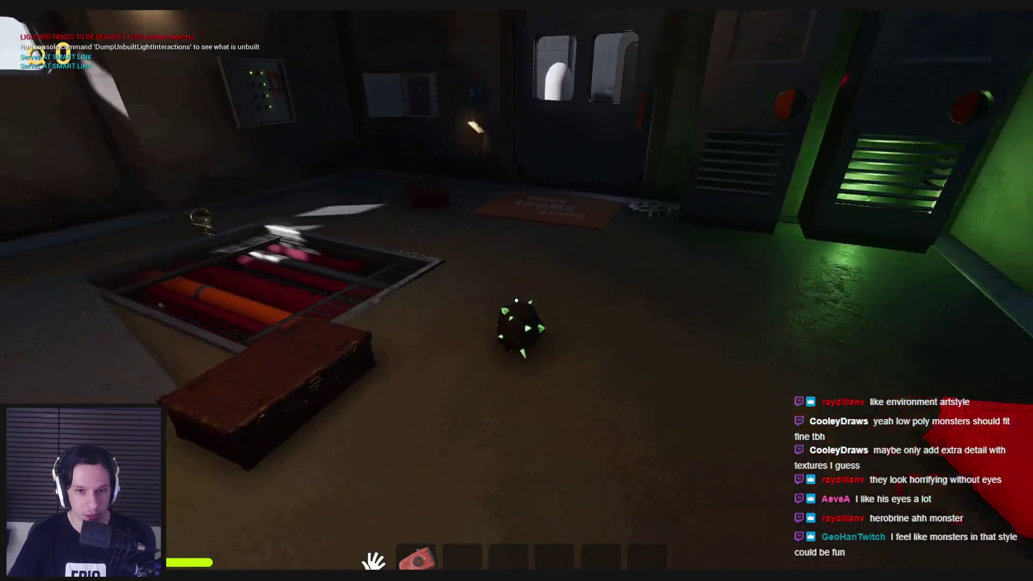
{"action": "key", "text": "w"}
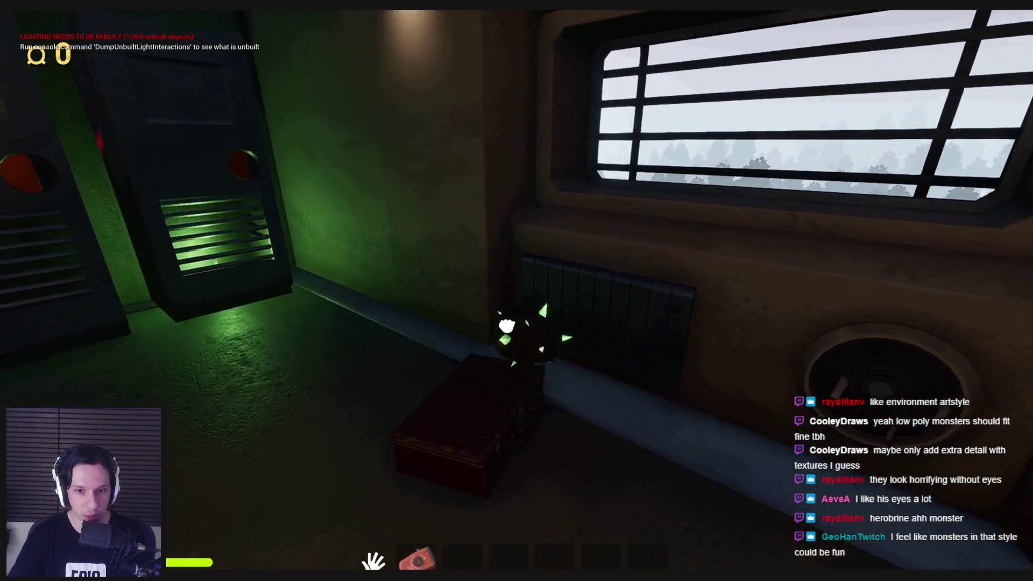
{"action": "key", "text": "w"}
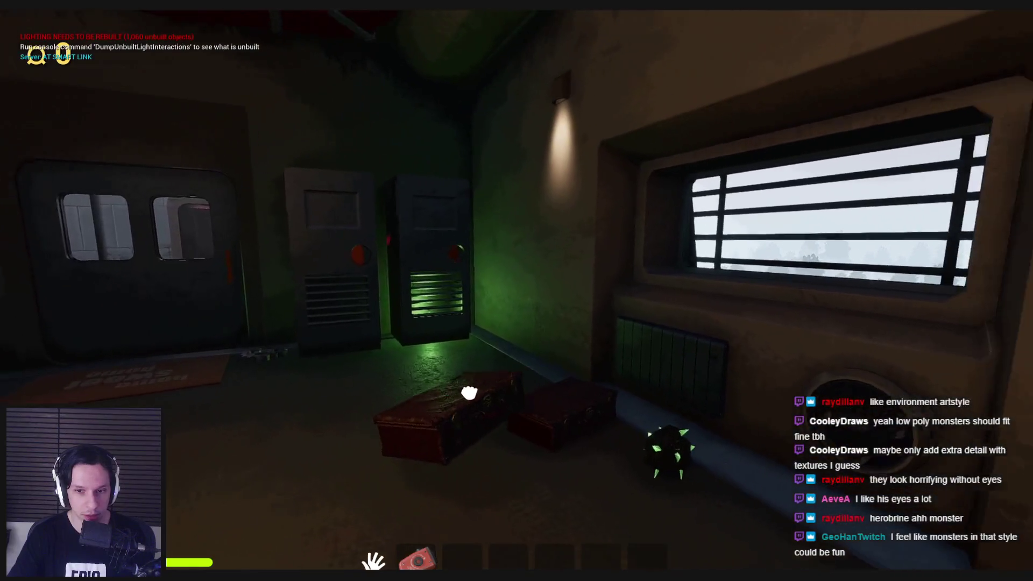
{"action": "key", "text": "w"}
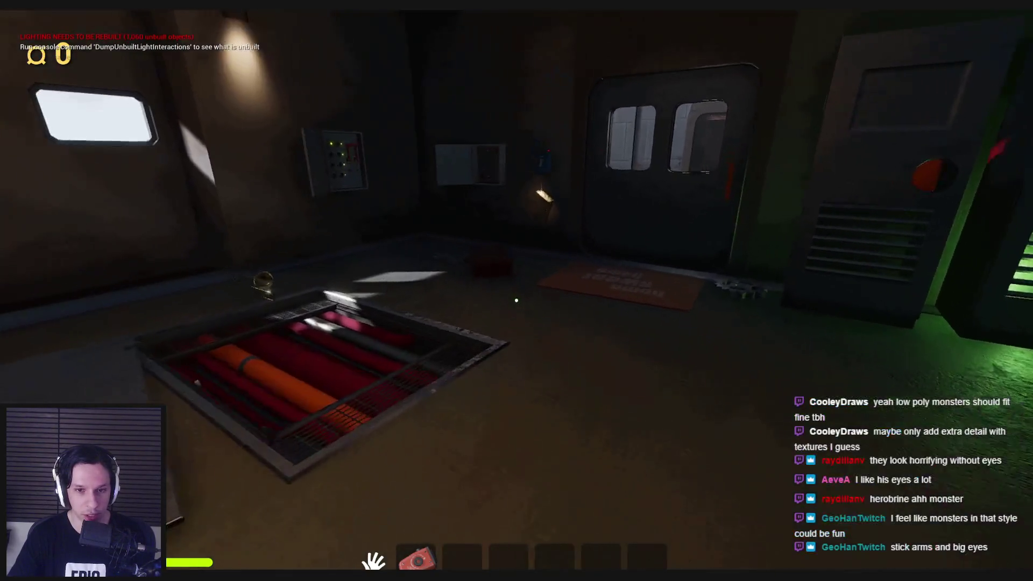
{"action": "key", "text": "w"}
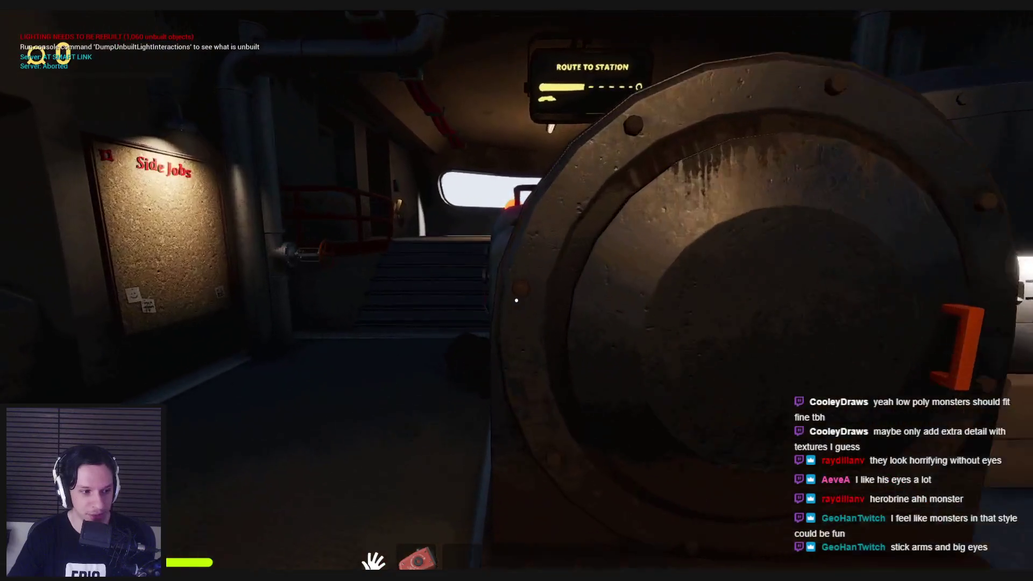
{"action": "key", "text": "w"}
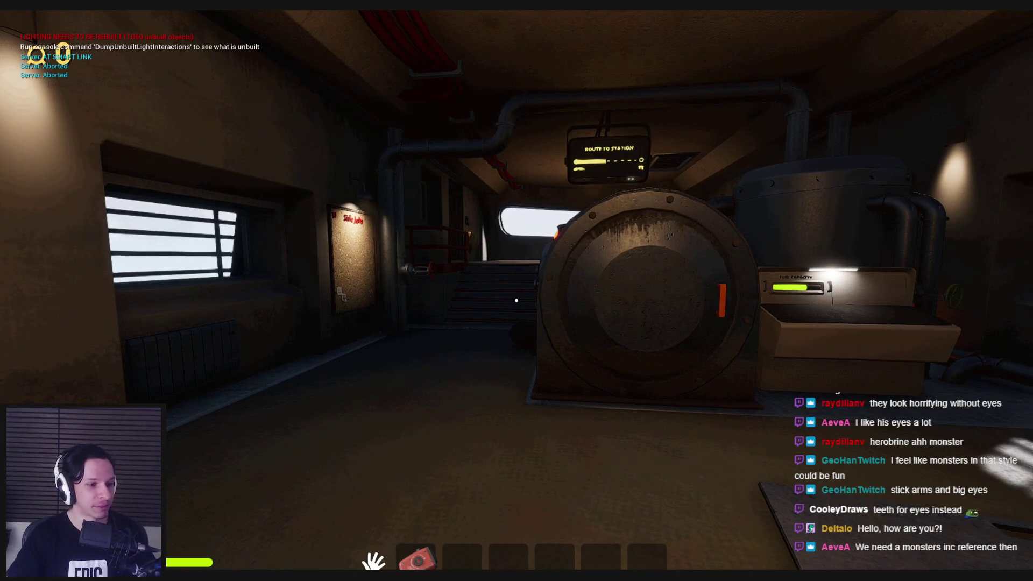
Enter the dark room, pull the orange lever to power the electrical panel, and inspect the valve wheel.
{"action": "key", "text": "w"}
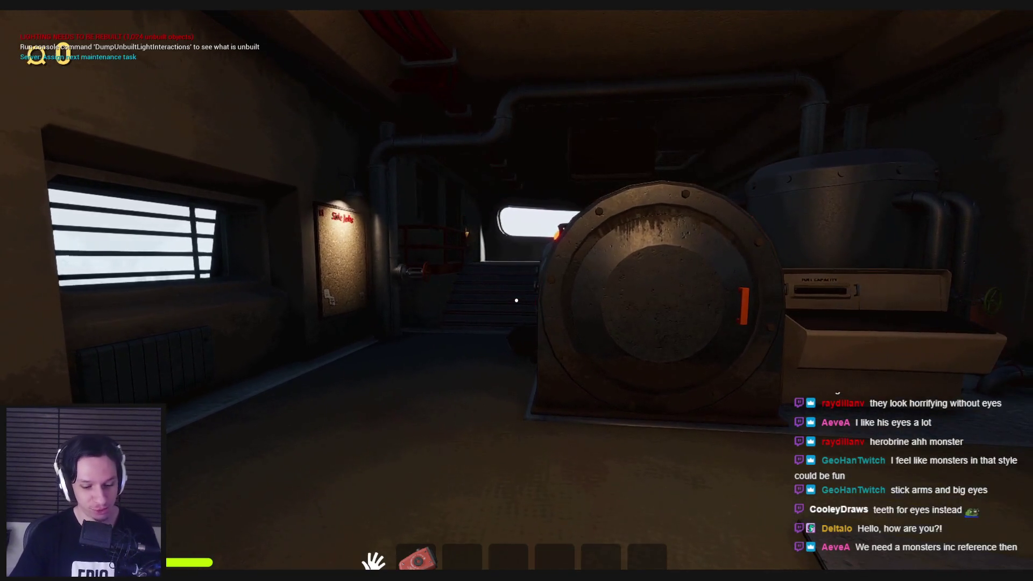
{"action": "key", "text": "w"}
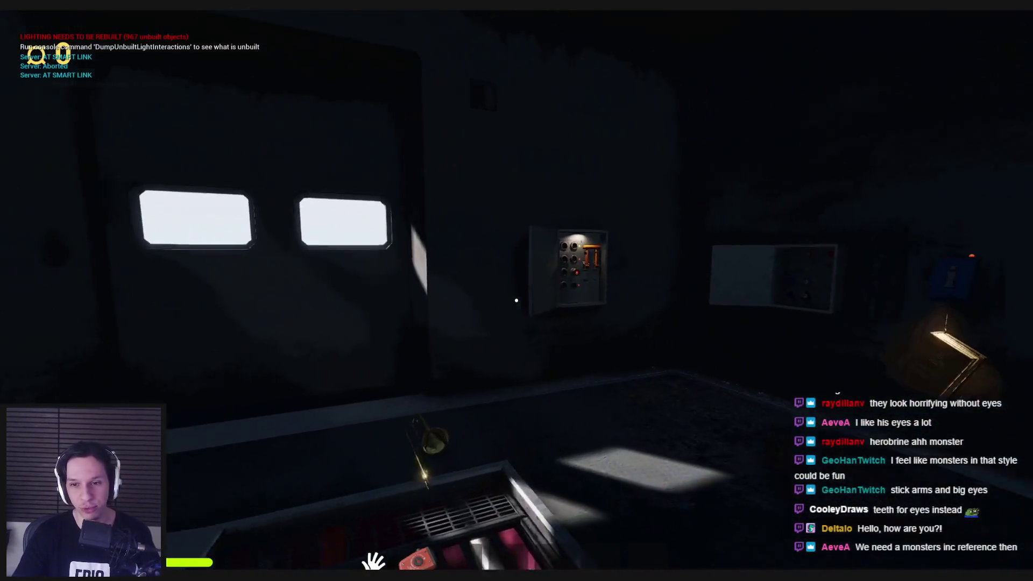
{"action": "key", "text": "w"}
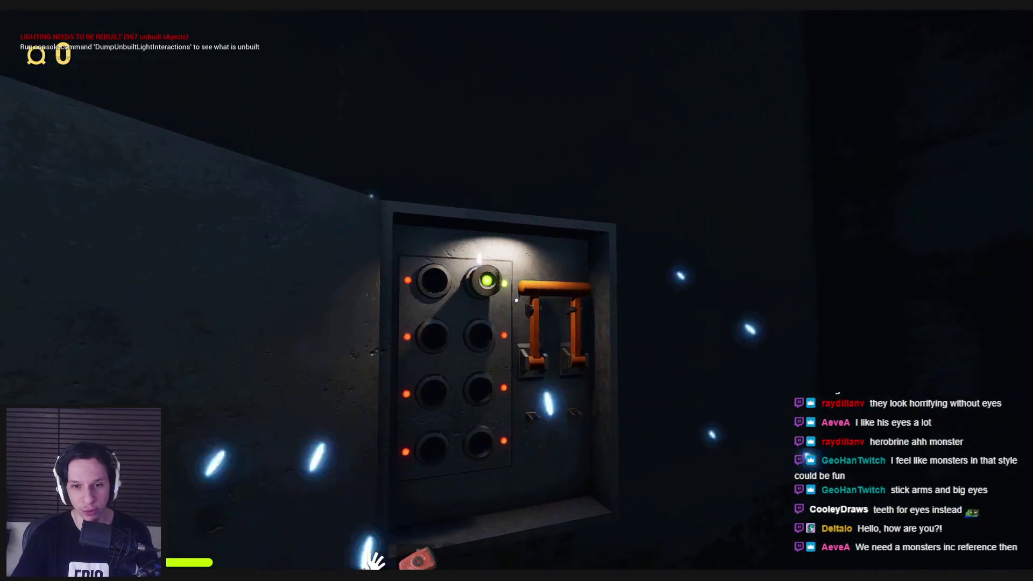
{"action": "left_click_drag", "start_coordinate": [517, 300], "coordinate": [531, 415]}
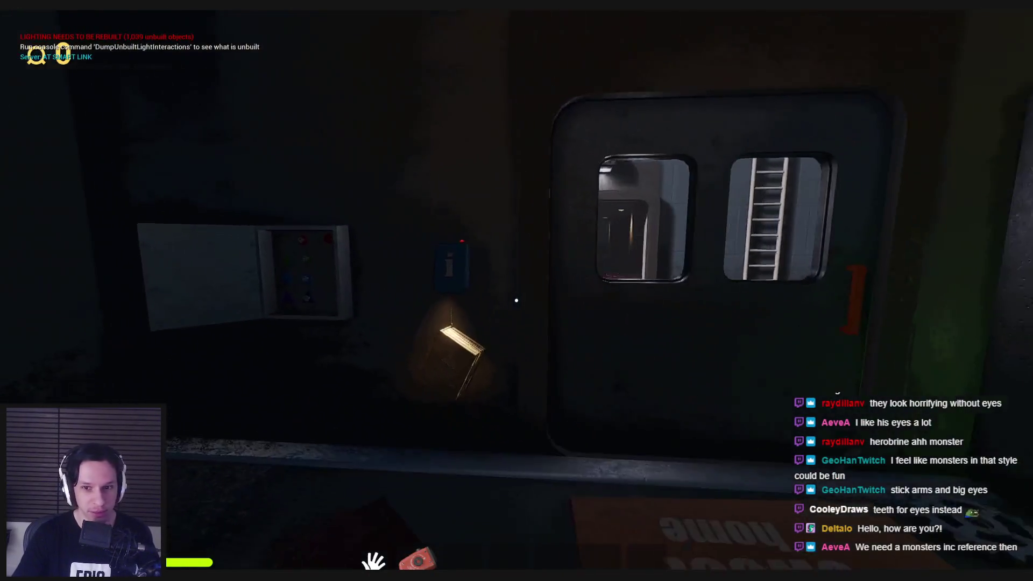
{"action": "key", "text": "w"}
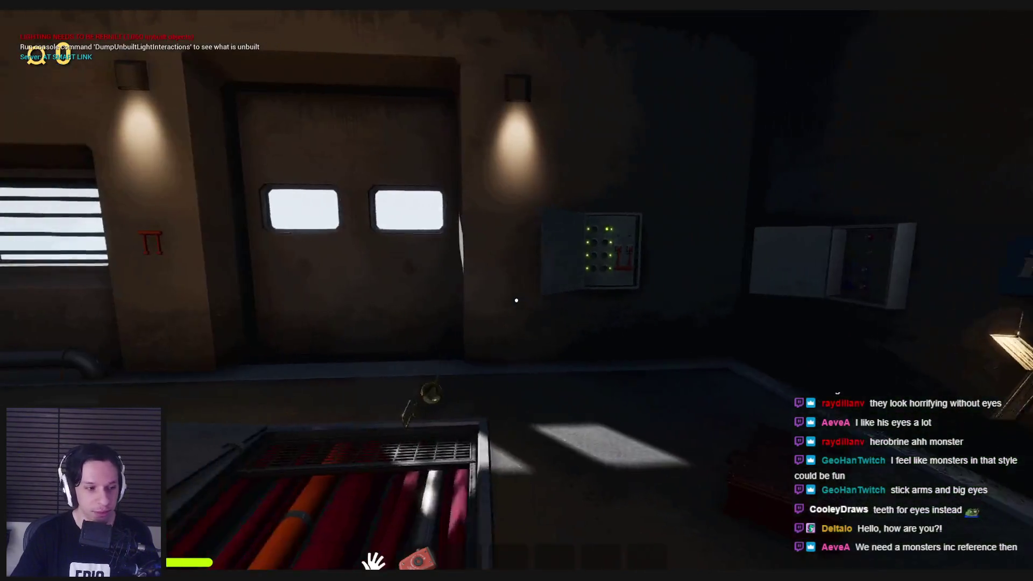
{"action": "key", "text": "w"}
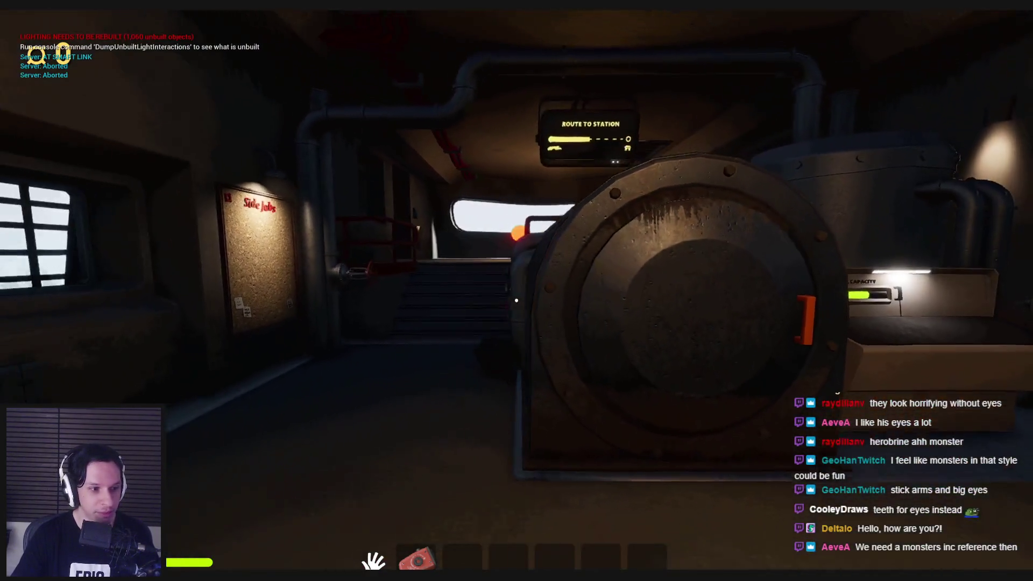
{"action": "key", "text": "w"}
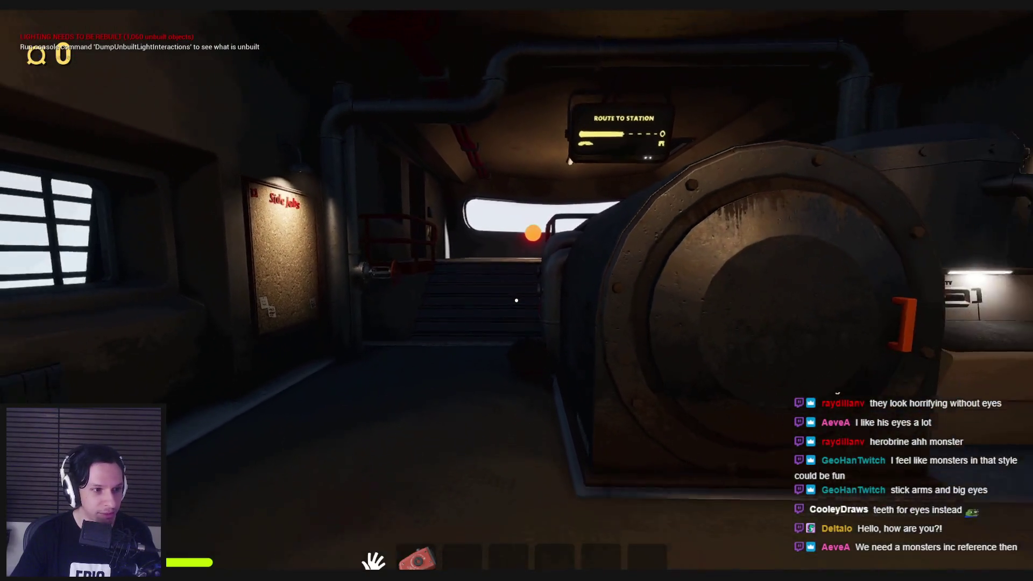
{"action": "key", "text": "s"}
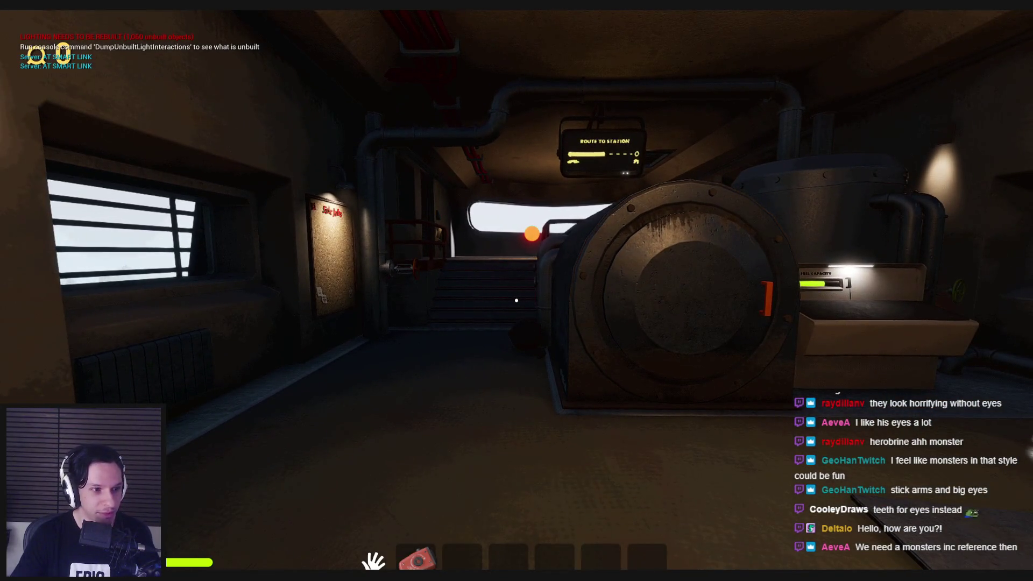
Pick up and drop a round object, open the centre and right lockers, then head to the green-lit cabinets.
{"action": "key", "text": "w"}
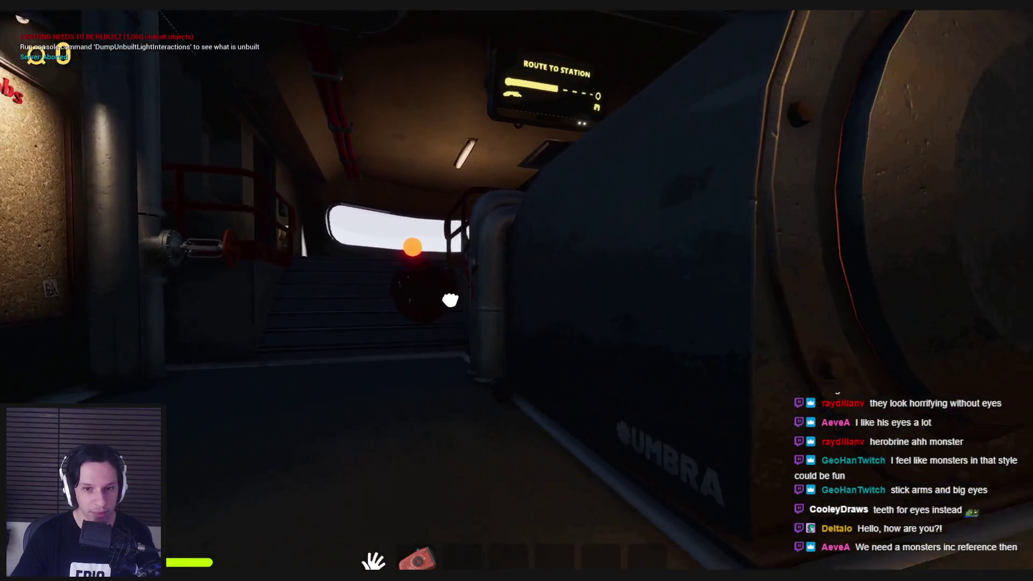
{"action": "left_click", "coordinate": [450, 299]}
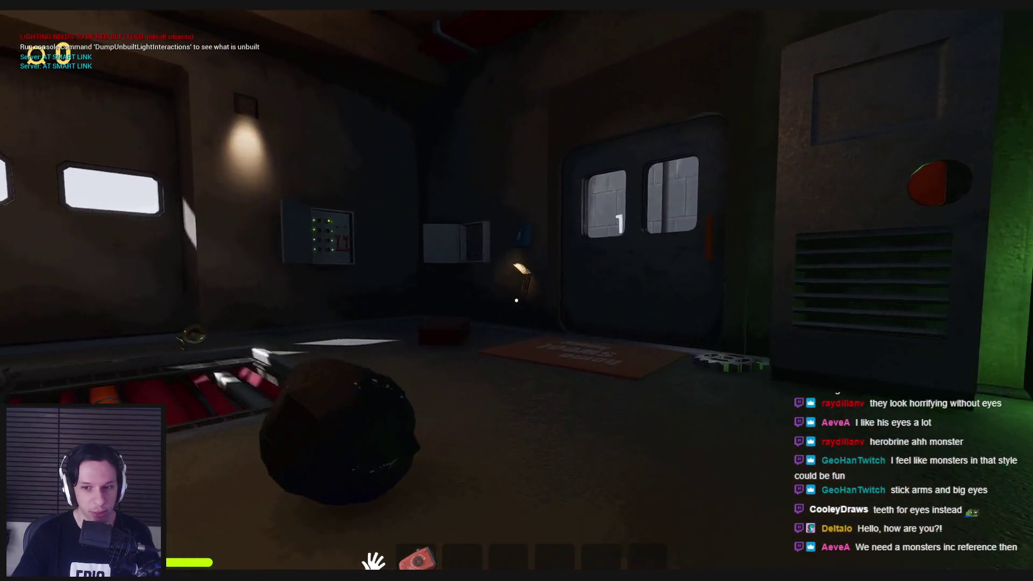
{"action": "left_click", "coordinate": [517, 300]}
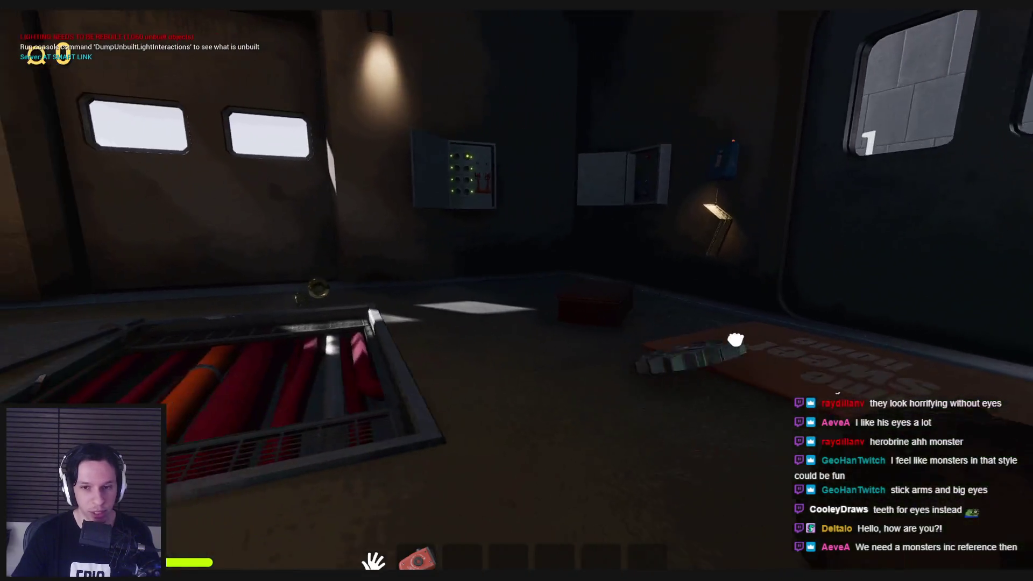
{"action": "key", "text": "w"}
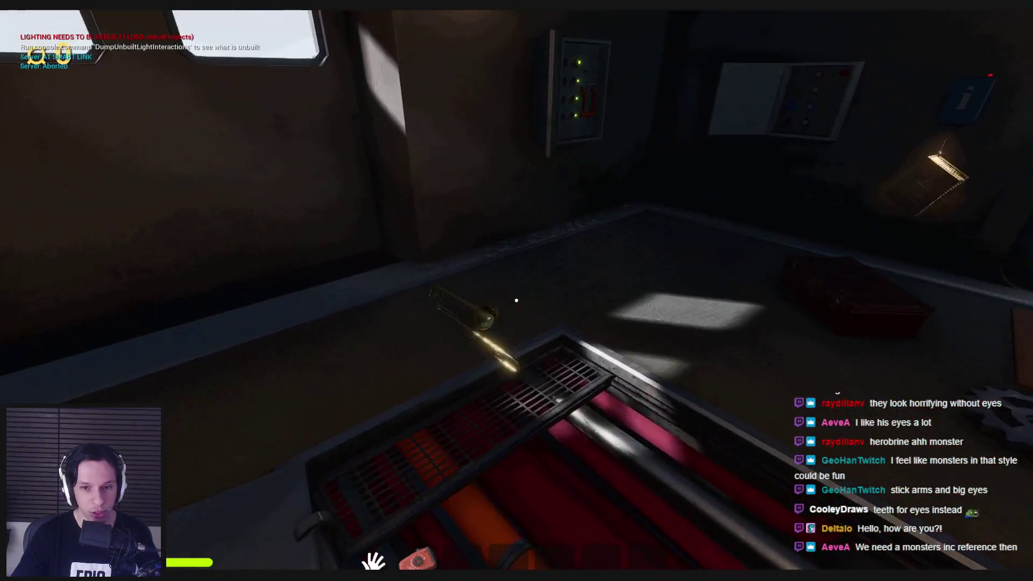
{"action": "key", "text": "w"}
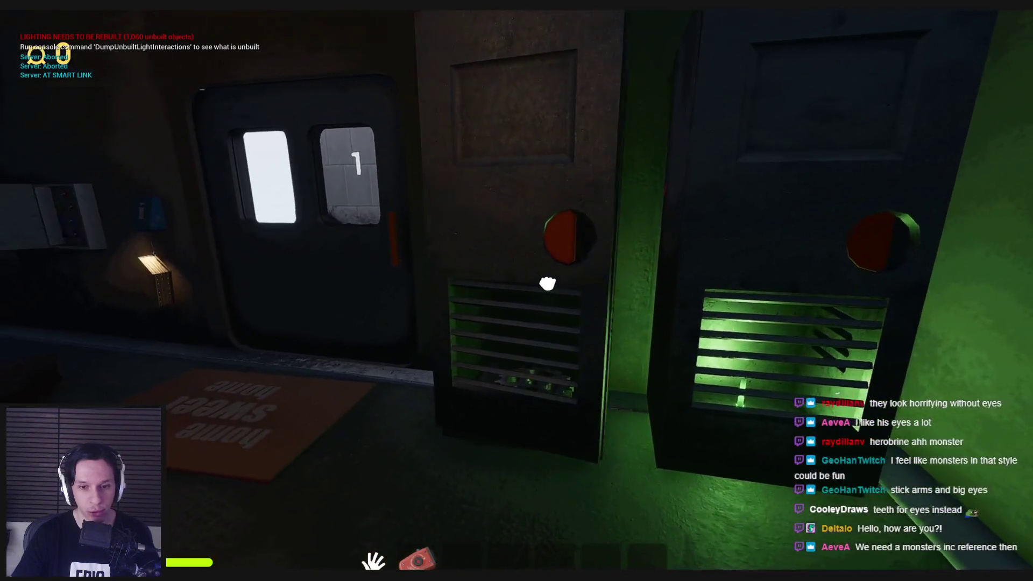
{"action": "left_click", "coordinate": [547, 284]}
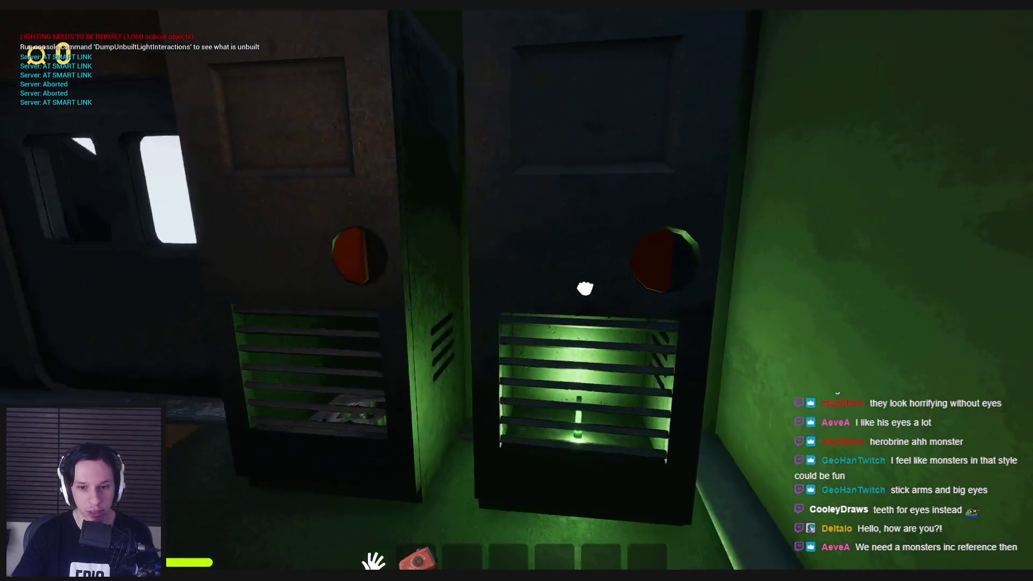
{"action": "left_click", "coordinate": [583, 353]}
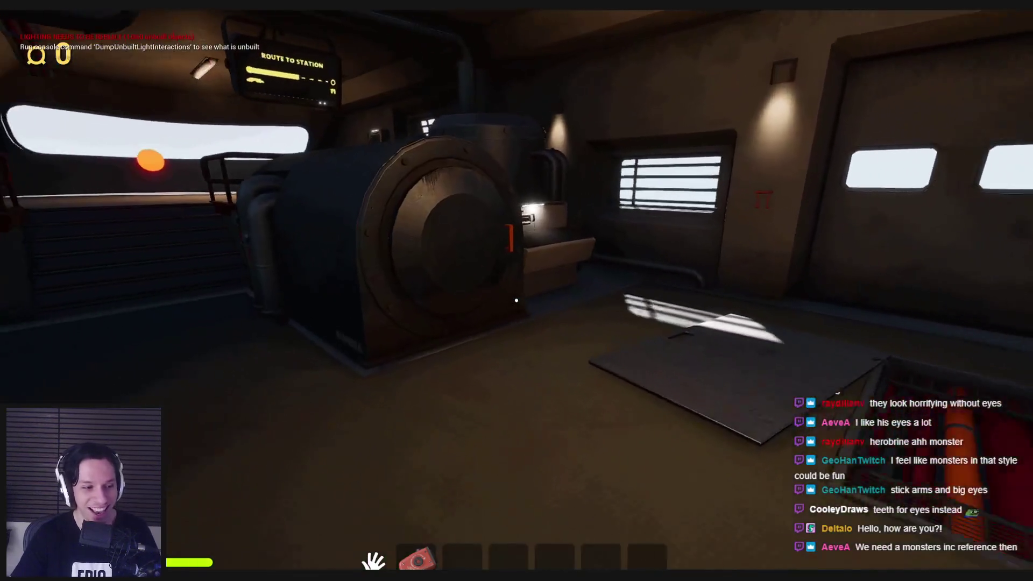
{"action": "key", "text": "s"}
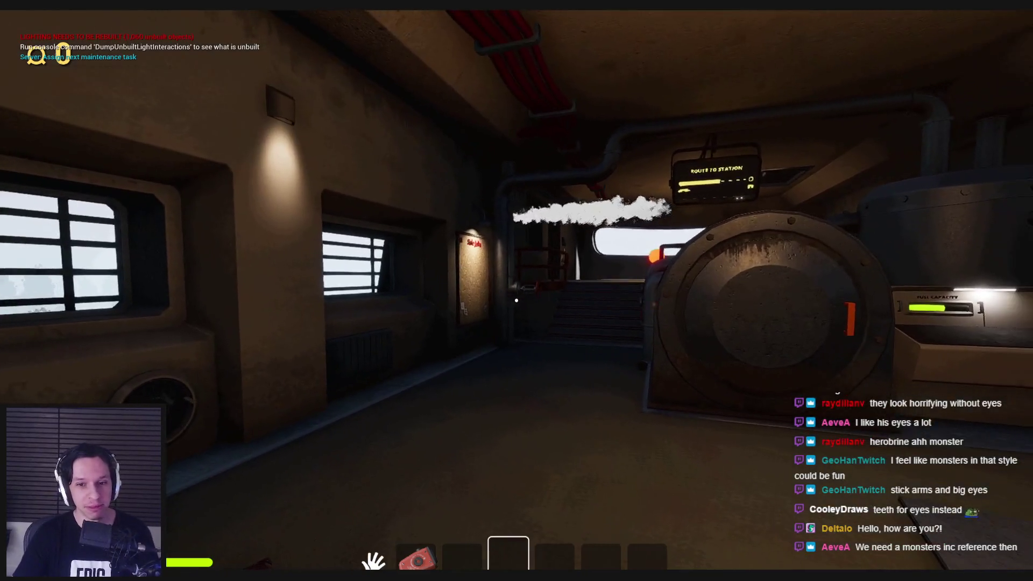
{"action": "key", "text": "w"}
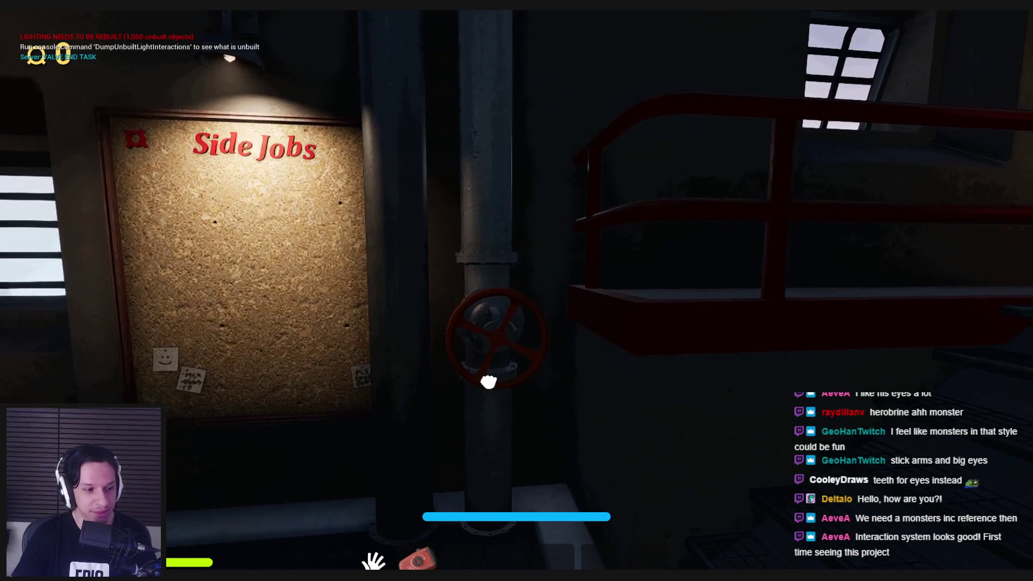
{"action": "key", "text": "w"}
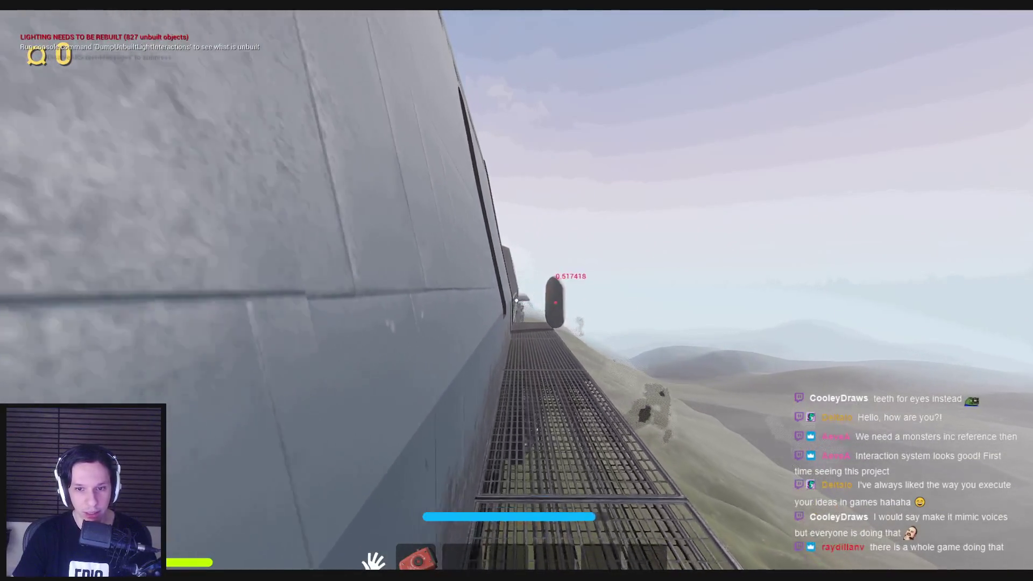
Move toward and away from the capsule NPC on the catwalk to test its chasing, then stop the session.
{"action": "key", "text": "w"}
{"action": "key", "text": "w"}
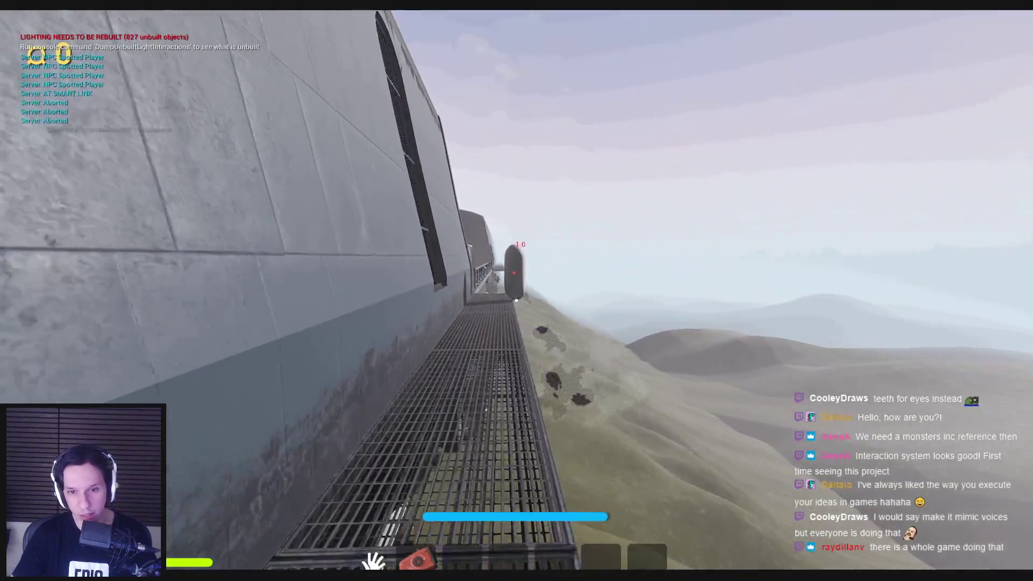
{"action": "key", "text": "w"}
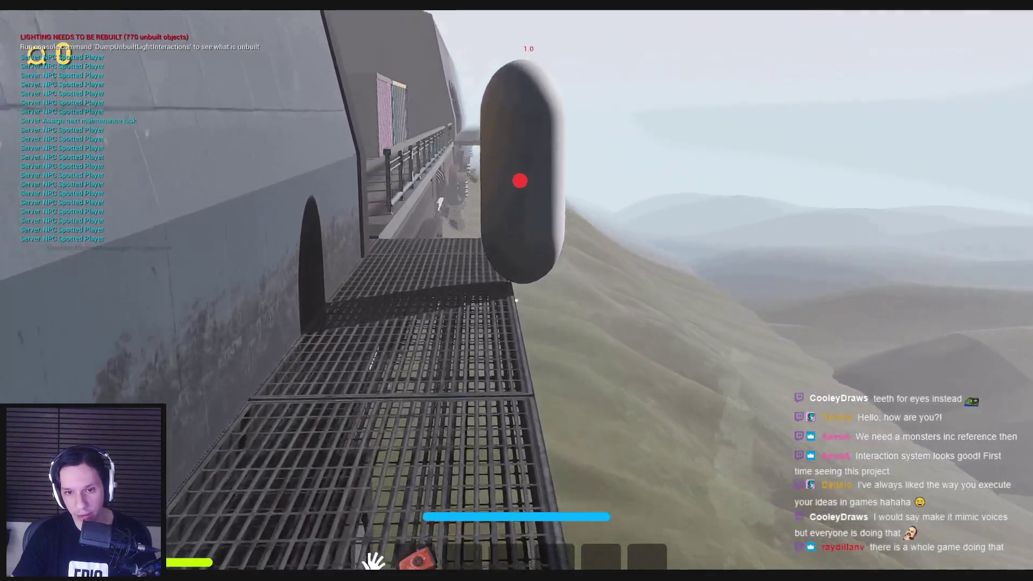
{"action": "key", "text": "w"}
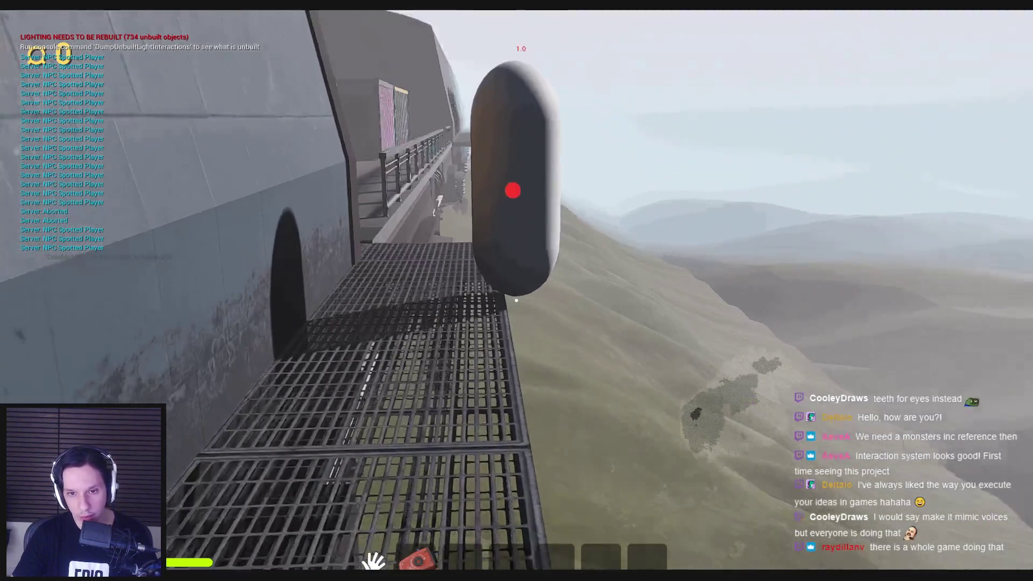
{"action": "key", "text": "s"}
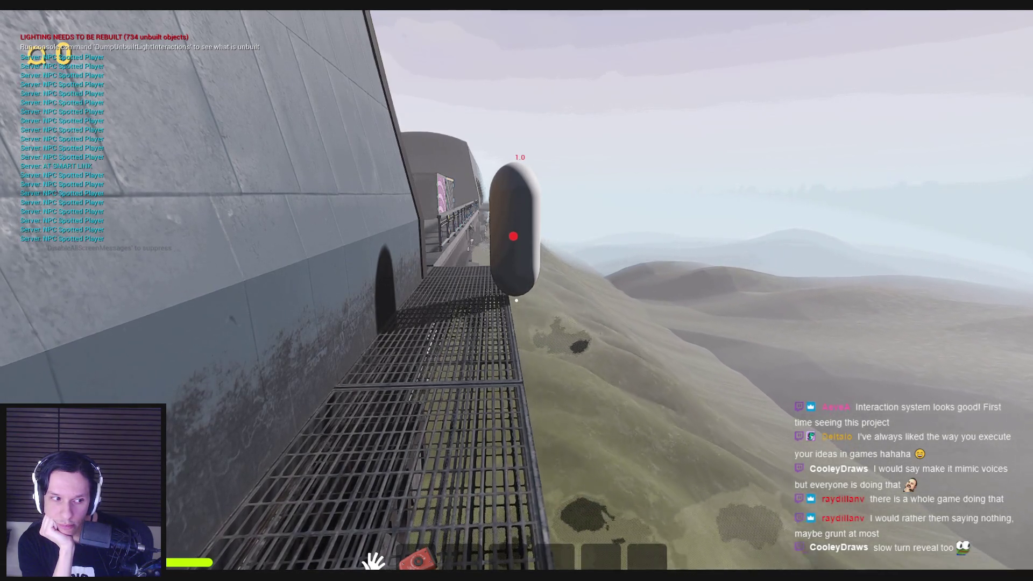
{"action": "key", "text": "s"}
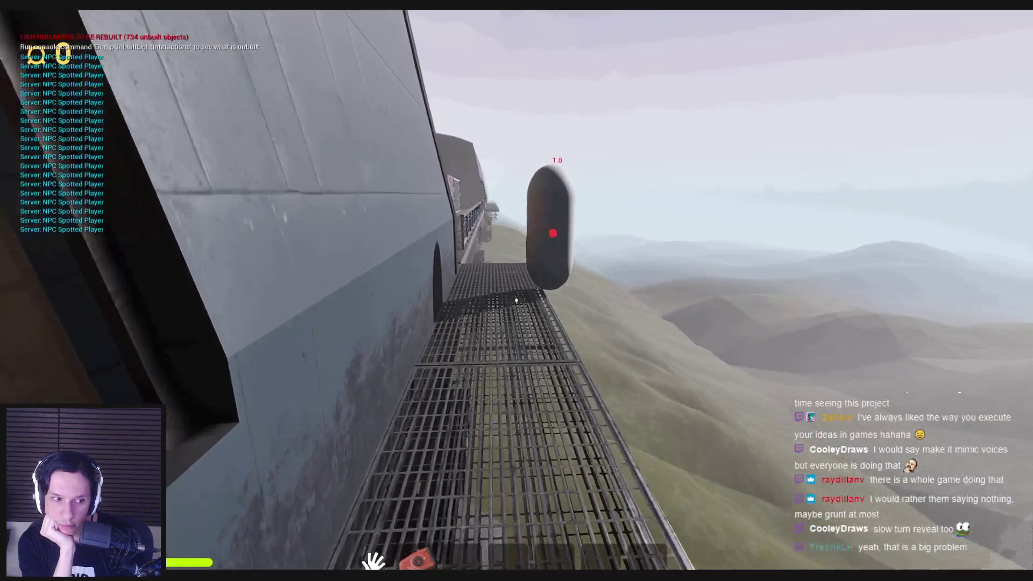
{"action": "key", "text": "w"}
{"action": "key", "text": "s"}
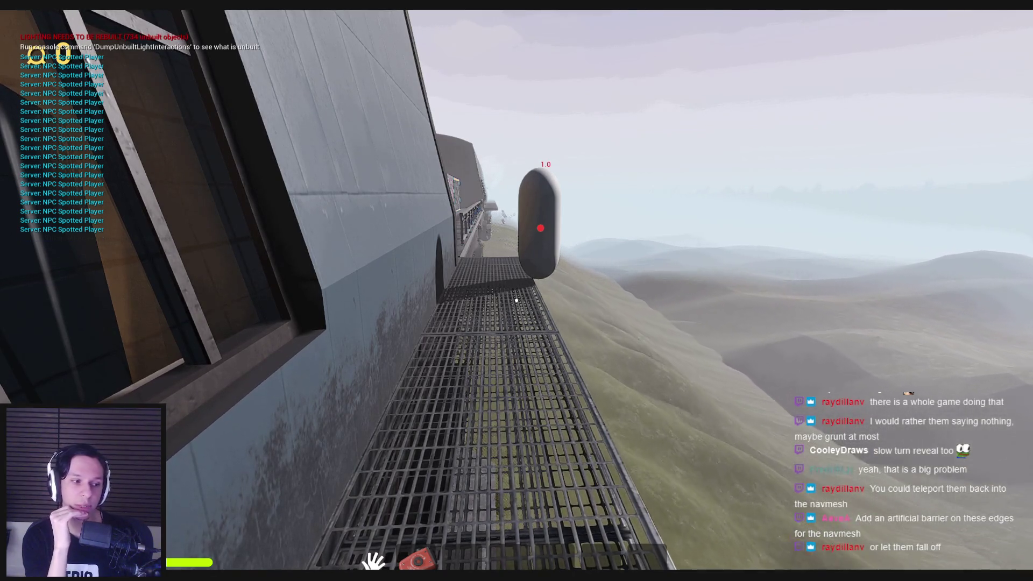
{"action": "key", "text": "Escape"}
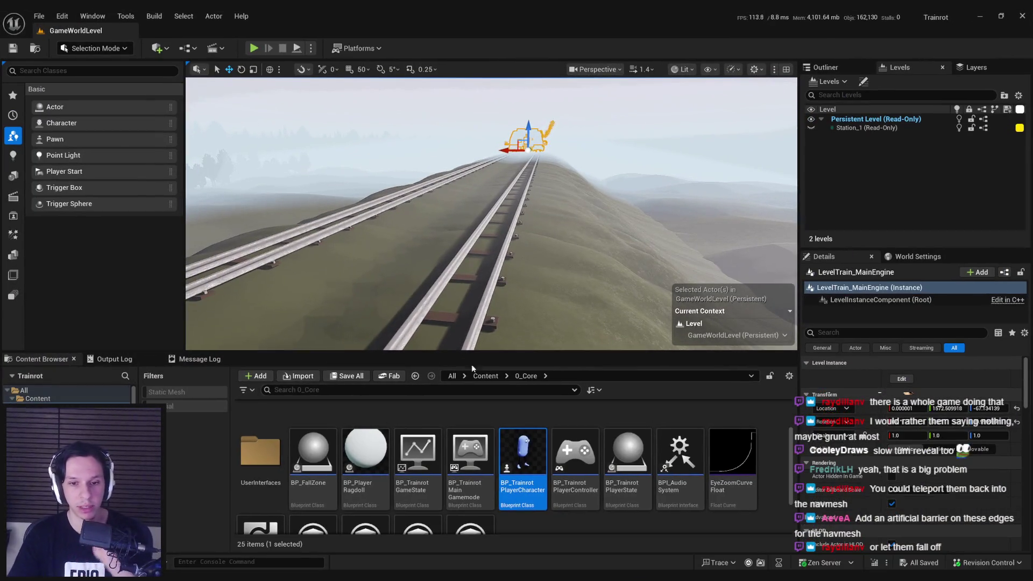
Open the NPCAI_BasePawn Blueprint from the NPC folder and select its capsule in the 3D preview.
{"action": "scroll", "coordinate": [402, 490], "scroll_direction": "up", "scroll_amount": 2}
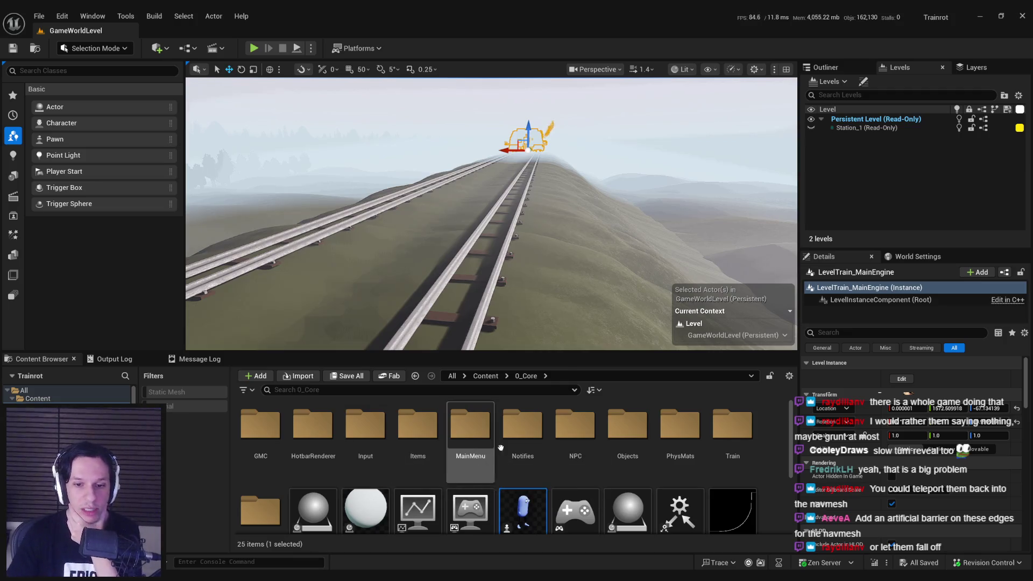
{"action": "double_click", "coordinate": [574, 426]}
{"action": "double_click", "coordinate": [375, 420]}
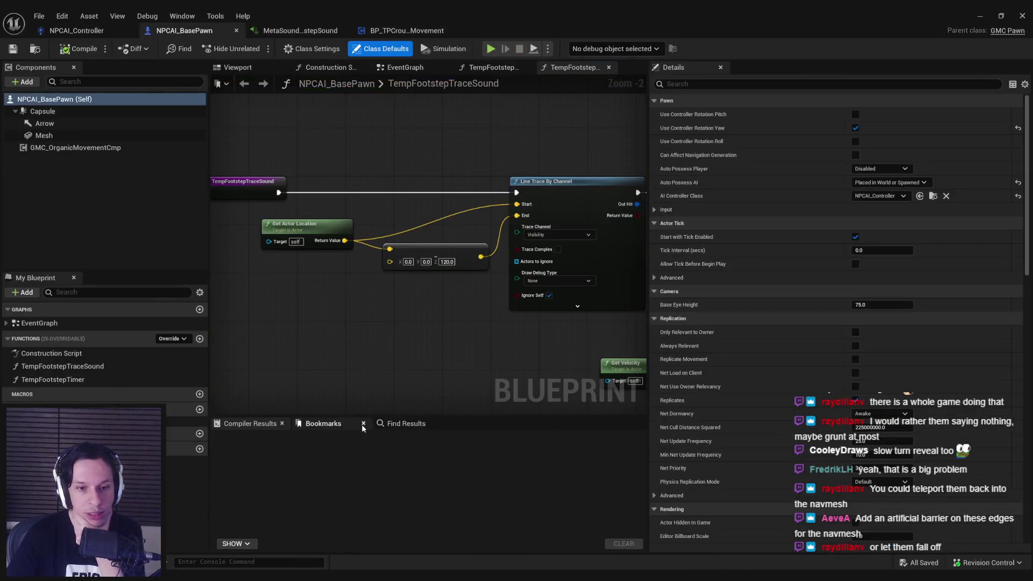
{"action": "left_click", "coordinate": [62, 148]}
{"action": "left_click", "coordinate": [232, 69]}
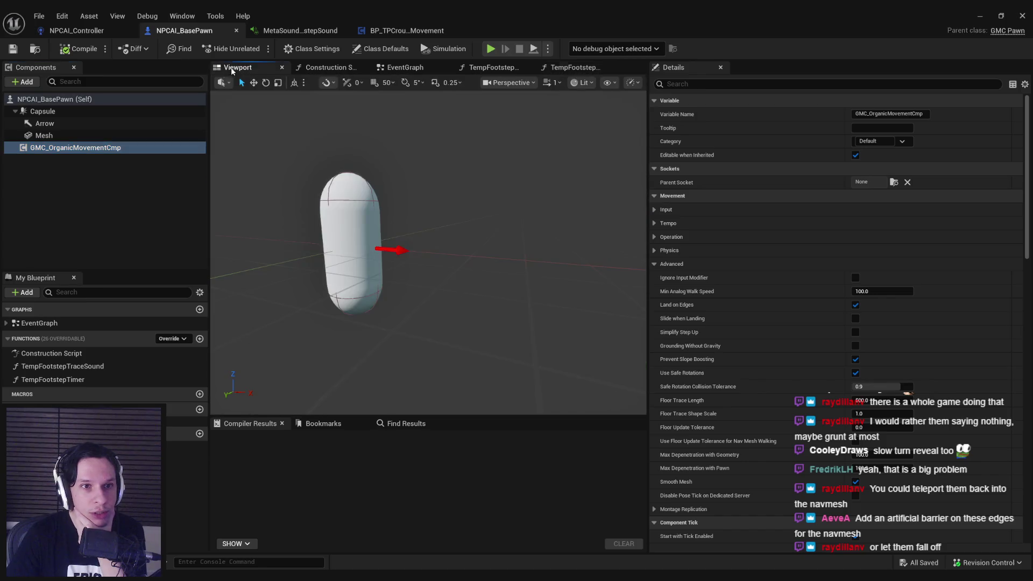
{"action": "left_click", "coordinate": [52, 111]}
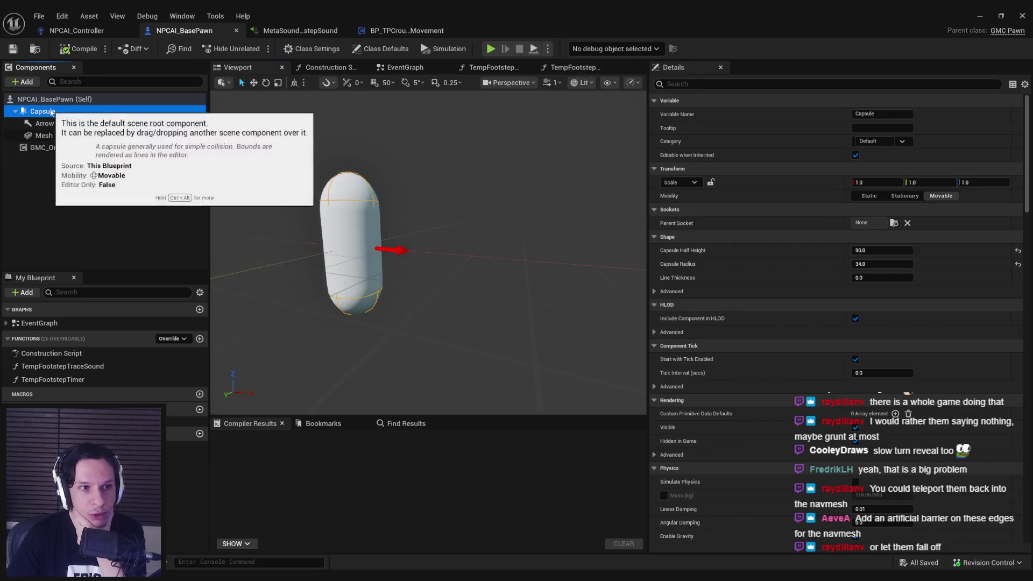
Add a Flat Capsule Collision component, move it beside the pawn, and rotate it upright.
{"action": "left_click", "coordinate": [34, 83]}
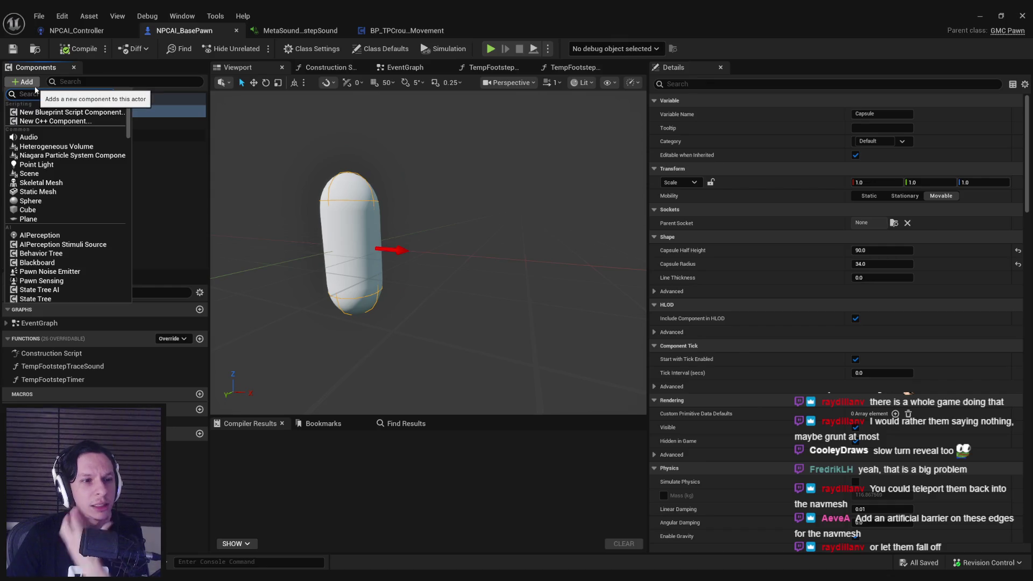
{"action": "type", "text": "tep"}
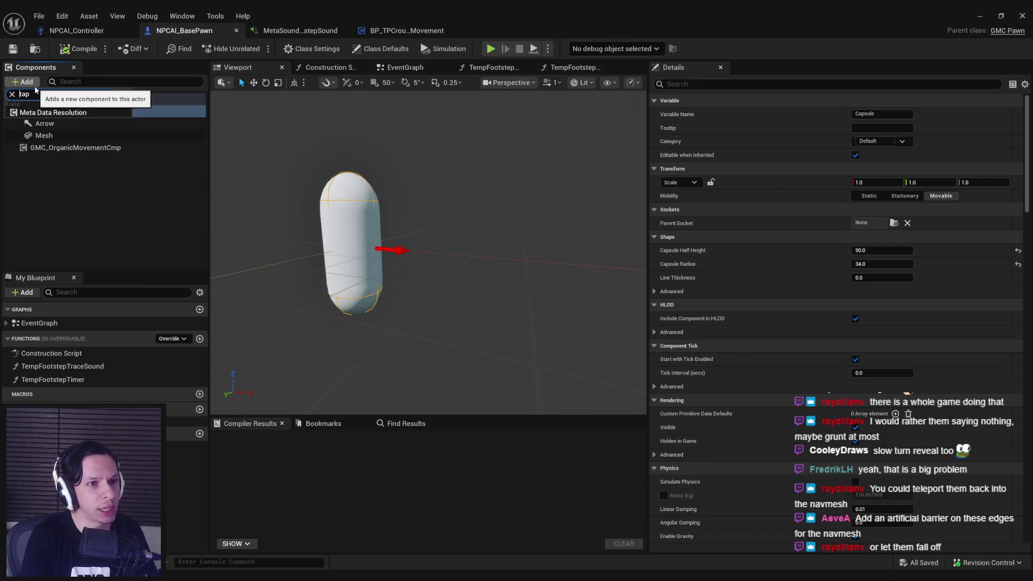
{"action": "key", "text": "BackSpace"}
{"action": "key", "text": "BackSpace"}
{"action": "key", "text": "BackSpace"}
{"action": "type", "text": "s"}
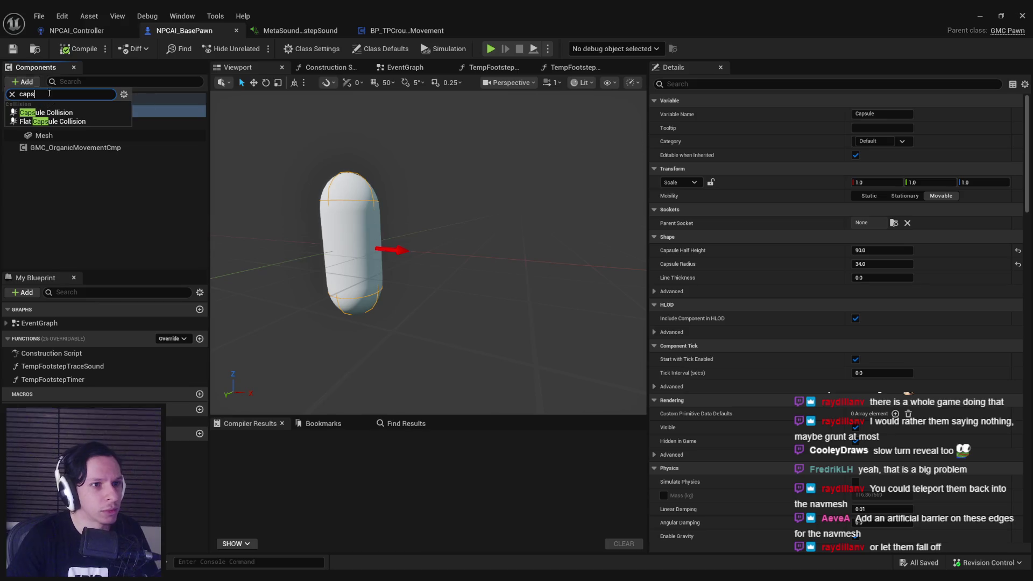
{"action": "left_click", "coordinate": [48, 121]}
{"action": "left_click_drag", "start_coordinate": [402, 249], "coordinate": [507, 275]}
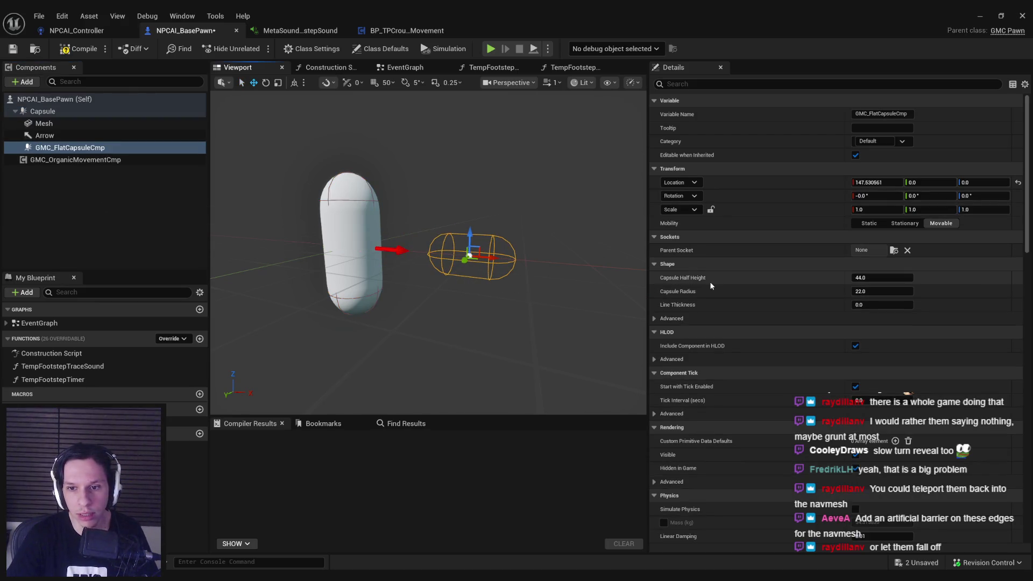
{"action": "scroll", "coordinate": [477, 277], "scroll_direction": "up", "scroll_amount": 5}
{"action": "scroll", "coordinate": [477, 276], "scroll_direction": "down", "scroll_amount": 5}
{"action": "left_click_drag", "start_coordinate": [477, 276], "coordinate": [460, 277]}
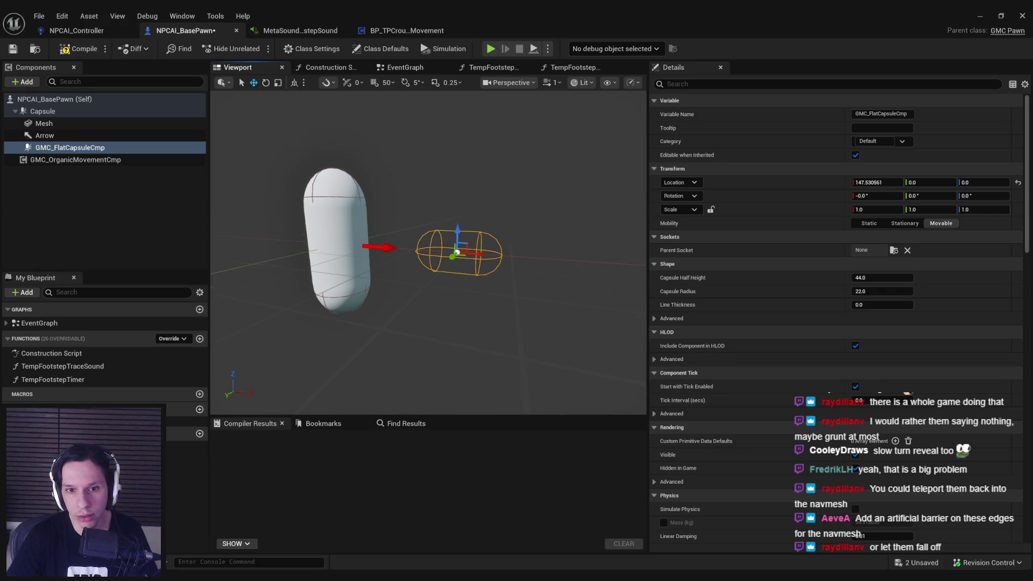
{"action": "key", "text": "e"}
{"action": "mouse_move", "coordinate": [464, 229]}
{"action": "left_mouse_down"}
{"action": "mouse_move", "coordinate": [475, 245]}
{"action": "mouse_move", "coordinate": [468, 230]}
{"action": "left_mouse_up"}
Delete the flat capsule component, then compile and save NPCAI_BasePawn.
{"action": "key", "text": "w"}
{"action": "key", "text": "f"}
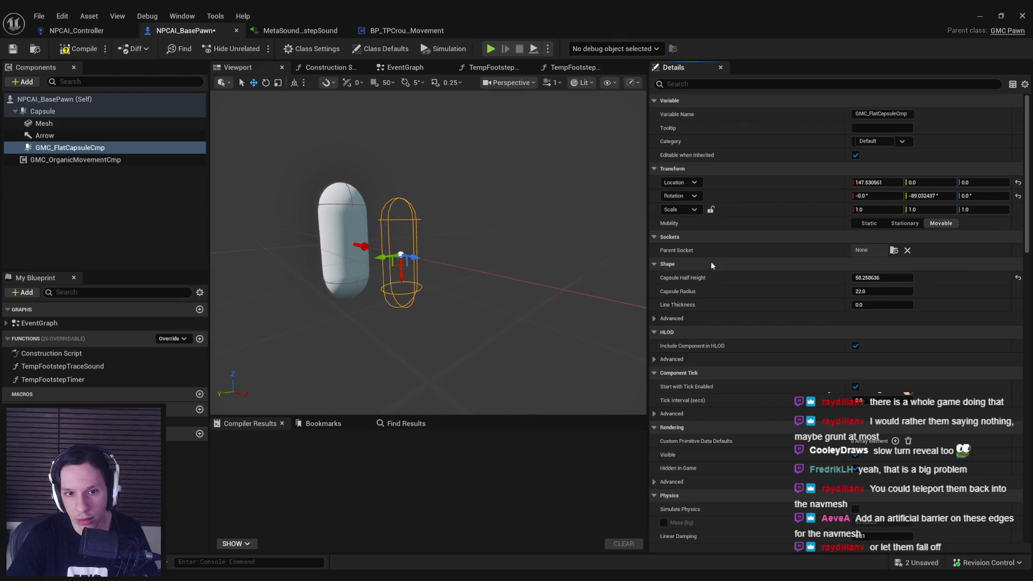
{"action": "key", "text": "Delete"}
{"action": "left_click", "coordinate": [75, 51]}
{"action": "left_click", "coordinate": [13, 48]}
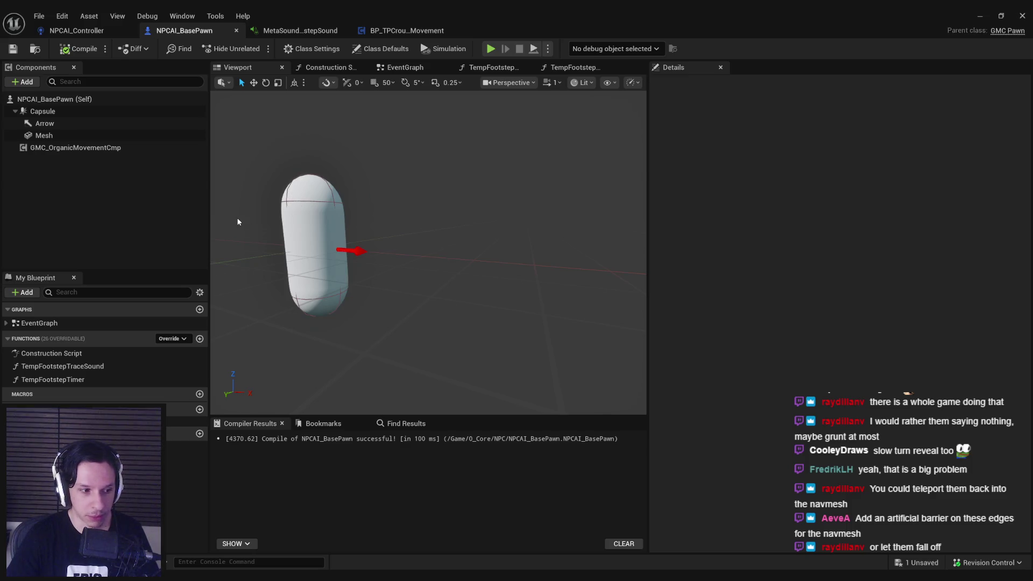
Orbit the preview around the pawn and select its capsule, which has half height 90 and radius 34.
{"action": "left_click_drag", "start_coordinate": [318, 323], "coordinate": [323, 323]}
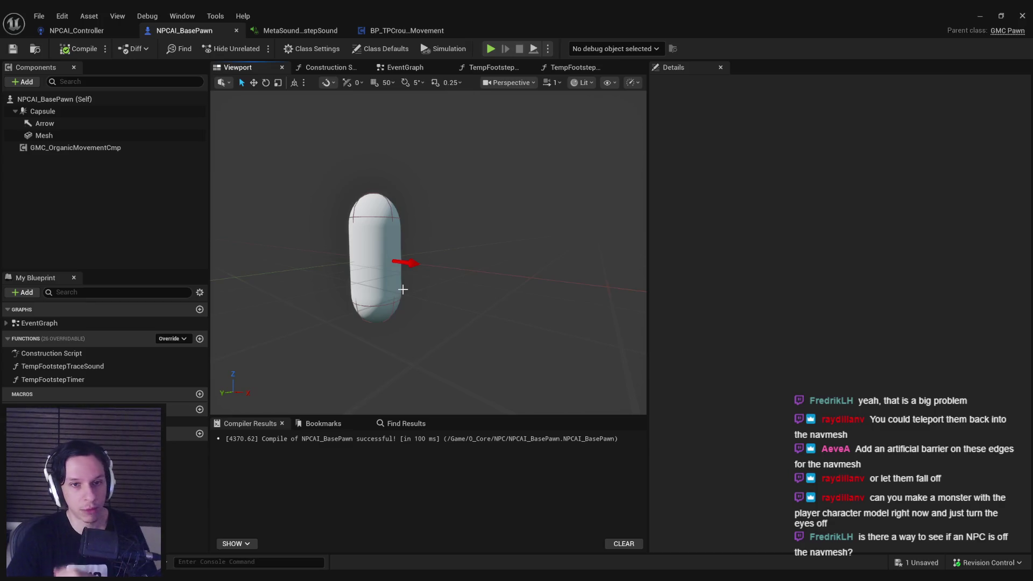
{"action": "left_click", "coordinate": [404, 67]}
{"action": "left_click", "coordinate": [249, 69]}
{"action": "mouse_move", "coordinate": [376, 242]}
{"action": "left_mouse_down"}
{"action": "mouse_move", "coordinate": [469, 249]}
{"action": "mouse_move", "coordinate": [451, 254]}
{"action": "left_mouse_up"}
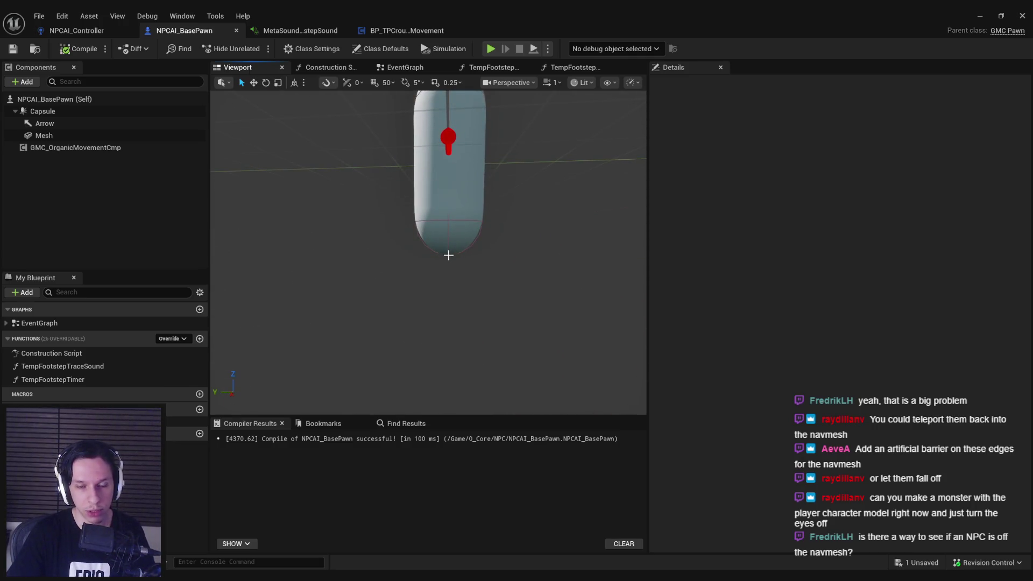
{"action": "left_click", "coordinate": [430, 249]}
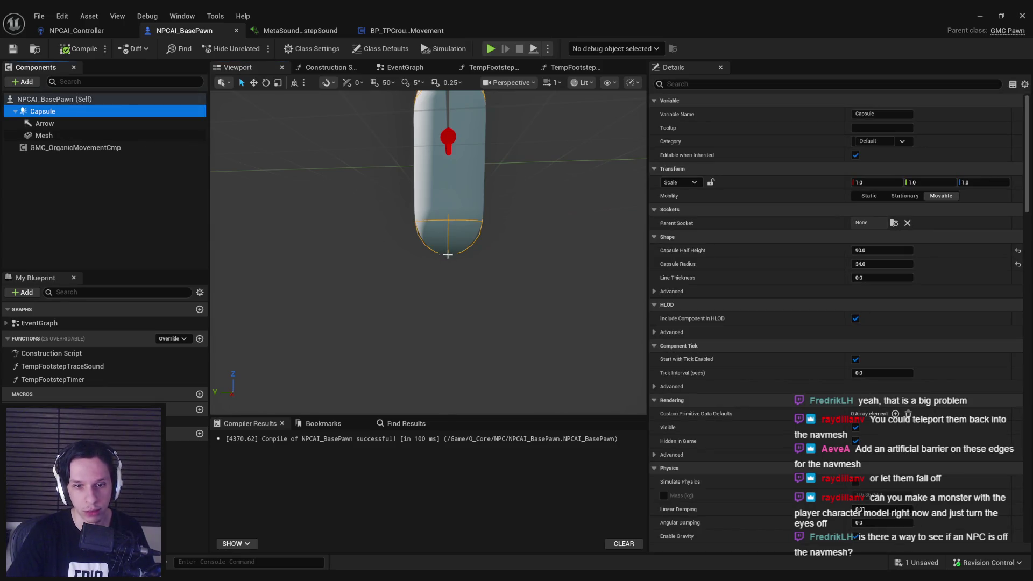
Browse the GMC_OrganicMovementCmp details, peeking into Nav Movement Properties and Movement Capabilities.
{"action": "left_click", "coordinate": [115, 148]}
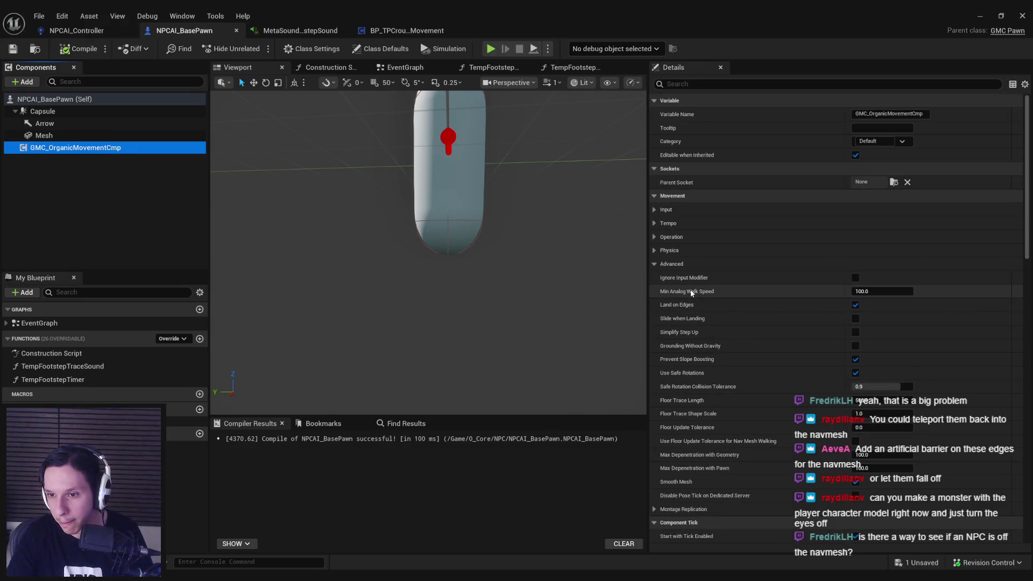
{"action": "mouse_move", "coordinate": [694, 309]}
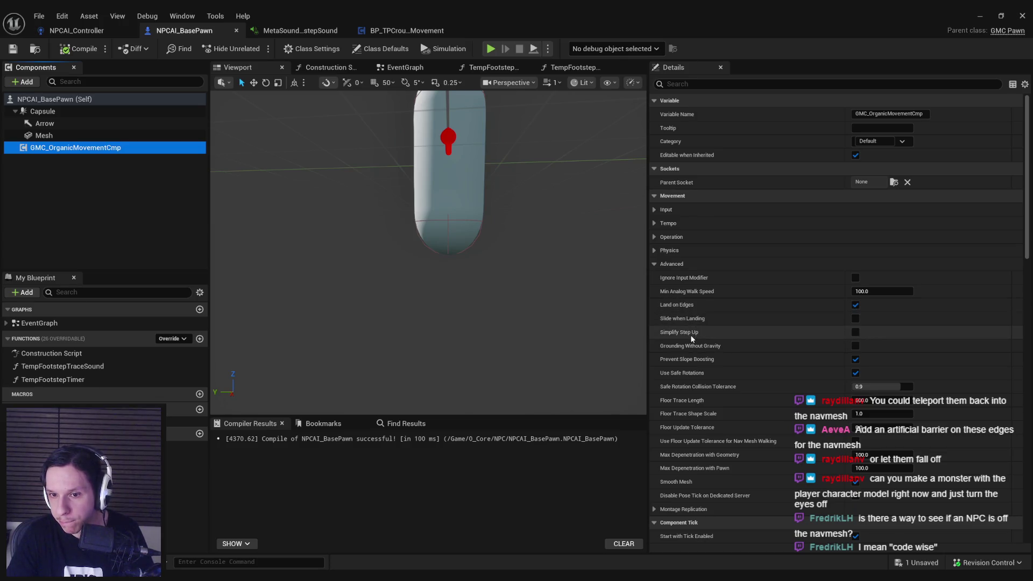
{"action": "scroll", "coordinate": [689, 331], "scroll_direction": "down", "scroll_amount": 1}
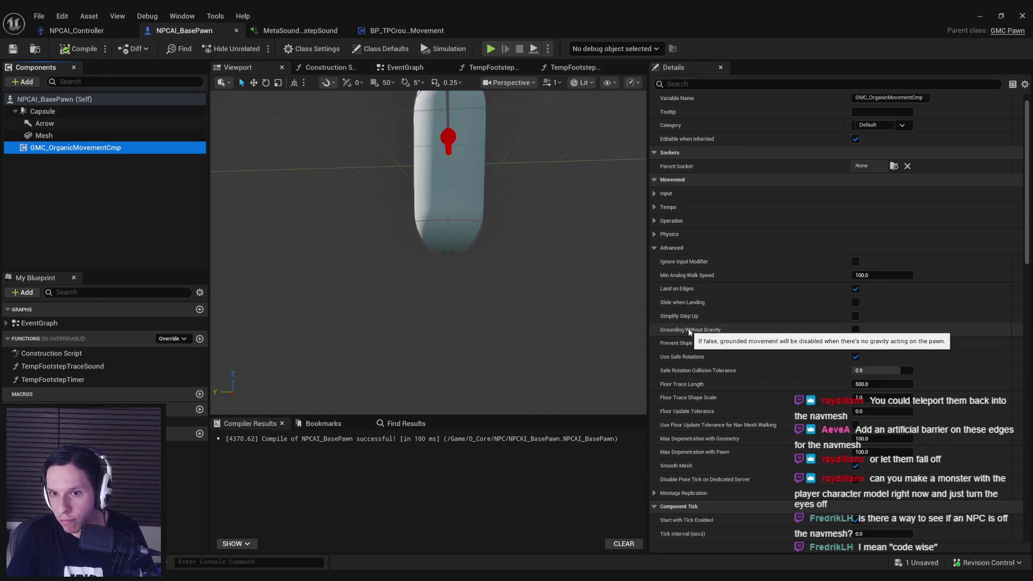
{"action": "scroll", "coordinate": [690, 332], "scroll_direction": "down", "scroll_amount": 10}
{"action": "scroll", "coordinate": [689, 332], "scroll_direction": "down", "scroll_amount": 15}
{"action": "scroll", "coordinate": [686, 330], "scroll_direction": "down", "scroll_amount": 9}
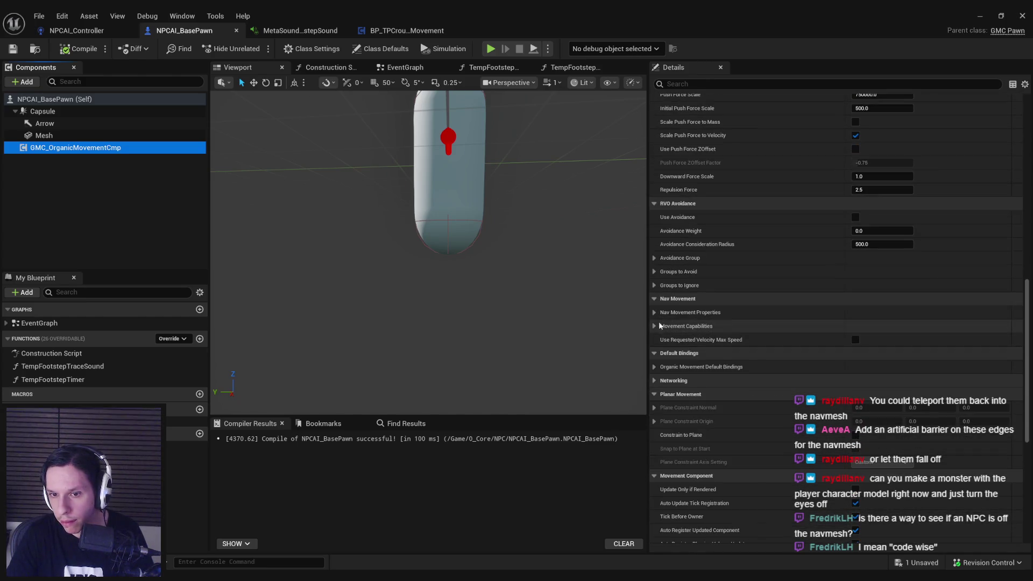
{"action": "left_click", "coordinate": [654, 313]}
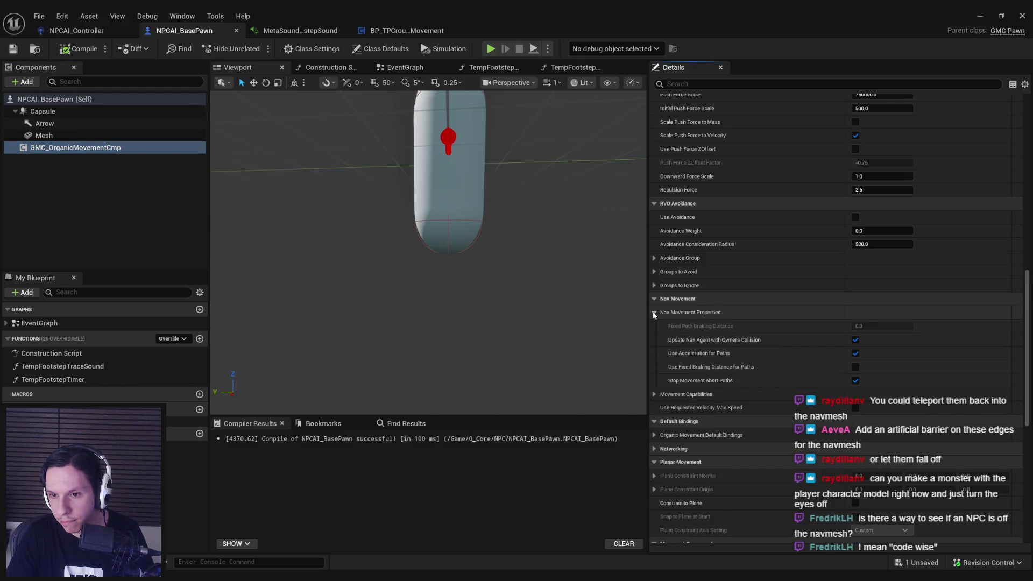
{"action": "left_click", "coordinate": [655, 313]}
{"action": "left_click", "coordinate": [655, 327]}
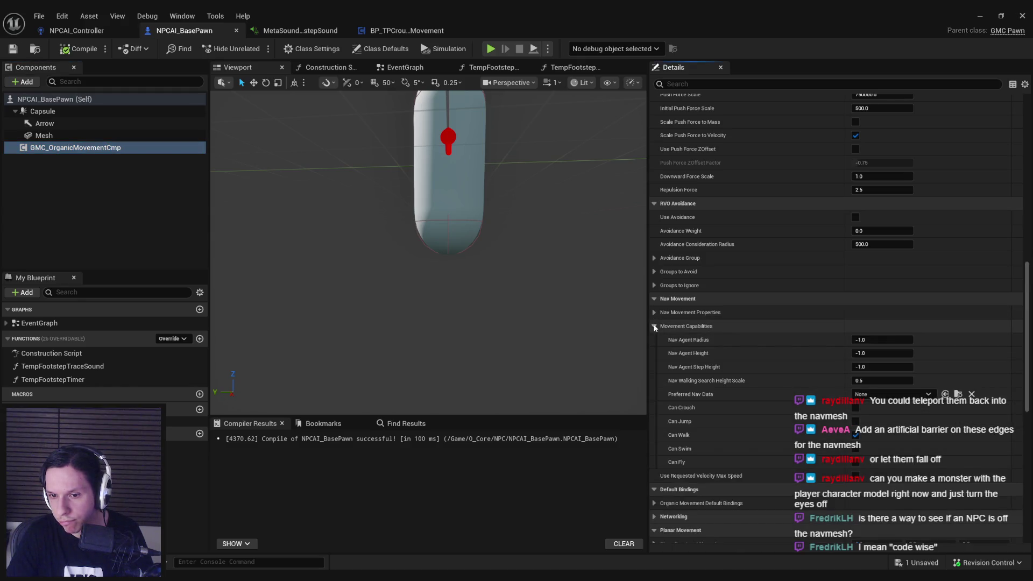
{"action": "left_click", "coordinate": [655, 327]}
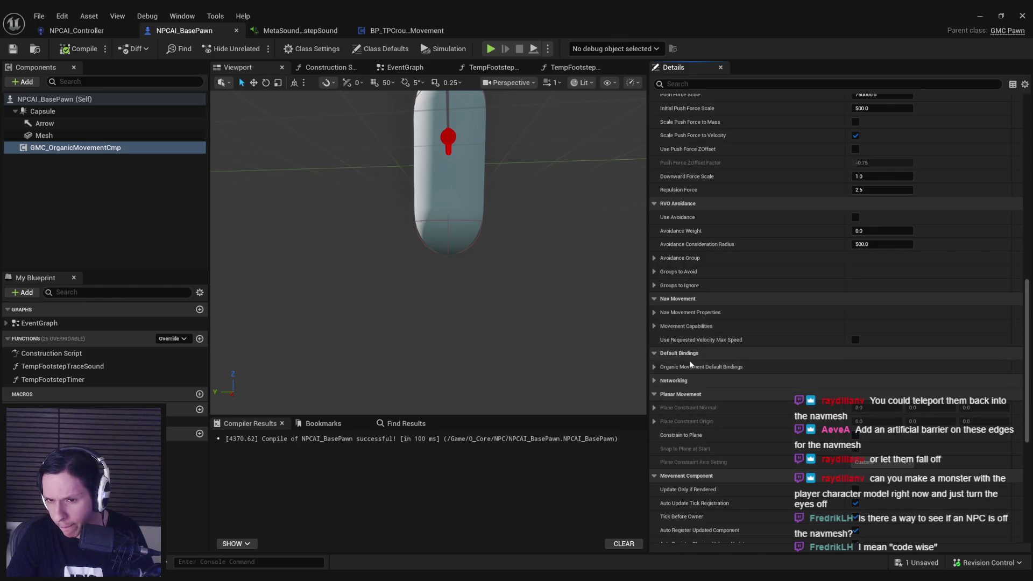
Select the Capsule component to show its 90 half height and 34 radius.
{"action": "scroll", "coordinate": [682, 350], "scroll_direction": "down", "scroll_amount": 2}
{"action": "scroll", "coordinate": [682, 350], "scroll_direction": "down", "scroll_amount": 1}
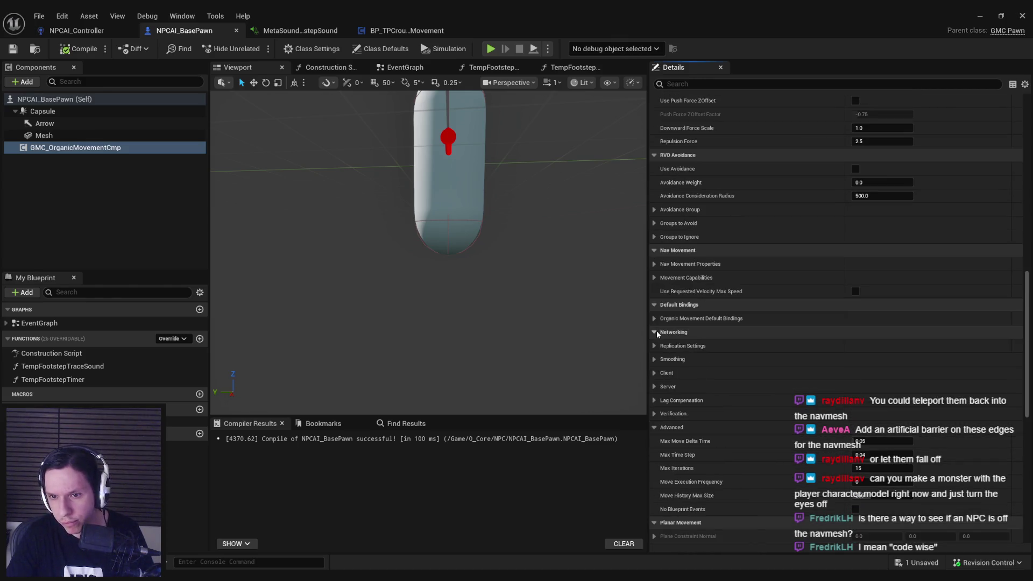
{"action": "scroll", "coordinate": [661, 336], "scroll_direction": "down", "scroll_amount": 10}
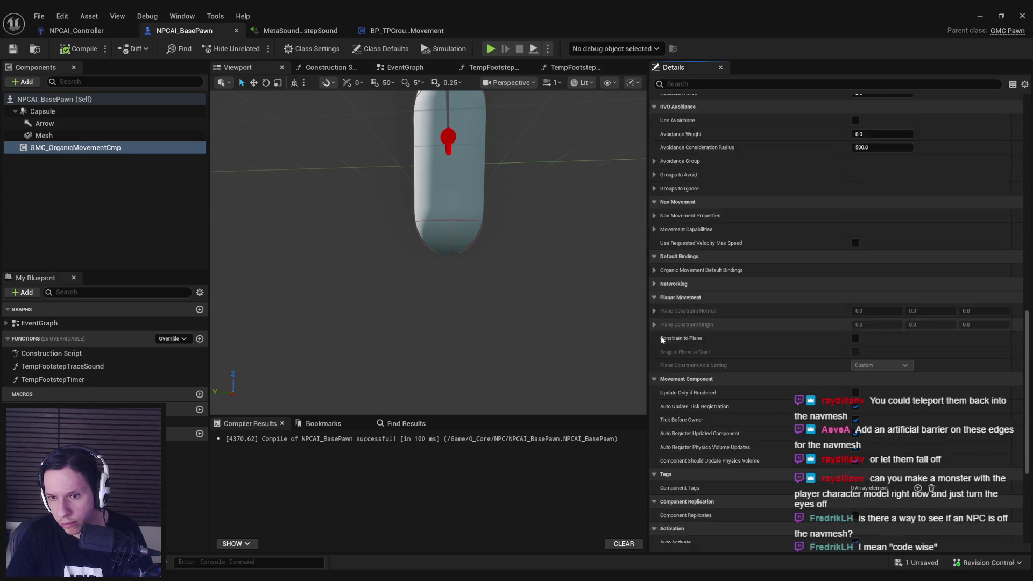
{"action": "scroll", "coordinate": [662, 340], "scroll_direction": "down", "scroll_amount": 3}
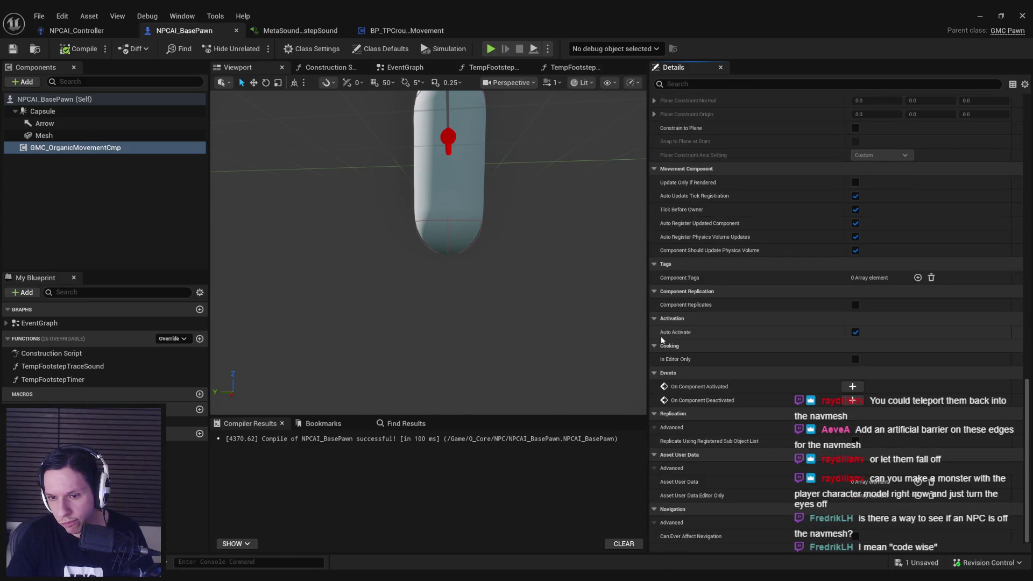
{"action": "scroll", "coordinate": [663, 341], "scroll_direction": "up", "scroll_amount": 15}
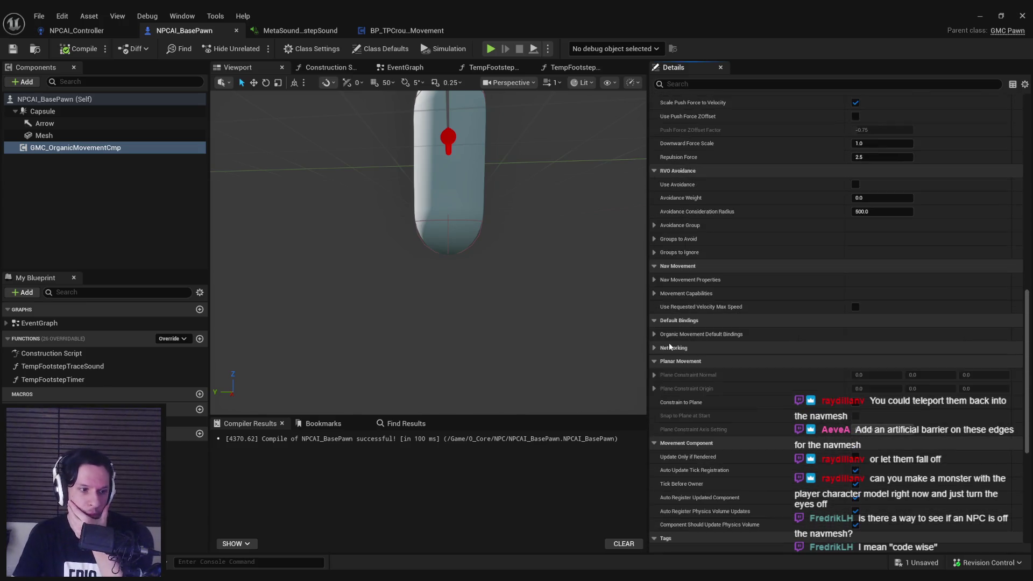
{"action": "scroll", "coordinate": [670, 342], "scroll_direction": "up", "scroll_amount": 13}
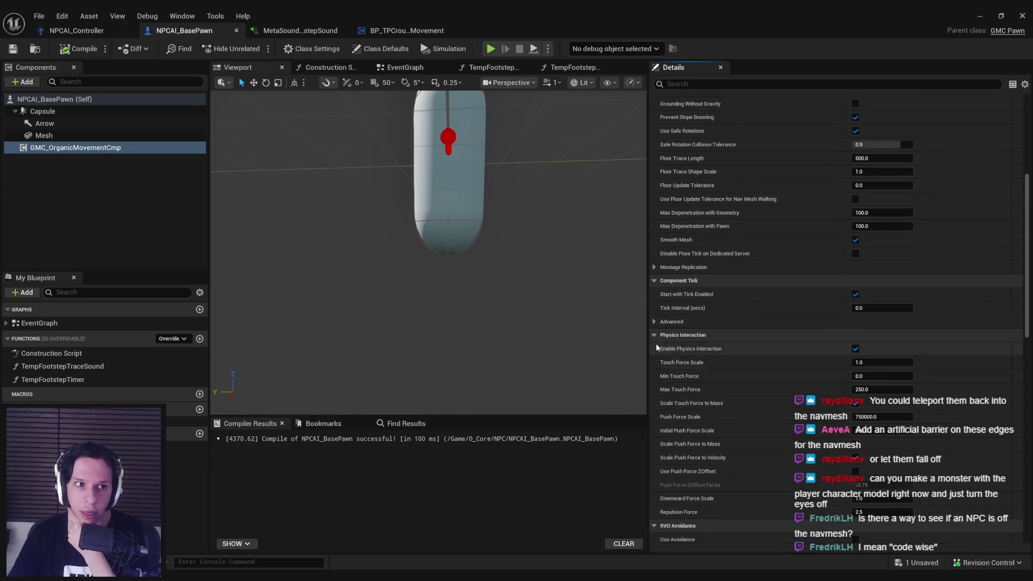
{"action": "left_click", "coordinate": [43, 111]}
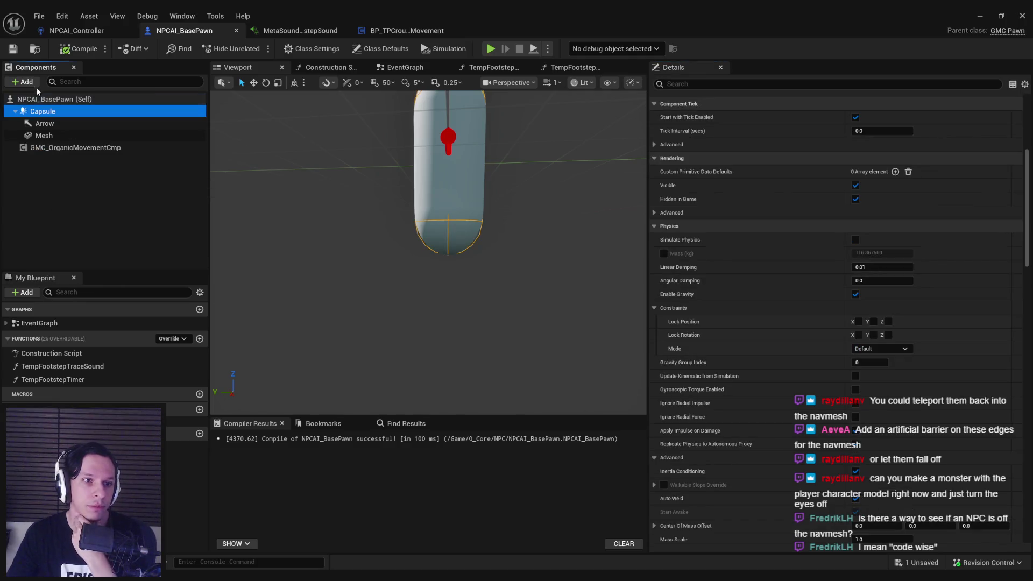
{"action": "scroll", "coordinate": [784, 264], "scroll_direction": "up", "scroll_amount": 11}
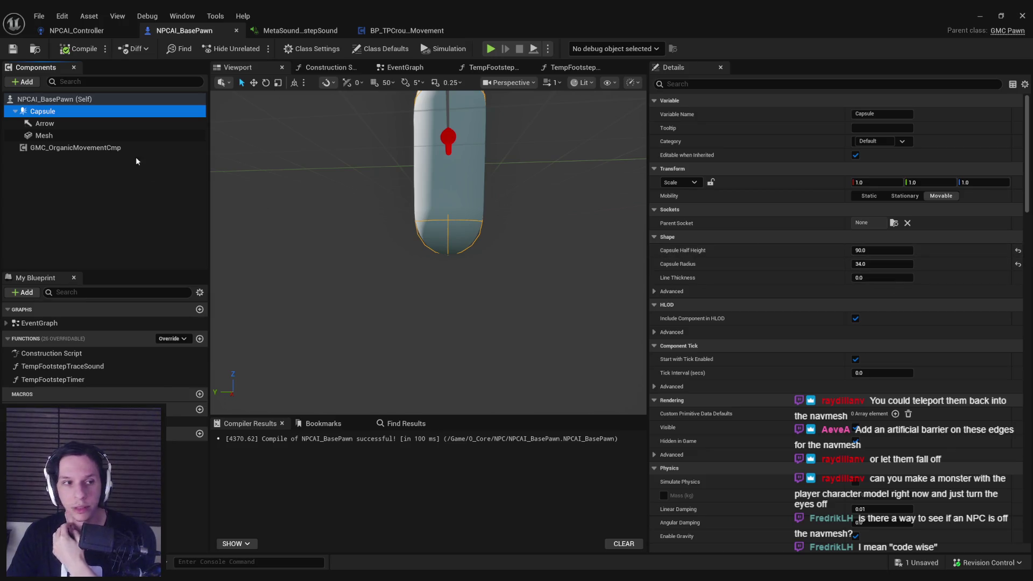
{"action": "left_click", "coordinate": [27, 82]}
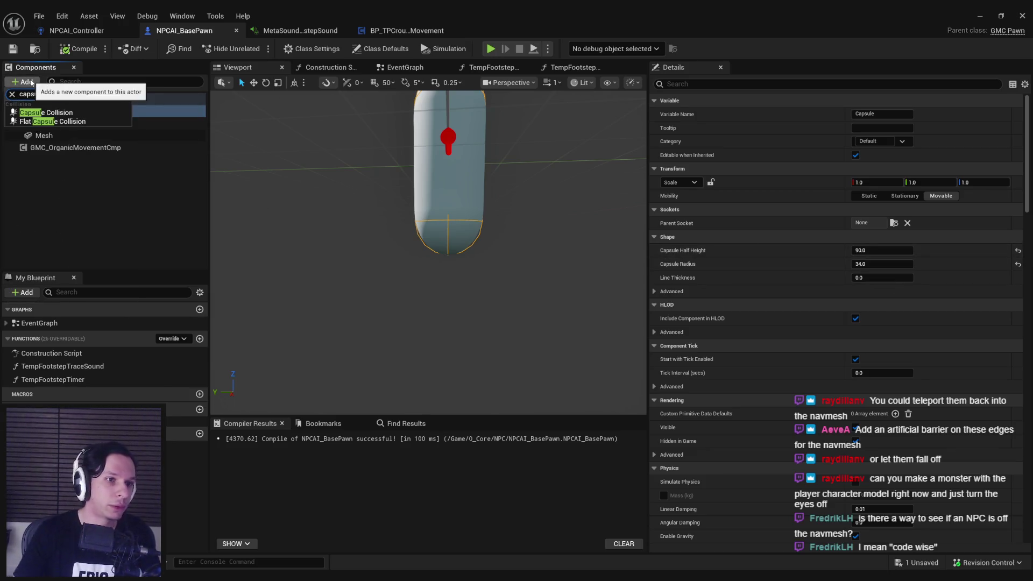
{"action": "type", "text": "ul"}
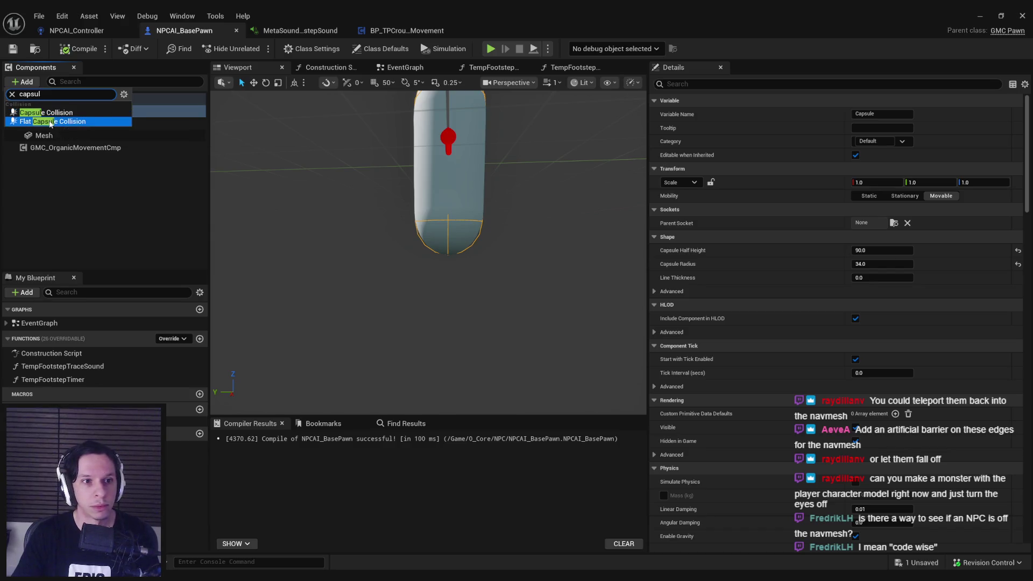
{"action": "left_click", "coordinate": [51, 121]}
{"action": "left_click", "coordinate": [55, 185]}
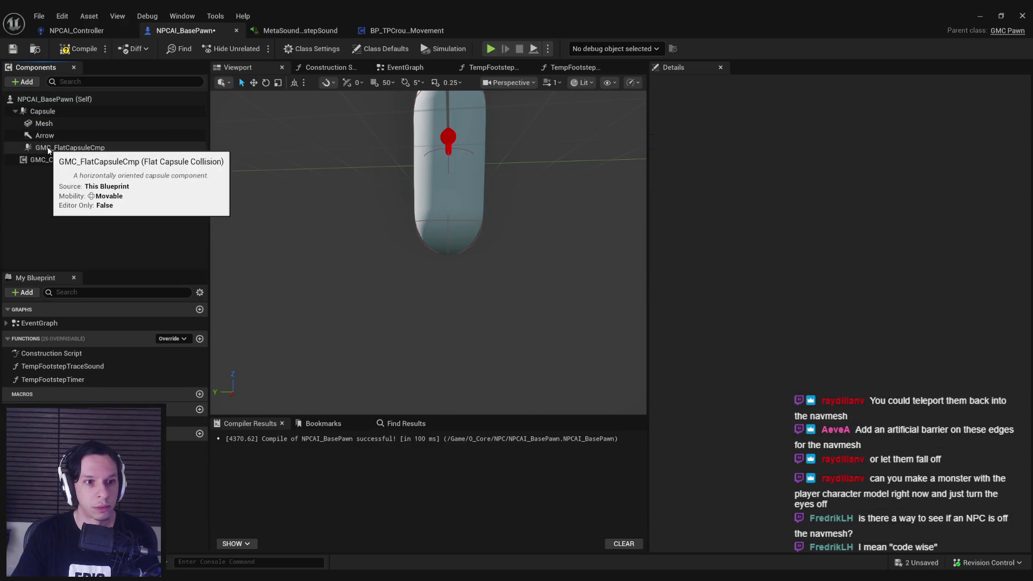
{"action": "double_click", "coordinate": [75, 148]}
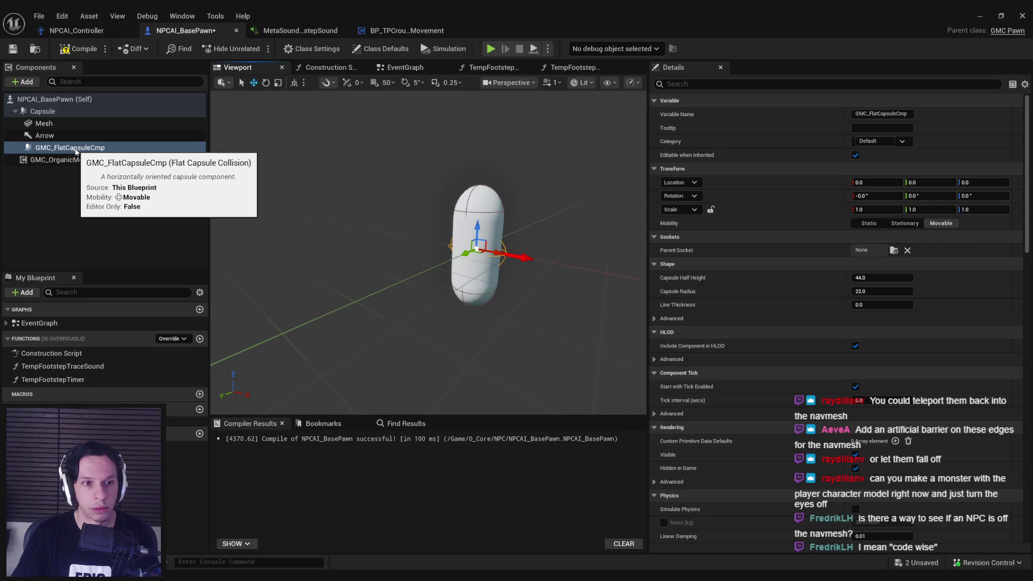
{"action": "key", "text": "ctrl+z"}
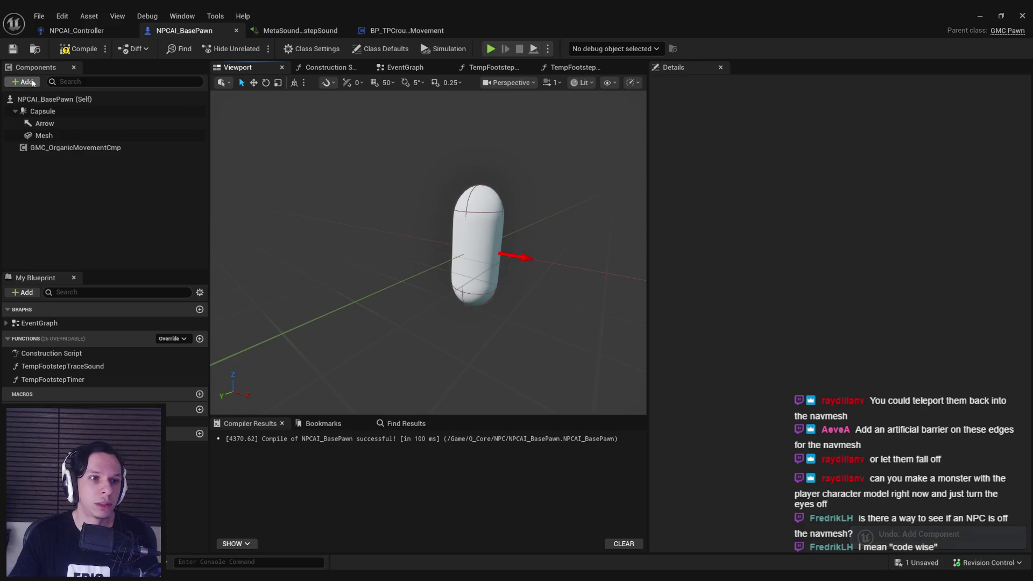
{"action": "left_click", "coordinate": [34, 81]}
{"action": "type", "text": "capsu"}
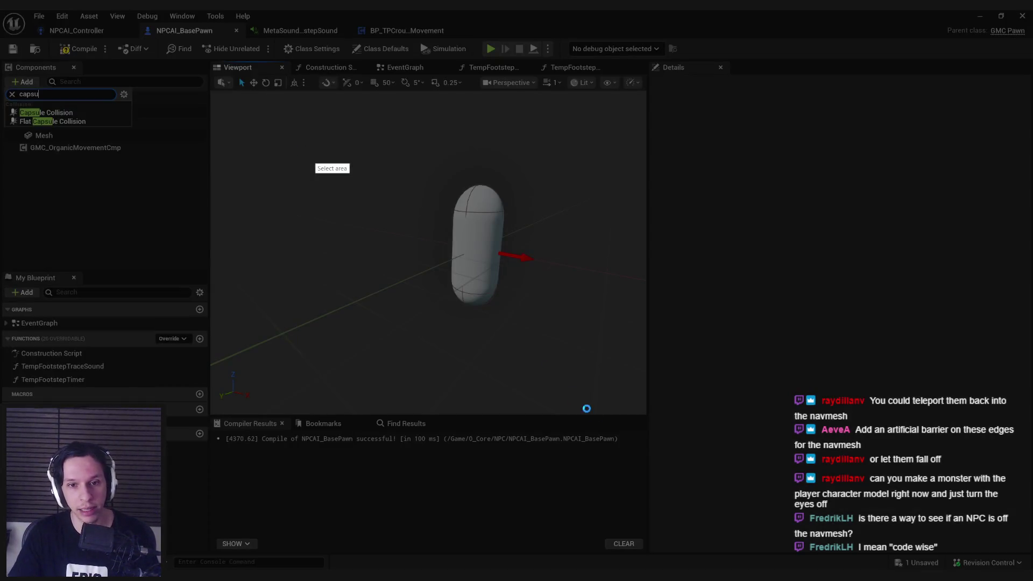
{"action": "left_click_drag", "start_coordinate": [264, 119], "coordinate": [603, 421]}
{"action": "mouse_move", "coordinate": [371, 284]}
{"action": "left_mouse_down"}
{"action": "mouse_move", "coordinate": [373, 296]}
{"action": "mouse_move", "coordinate": [366, 197]}
{"action": "left_mouse_up"}
{"action": "left_click_drag", "start_coordinate": [402, 289], "coordinate": [399, 186]}
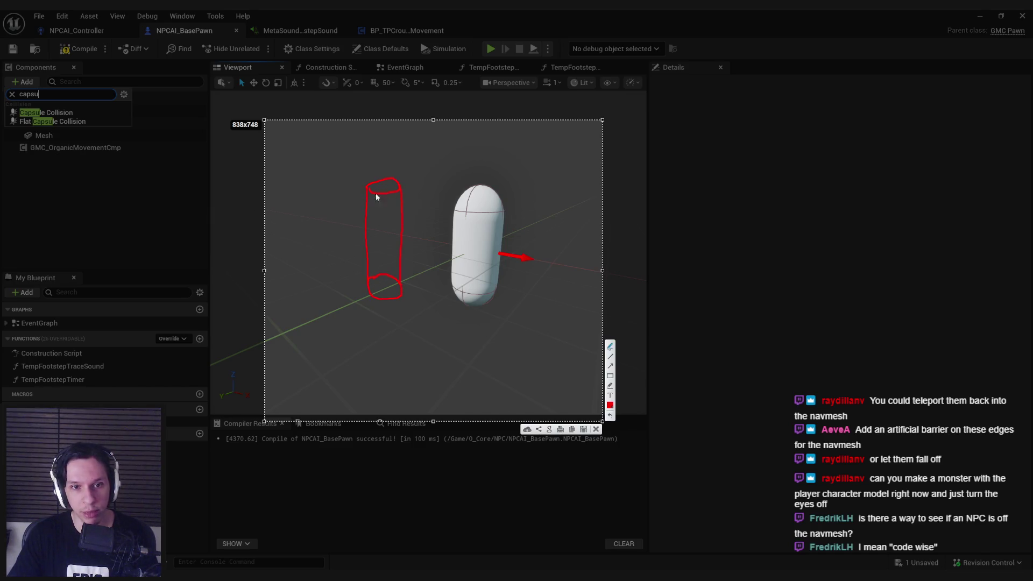
{"action": "key", "text": "ctrl+c"}
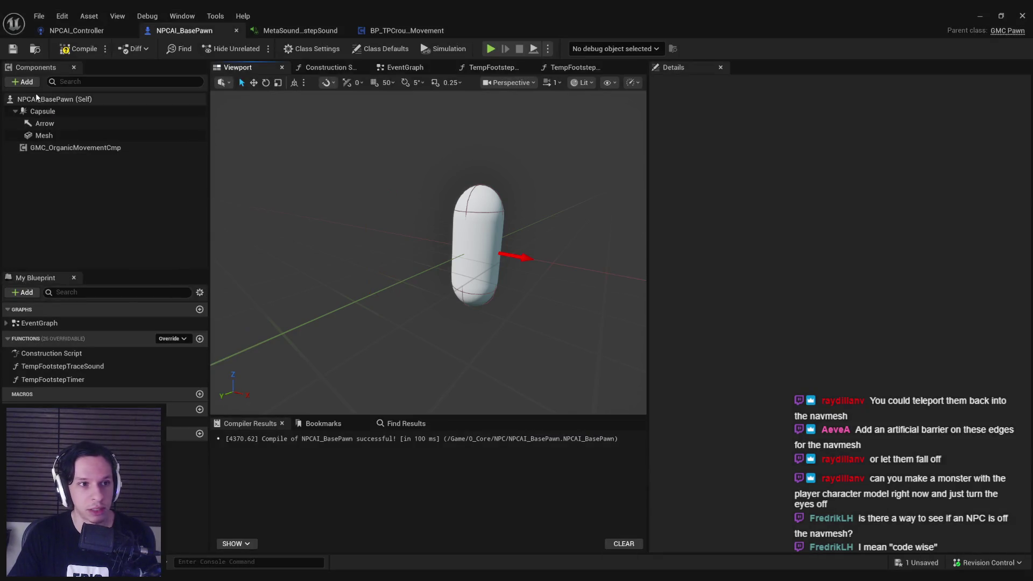
{"action": "left_click", "coordinate": [29, 85]}
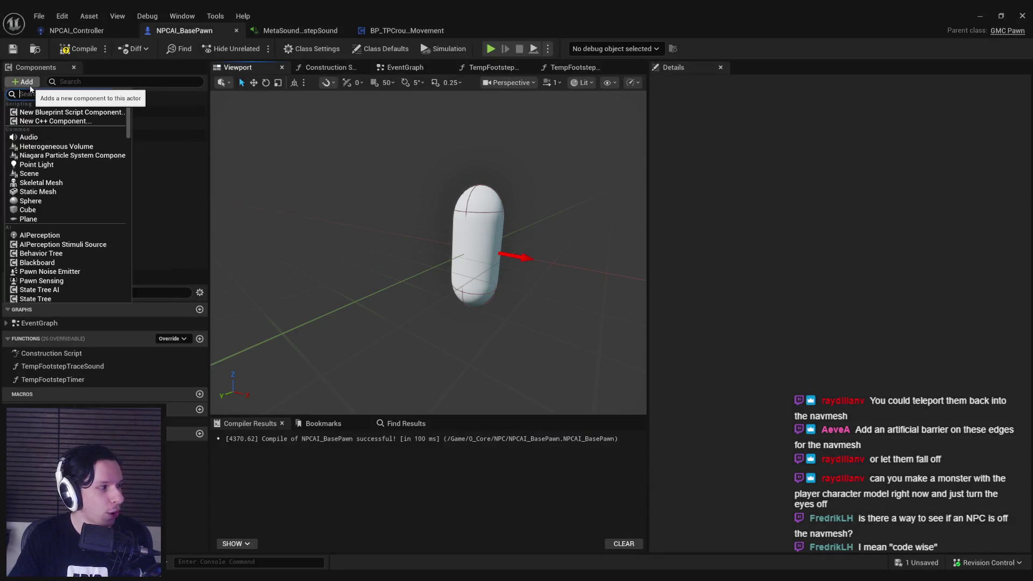
Select the Capsule component and recompile the NPCAI_BasePawn blueprint.
{"action": "left_click", "coordinate": [415, 237]}
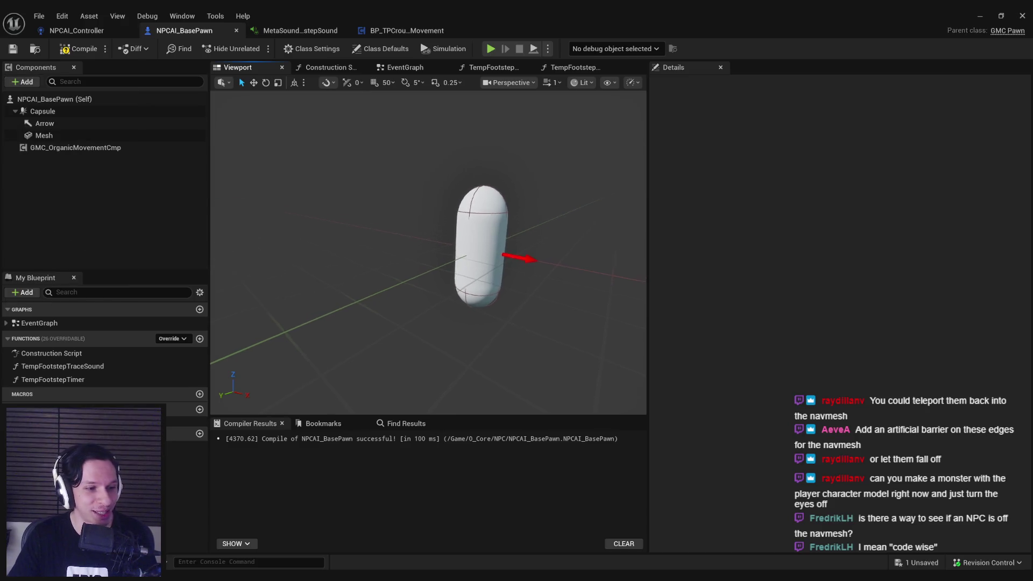
{"action": "scroll", "coordinate": [415, 237], "scroll_direction": "down", "scroll_amount": 3}
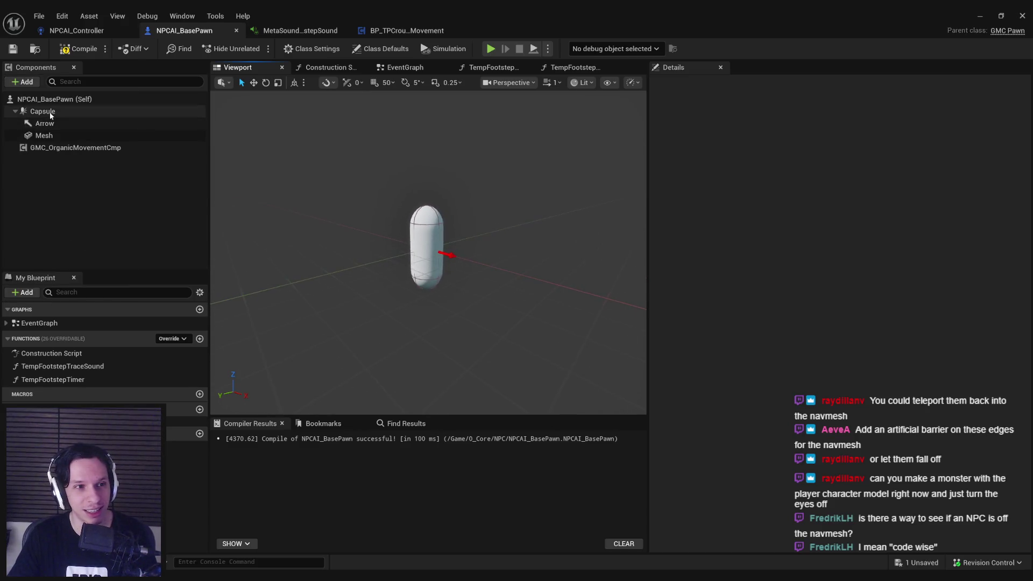
{"action": "left_click", "coordinate": [42, 110]}
{"action": "left_click", "coordinate": [81, 48]}
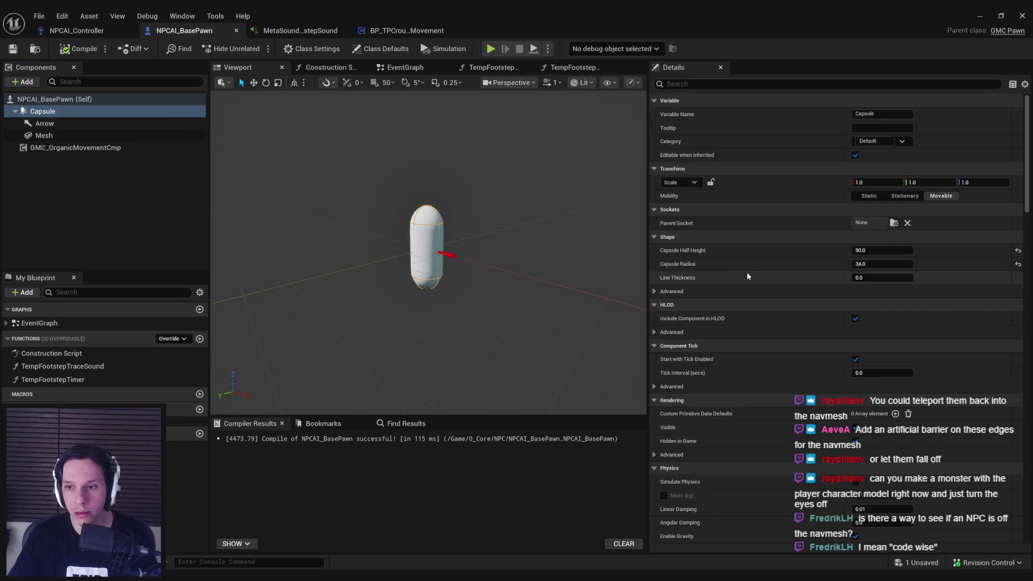
{"action": "scroll", "coordinate": [745, 273], "scroll_direction": "down", "scroll_amount": 2}
{"action": "scroll", "coordinate": [745, 275], "scroll_direction": "up", "scroll_amount": 2}
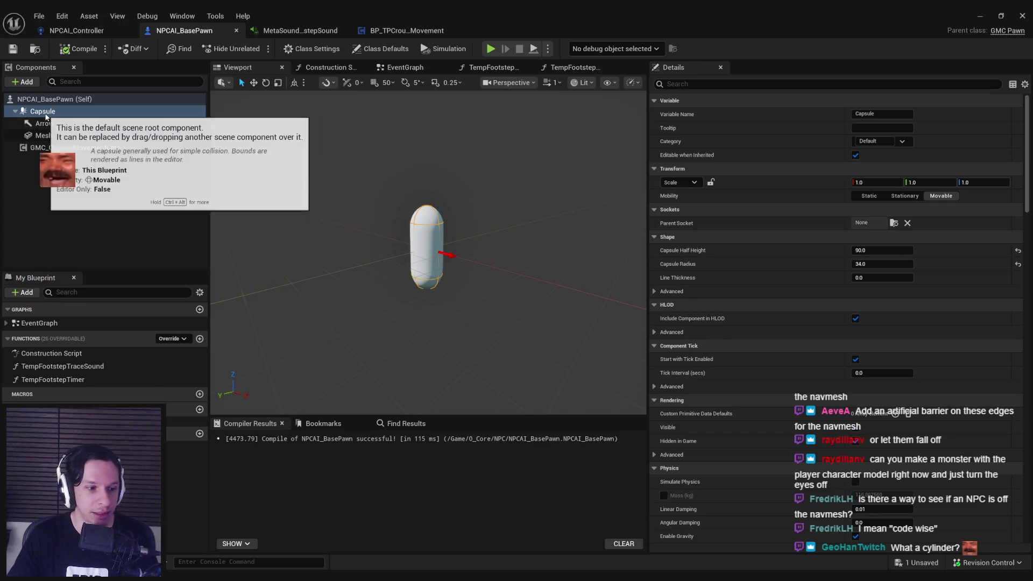
Search 'cyl' in the Add component list, browse all component types, and close it without adding any.
{"action": "left_click", "coordinate": [33, 84]}
{"action": "type", "text": "cyl"}
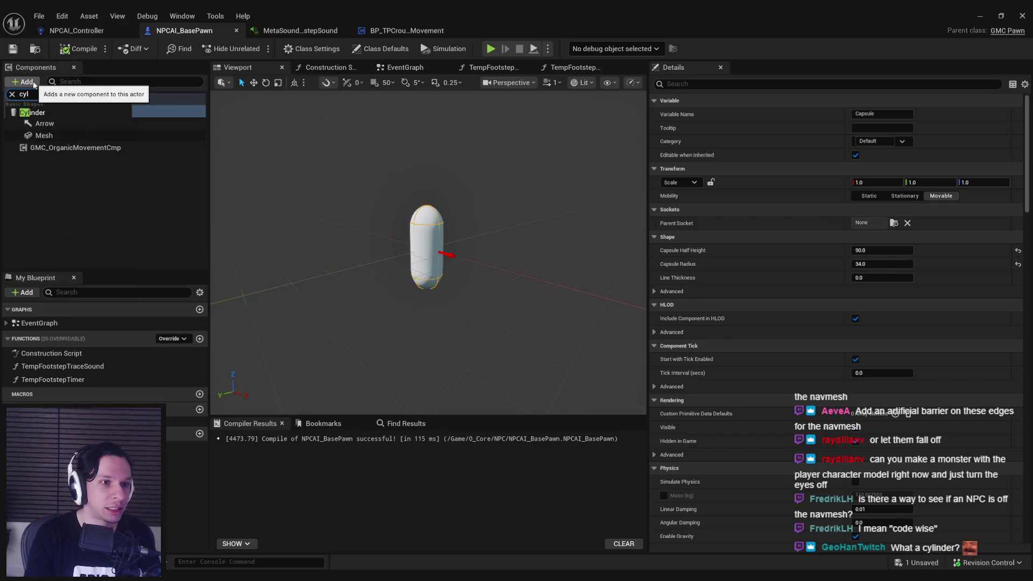
{"action": "key", "text": "BackSpace"}
{"action": "key", "text": "BackSpace"}
{"action": "key", "text": "BackSpace"}
{"action": "scroll", "coordinate": [128, 142], "scroll_direction": "down", "scroll_amount": 3}
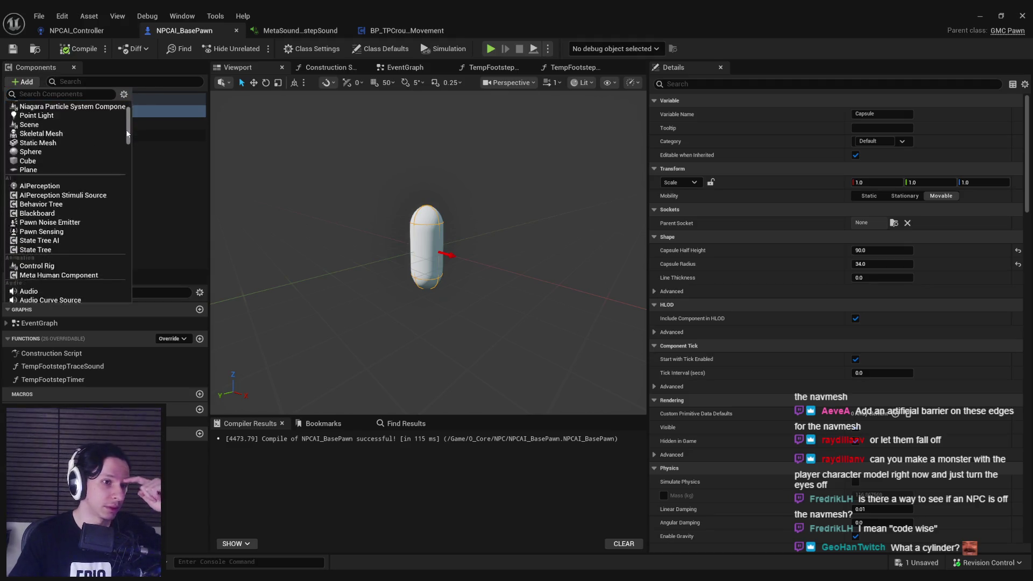
{"action": "left_click_drag", "start_coordinate": [127, 142], "coordinate": [128, 170]}
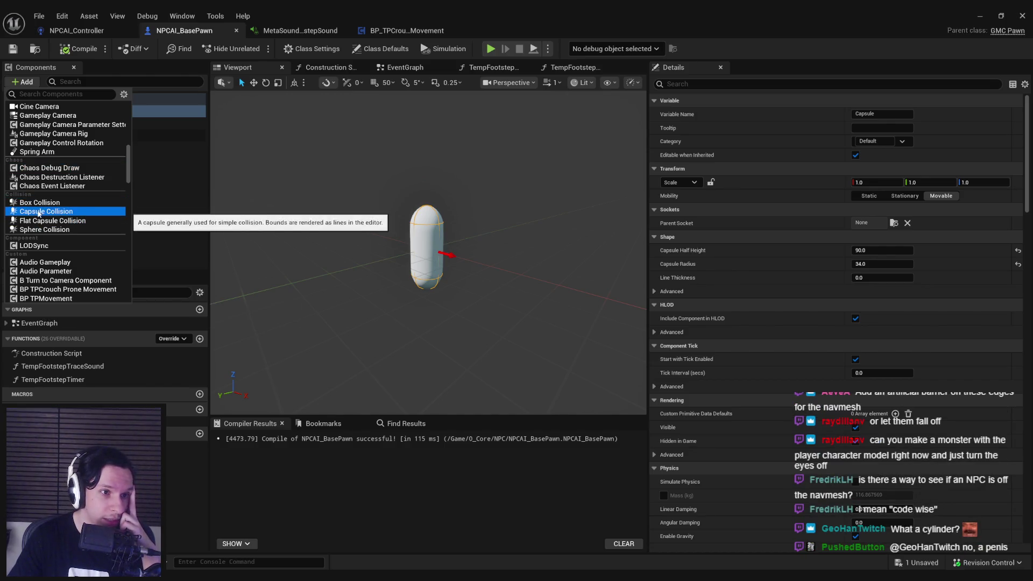
{"action": "scroll", "coordinate": [49, 215], "scroll_direction": "down", "scroll_amount": 5}
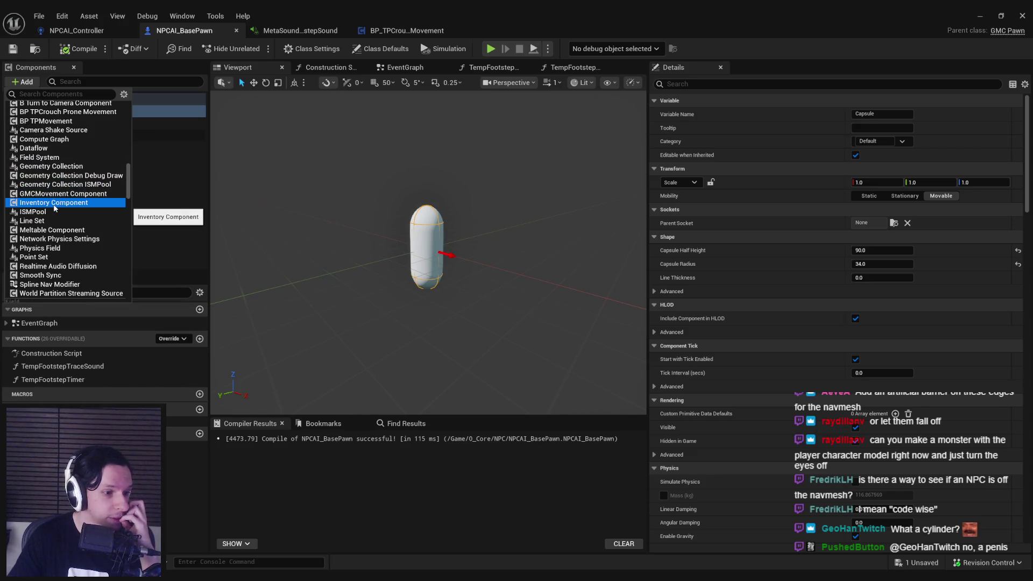
{"action": "scroll", "coordinate": [54, 208], "scroll_direction": "down", "scroll_amount": 10}
{"action": "scroll", "coordinate": [55, 207], "scroll_direction": "down", "scroll_amount": 5}
{"action": "scroll", "coordinate": [54, 209], "scroll_direction": "down", "scroll_amount": 5}
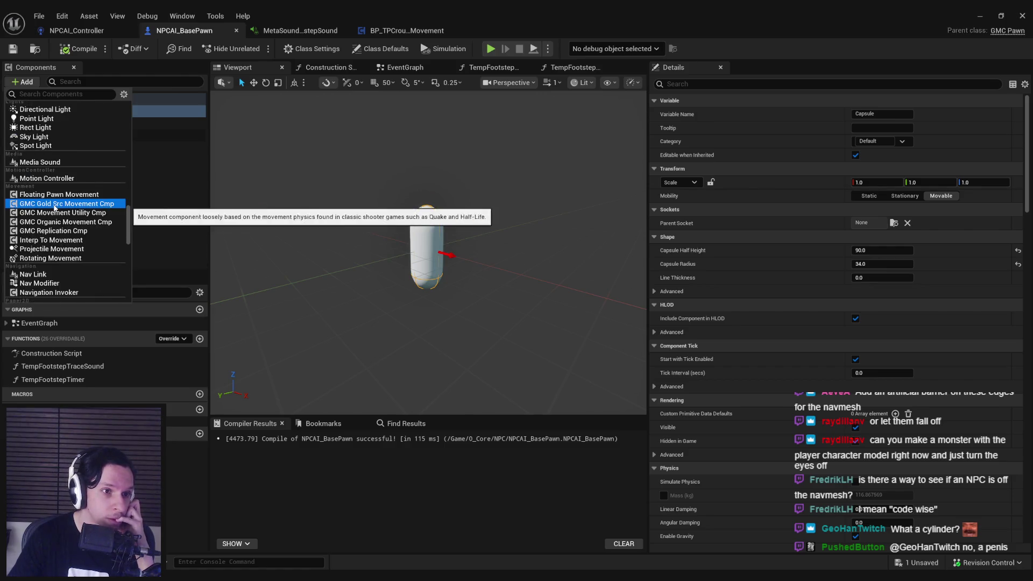
{"action": "scroll", "coordinate": [55, 208], "scroll_direction": "down", "scroll_amount": 8}
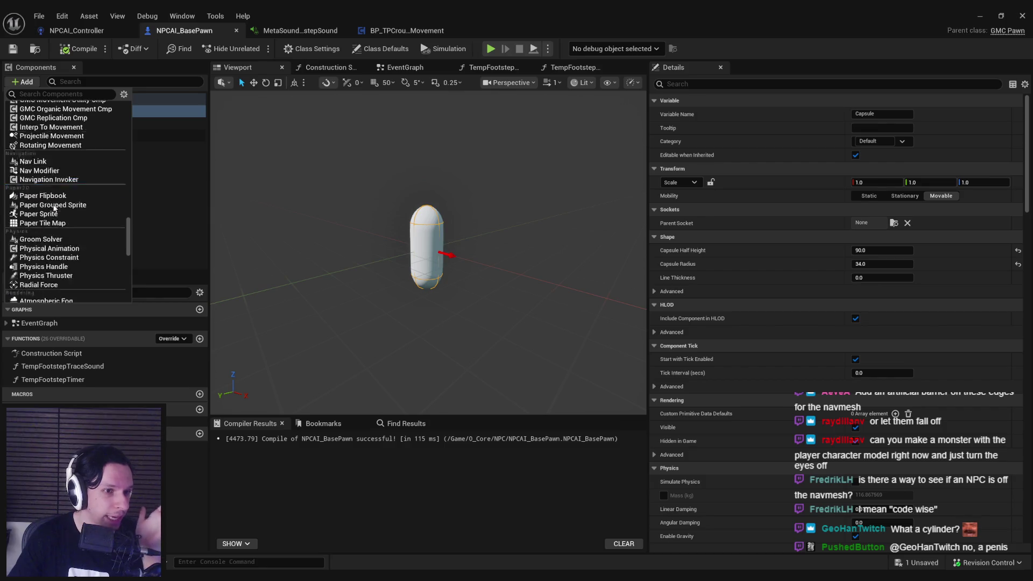
{"action": "scroll", "coordinate": [55, 209], "scroll_direction": "down", "scroll_amount": 12}
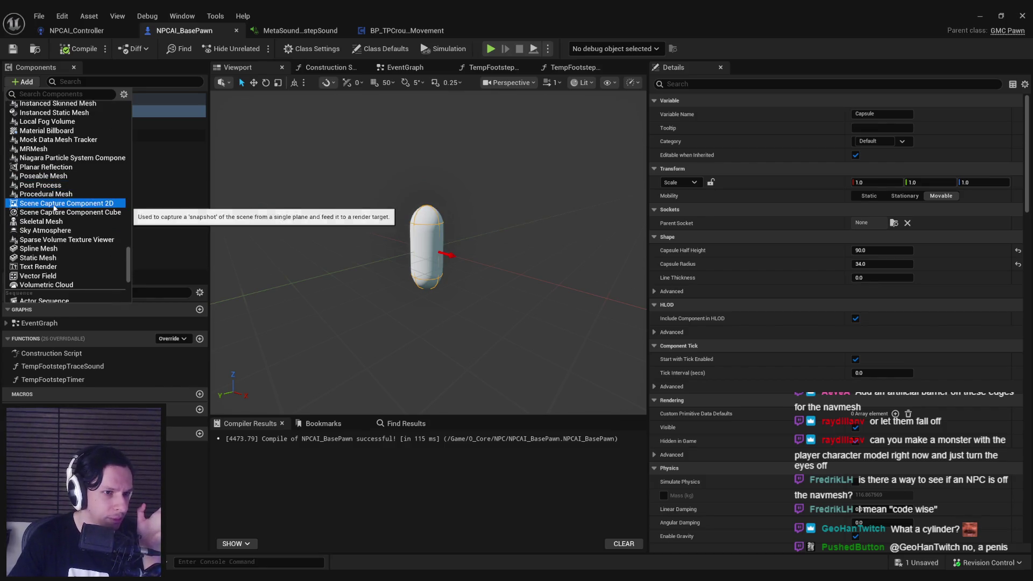
{"action": "scroll", "coordinate": [54, 208], "scroll_direction": "down", "scroll_amount": 2}
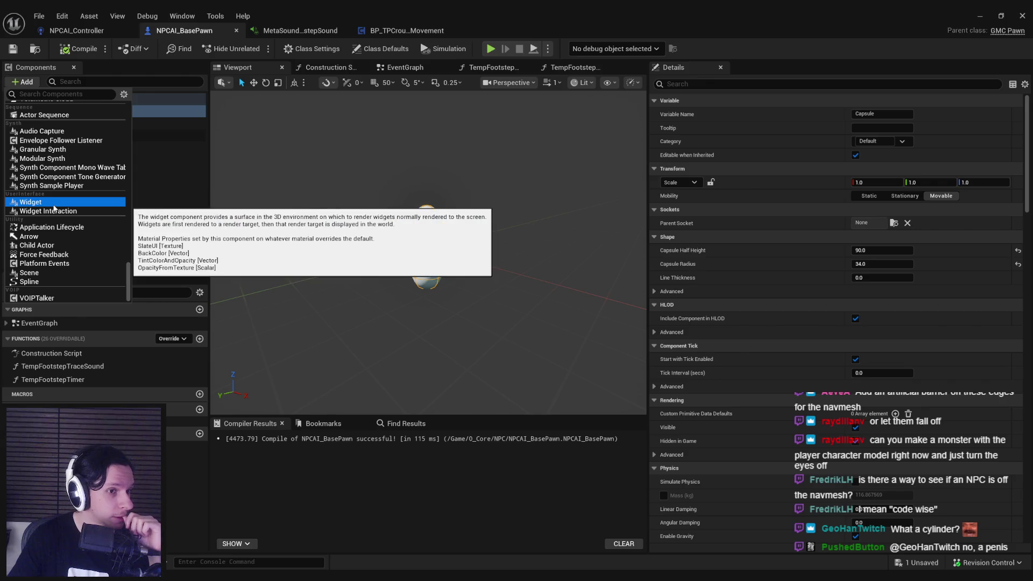
{"action": "left_click_drag", "start_coordinate": [128, 281], "coordinate": [125, 177]}
{"action": "scroll", "coordinate": [85, 182], "scroll_direction": "up", "scroll_amount": 5}
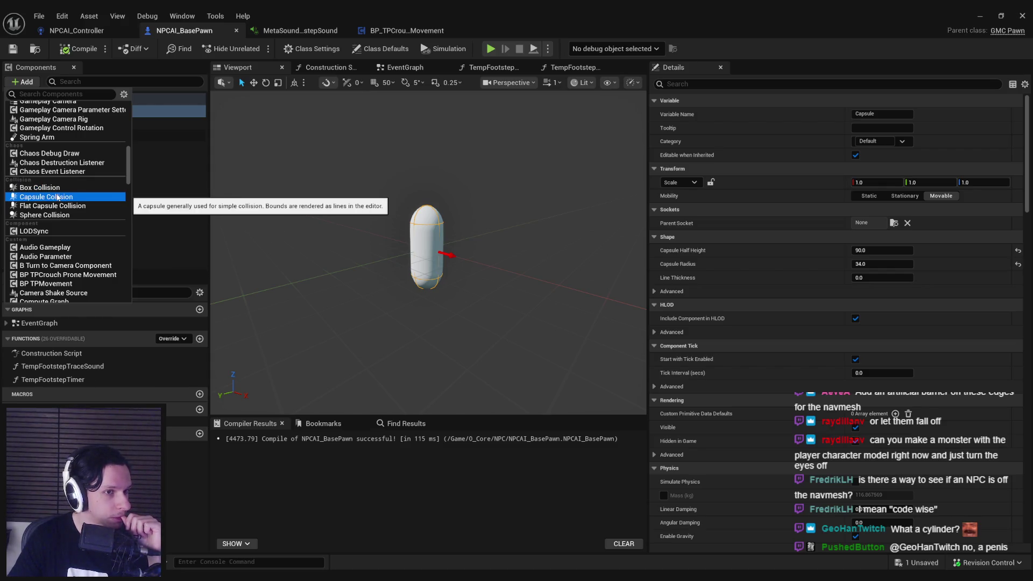
{"action": "scroll", "coordinate": [127, 160], "scroll_direction": "up", "scroll_amount": 5}
{"action": "scroll", "coordinate": [128, 159], "scroll_direction": "up", "scroll_amount": 3}
{"action": "left_click_drag", "start_coordinate": [130, 150], "coordinate": [120, 124]}
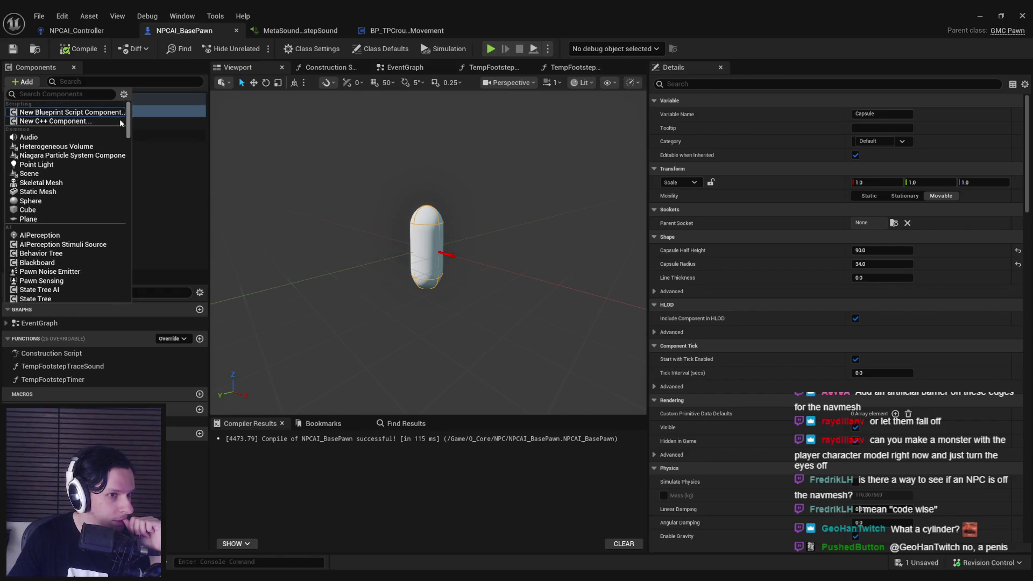
{"action": "key", "text": "Escape"}
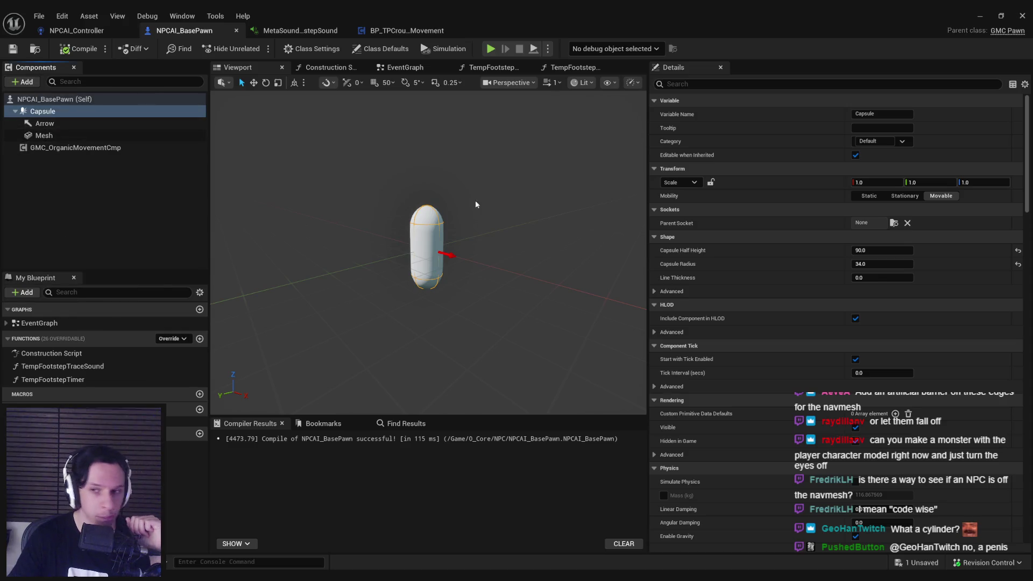
View the class defaults, then select GMC_OrganicMovementCmp and scroll its Details back to the top.
{"action": "left_click", "coordinate": [383, 48]}
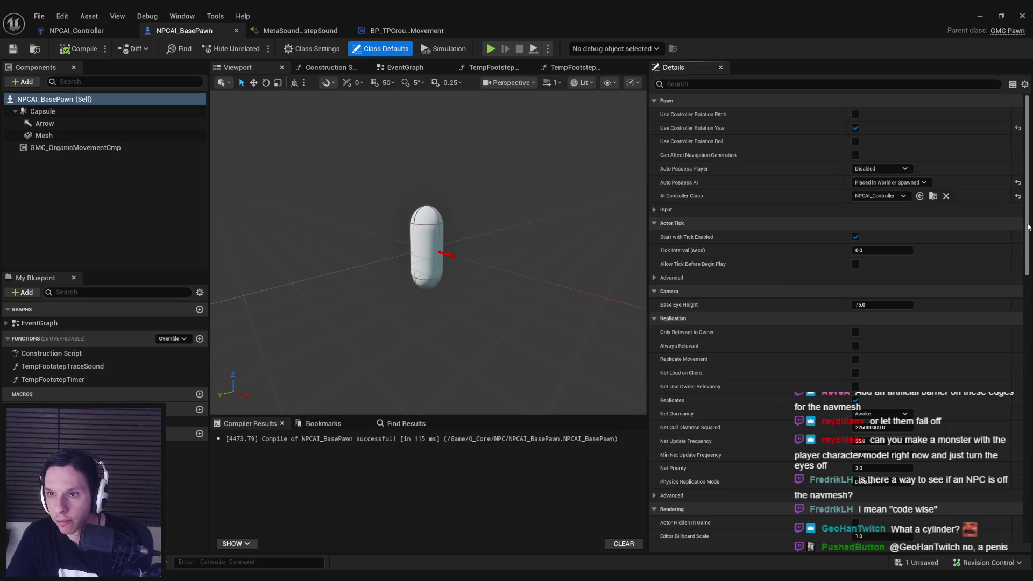
{"action": "left_click_drag", "start_coordinate": [1028, 230], "coordinate": [1025, 509]}
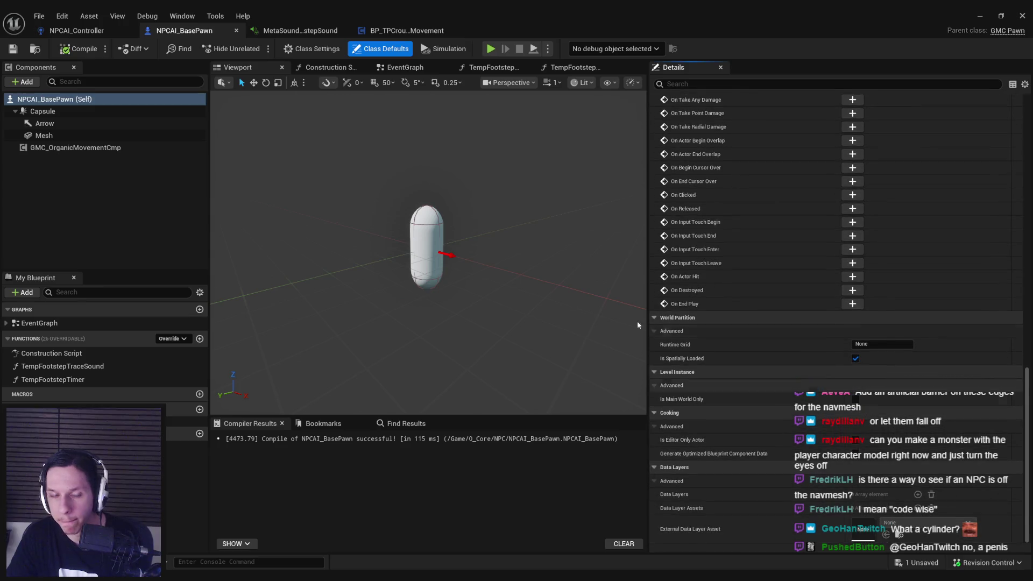
{"action": "left_click", "coordinate": [97, 148]}
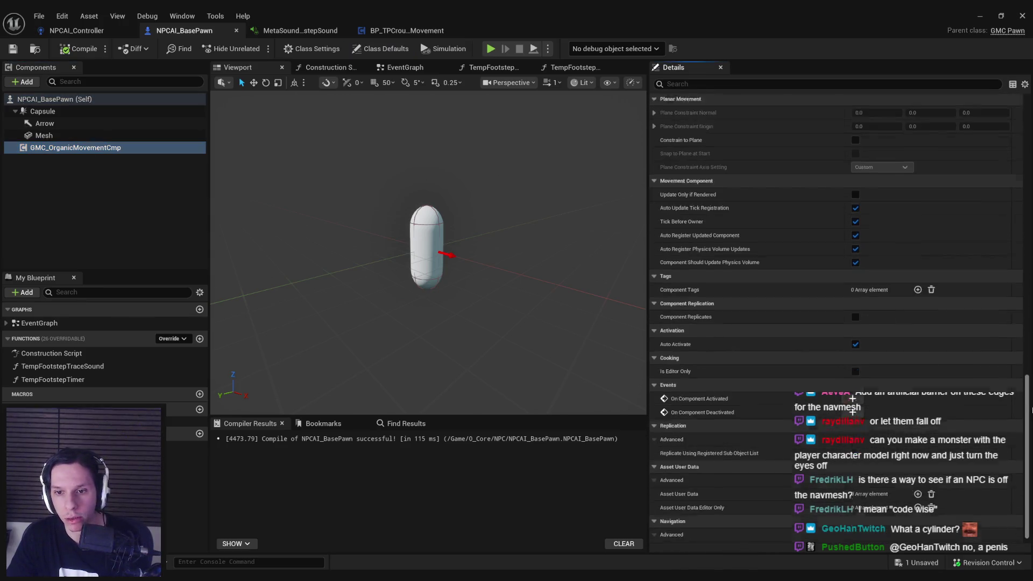
{"action": "scroll", "coordinate": [675, 265], "scroll_direction": "up", "scroll_amount": 10}
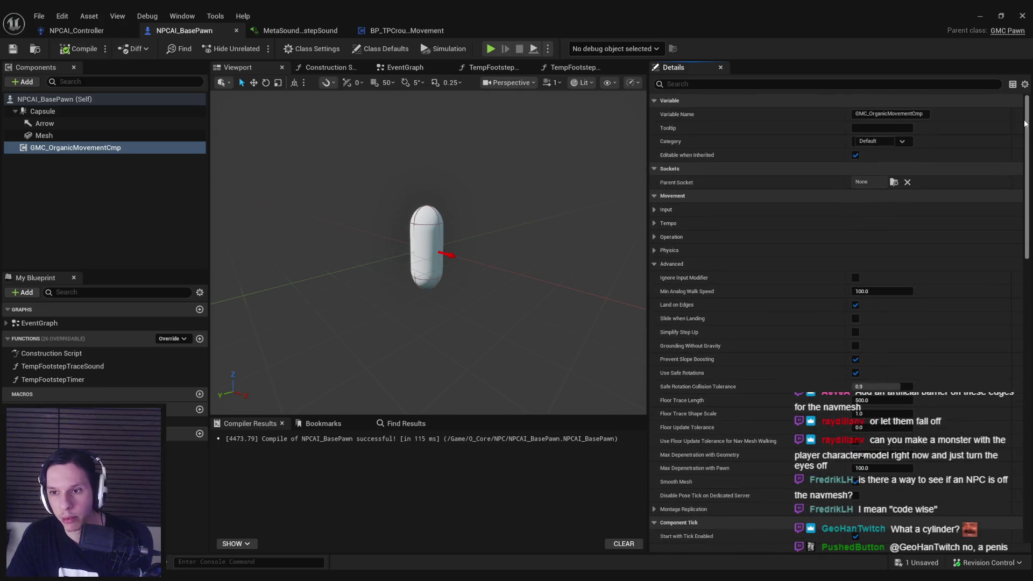
Review the movement component's Operation, Tempo, Input and Advanced settings, then bring up its context options.
{"action": "left_click", "coordinate": [675, 264]}
{"action": "left_click", "coordinate": [654, 237]}
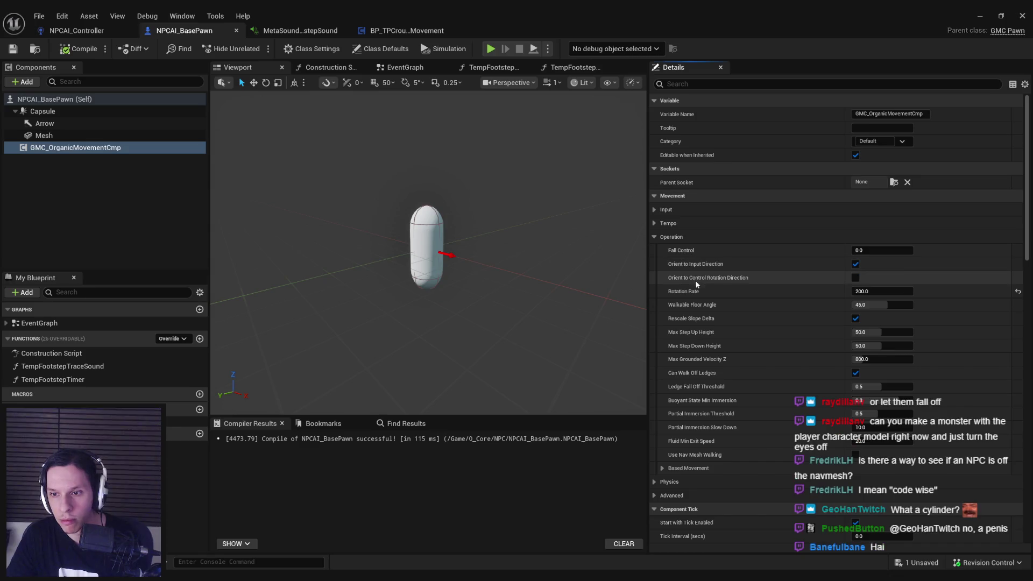
{"action": "left_click", "coordinate": [654, 238]}
{"action": "left_click", "coordinate": [654, 223]}
{"action": "left_click", "coordinate": [654, 223]}
{"action": "left_click", "coordinate": [654, 209]}
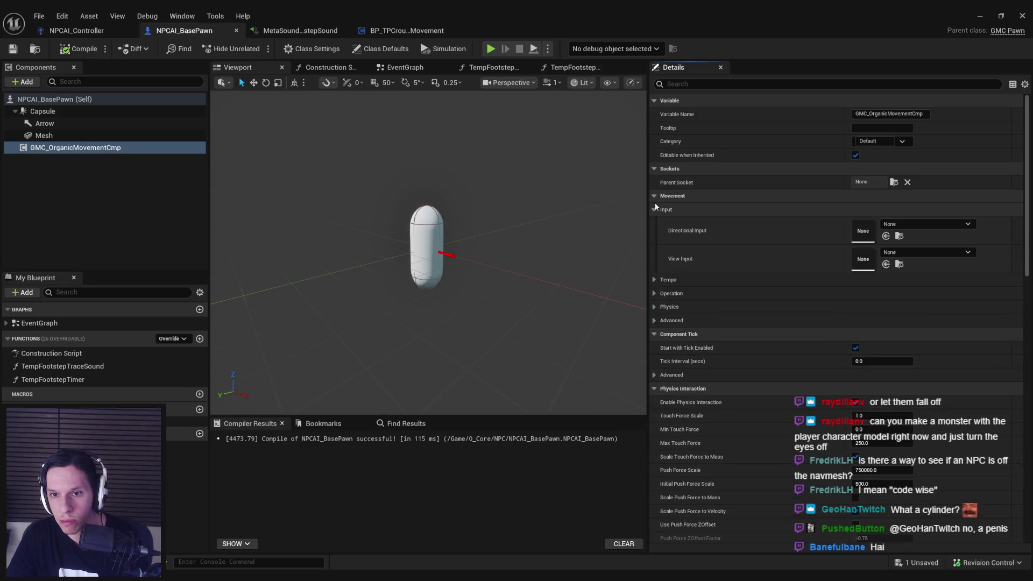
{"action": "left_click", "coordinate": [654, 210]}
{"action": "left_click", "coordinate": [655, 263]}
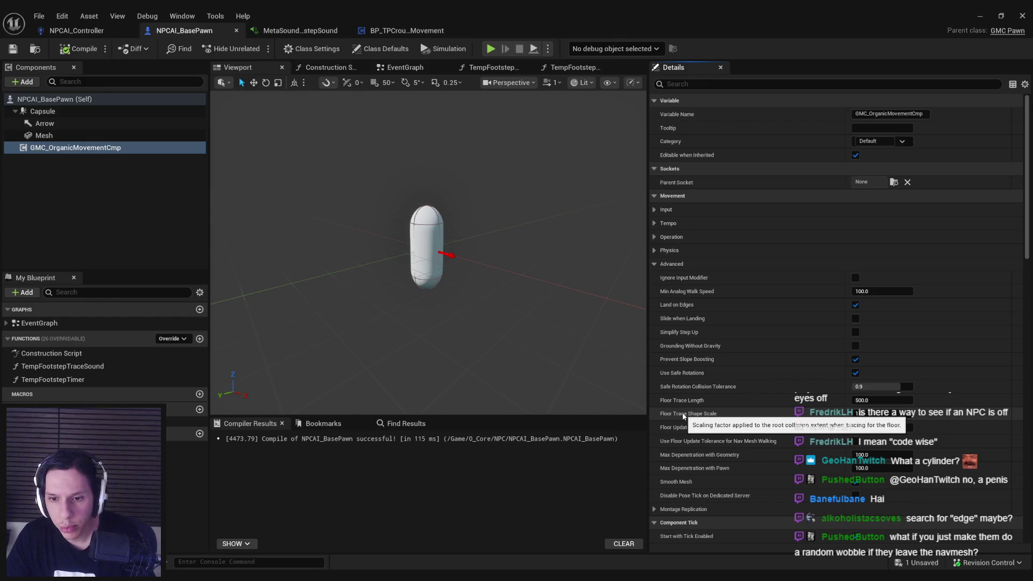
{"action": "right_click", "coordinate": [121, 153]}
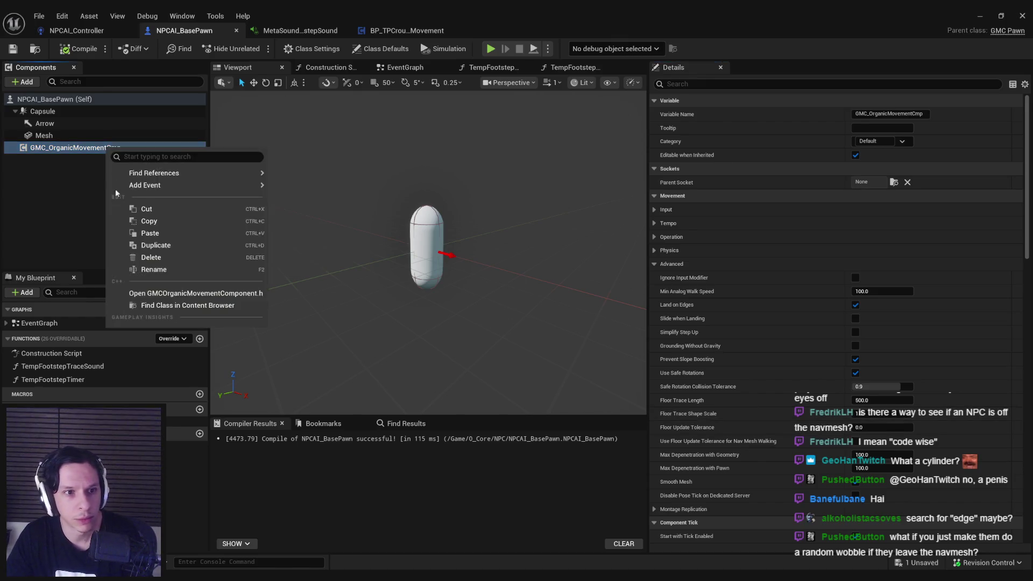
Open GMCOrganicMovementComponent.h in Rider and search it for 'floortraceshape'.
{"action": "left_click", "coordinate": [156, 293]}
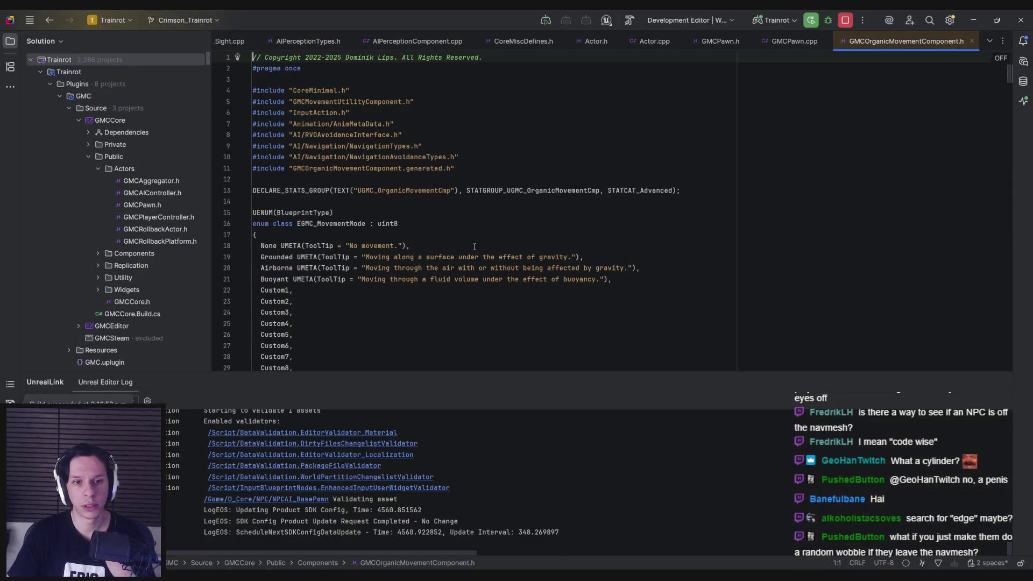
{"action": "key", "text": "ctrl+f"}
{"action": "type", "text": "floortrace"}
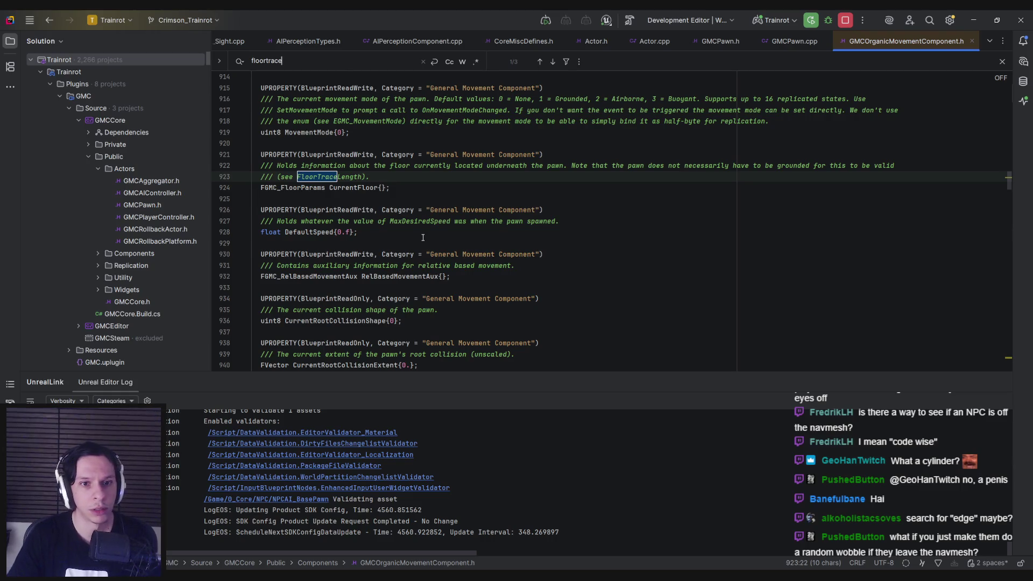
{"action": "type", "text": "shape"}
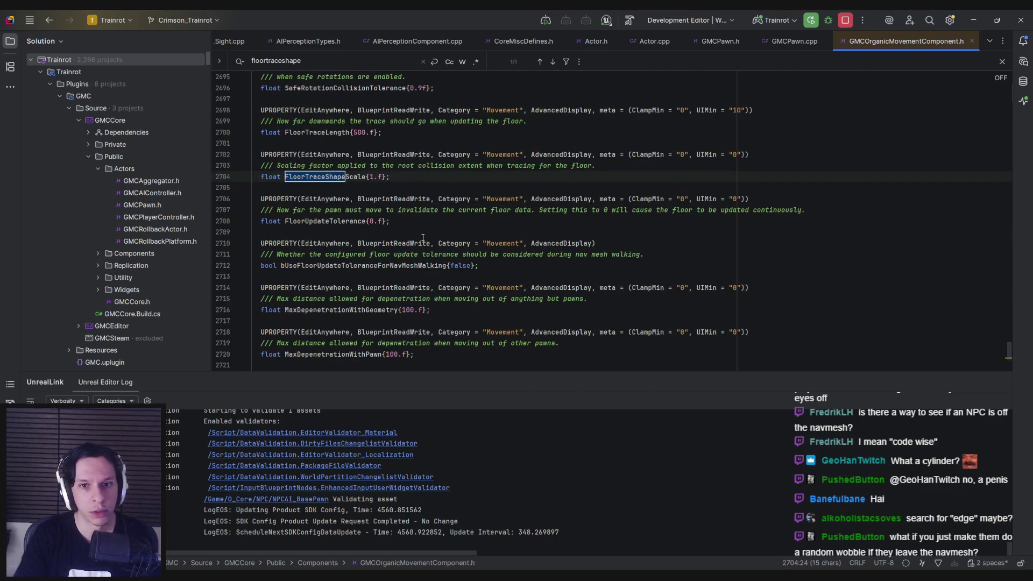
{"action": "key", "text": "Escape"}
{"action": "key", "text": "End"}
Open the related .cpp file and search it for FloorTraceShapeScale.
{"action": "left_click", "coordinate": [323, 179], "text": "ctrl"}
{"action": "left_click", "coordinate": [325, 177], "text": "ctrl"}
{"action": "left_click", "coordinate": [414, 177]}
{"action": "key", "text": "ctrl+alt+Home"}
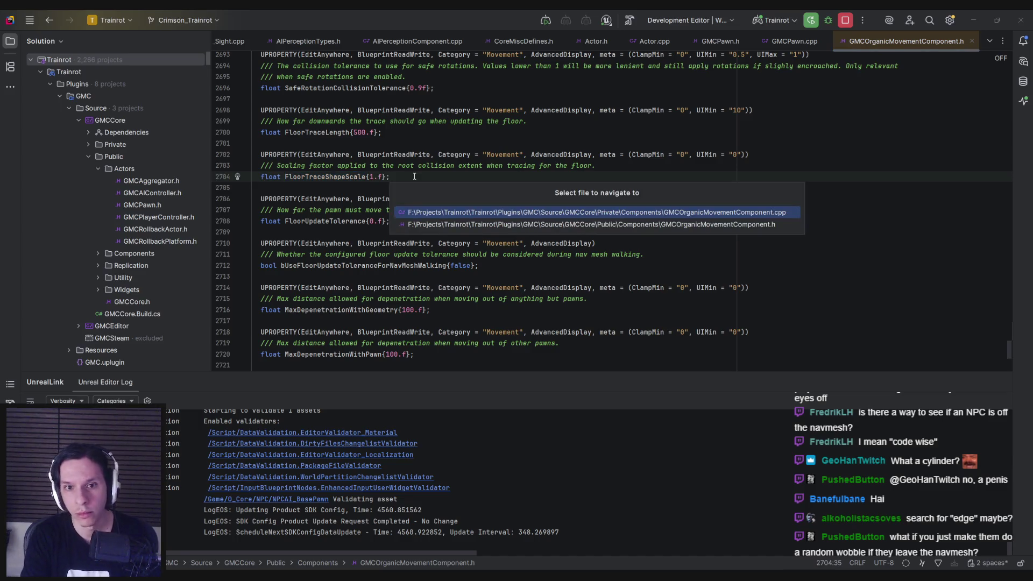
{"action": "key", "text": "Return"}
{"action": "key", "text": "ctrl+f"}
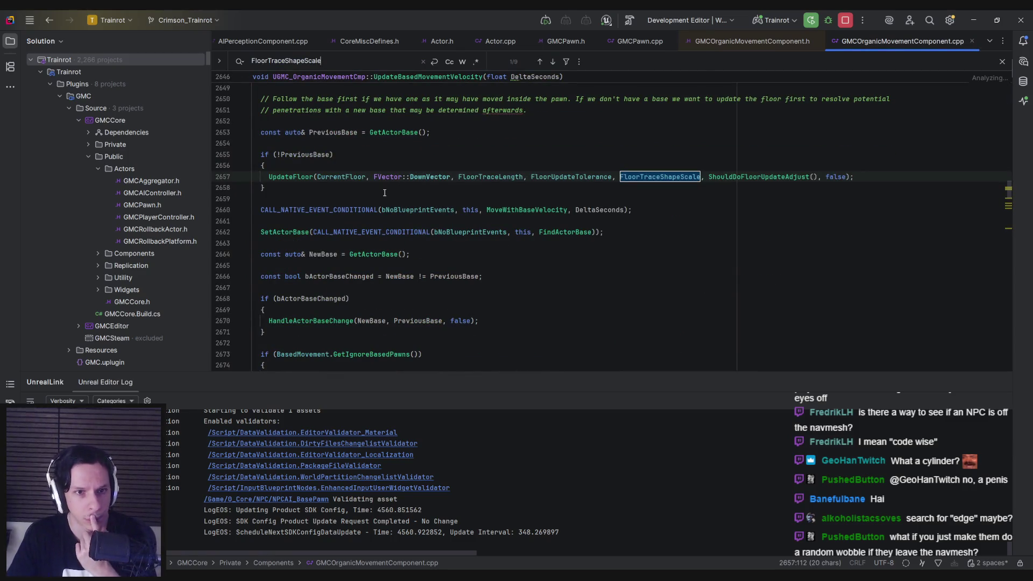
{"action": "scroll", "coordinate": [372, 221], "scroll_direction": "up", "scroll_amount": 2}
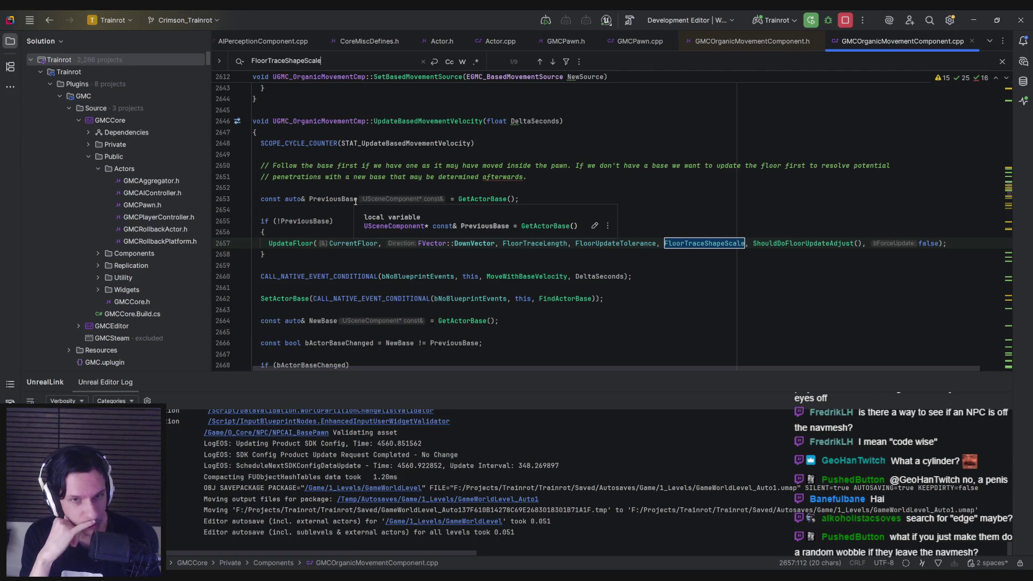
{"action": "key", "text": "alt+Tab"}
Filter Details for 'edge', raise Ledge Fall Off Threshold to 1.0, then compile and save.
{"action": "left_click", "coordinate": [757, 87]}
{"action": "type", "text": "edge"}
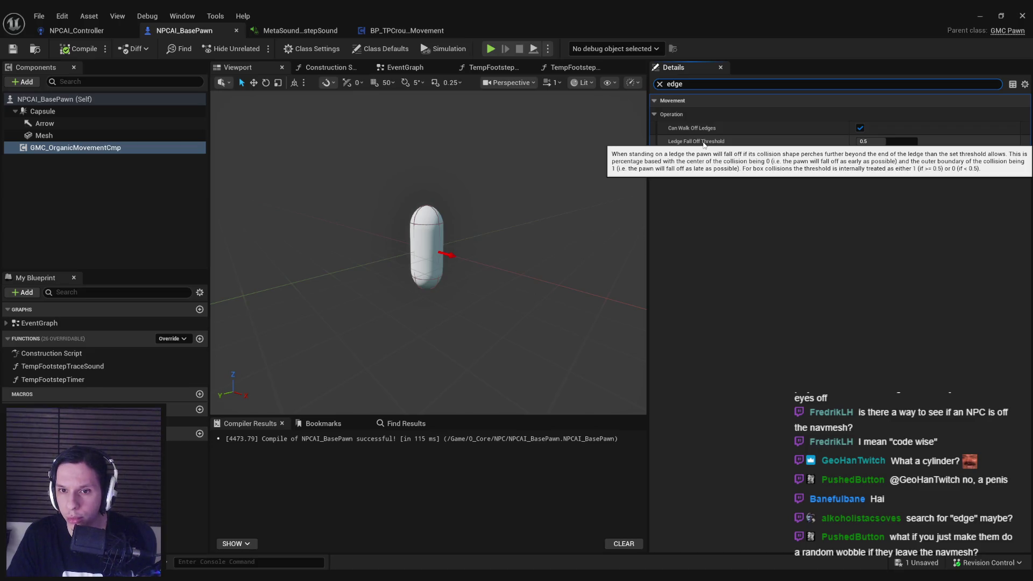
{"action": "left_click_drag", "start_coordinate": [872, 141], "coordinate": [917, 141]}
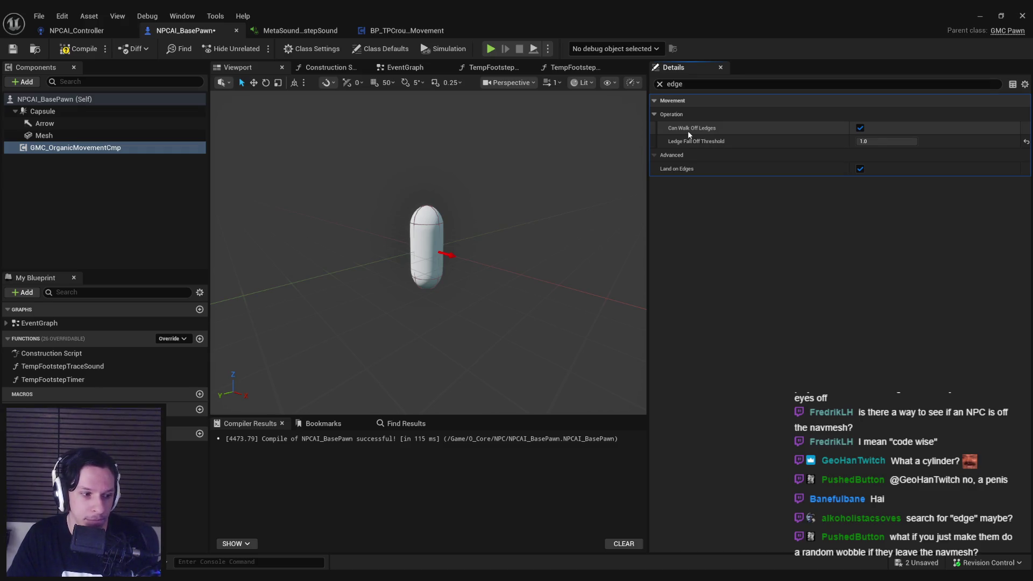
{"action": "left_click", "coordinate": [660, 84]}
{"action": "left_click", "coordinate": [78, 49]}
{"action": "left_click", "coordinate": [16, 49]}
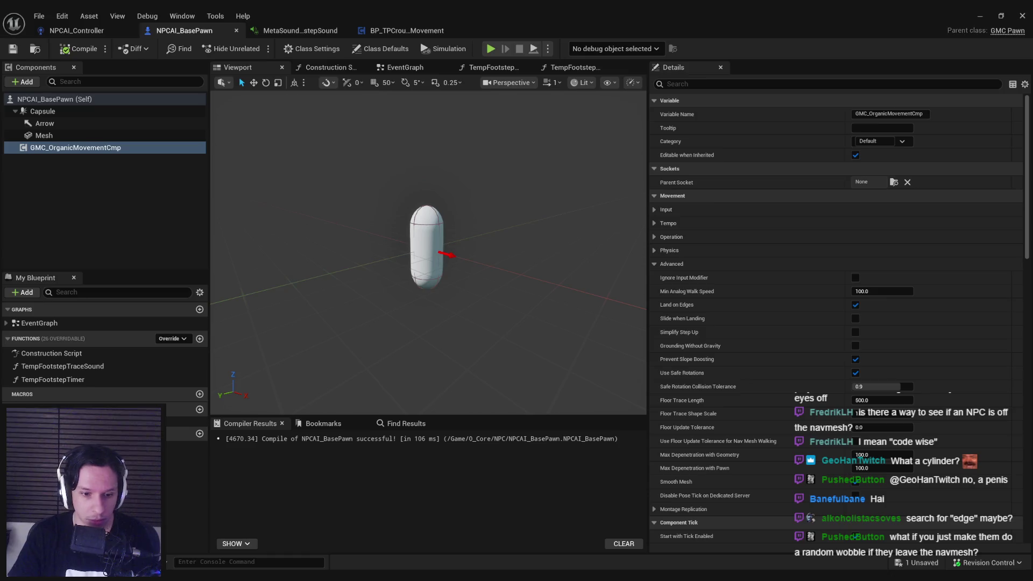
Step through the FloorTraceShapeScale matches in the .cpp, ending back on line 2931.
{"action": "key", "text": "alt+Tab"}
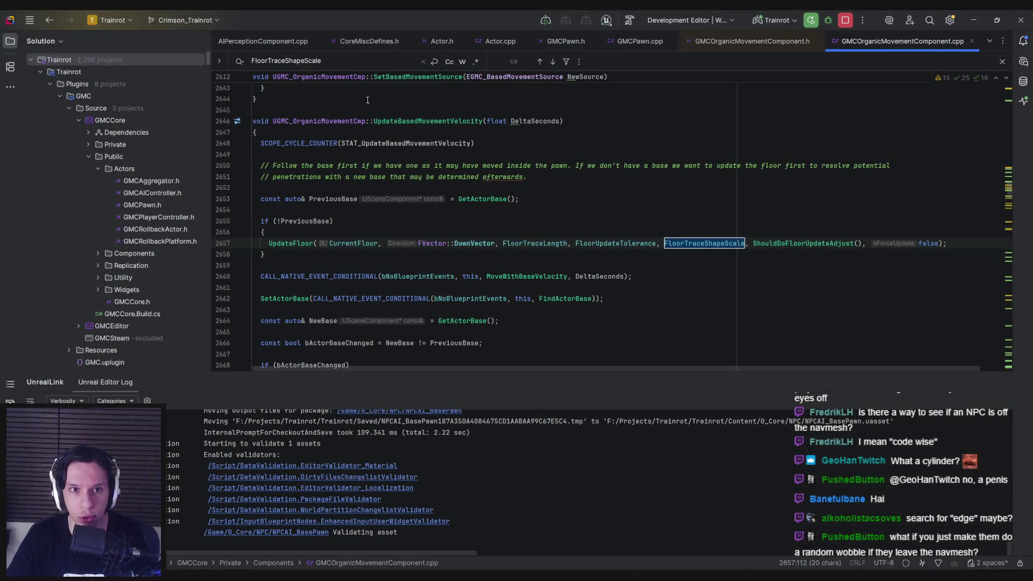
{"action": "left_click", "coordinate": [551, 63]}
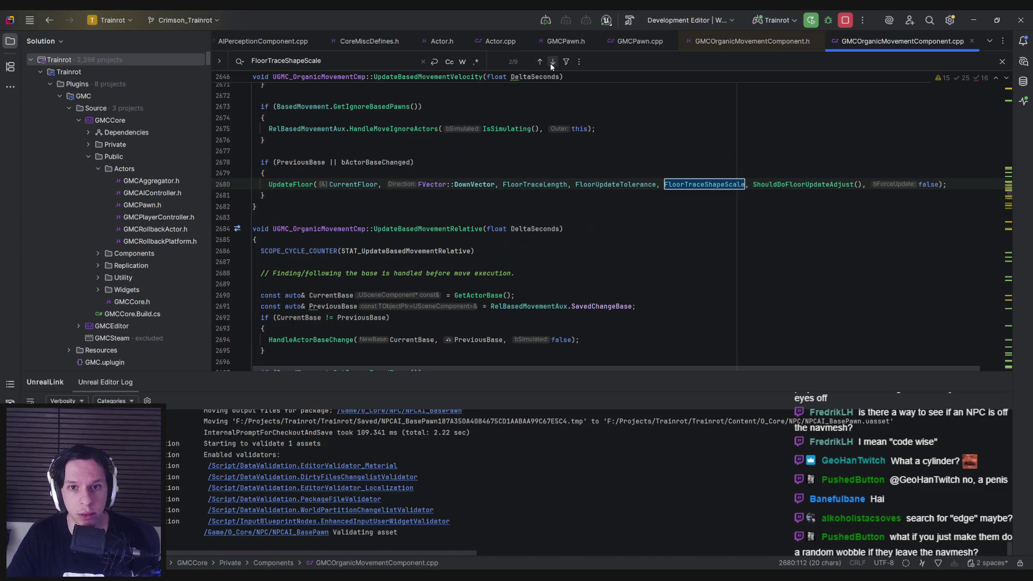
{"action": "left_click", "coordinate": [552, 63]}
{"action": "left_click", "coordinate": [551, 63]}
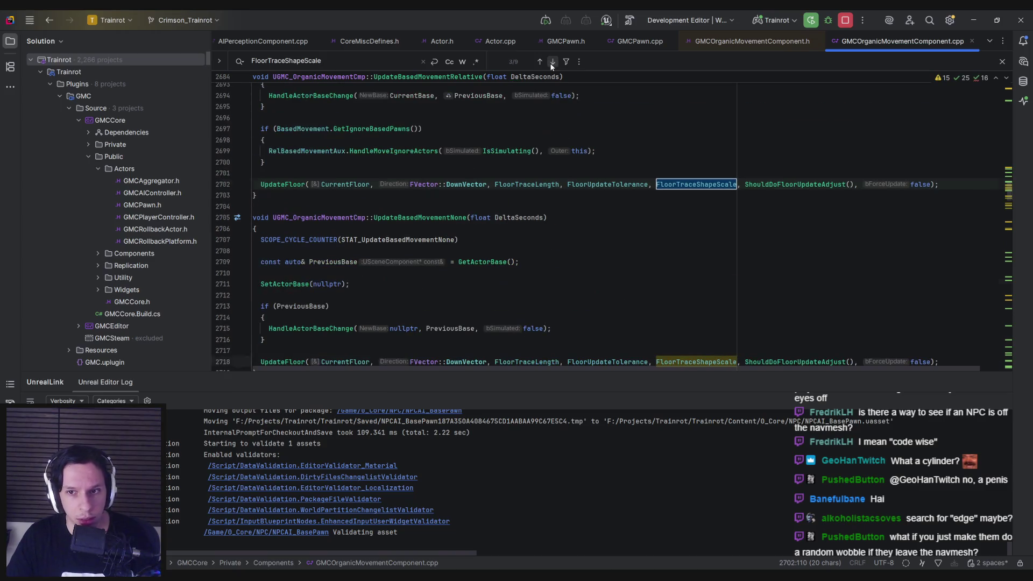
{"action": "left_click", "coordinate": [551, 63]}
{"action": "left_click", "coordinate": [552, 63]}
{"action": "left_click", "coordinate": [552, 63]}
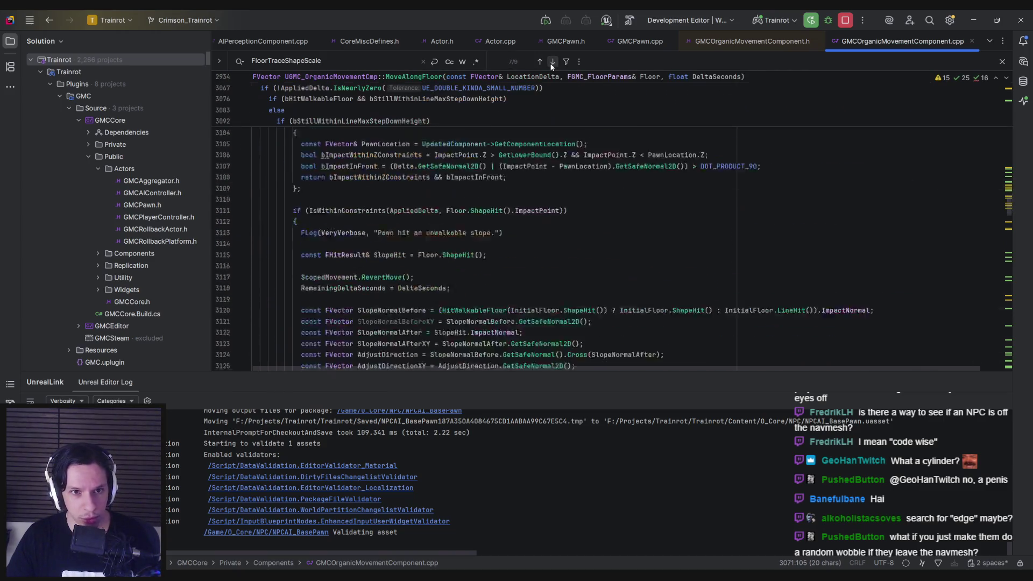
{"action": "left_click", "coordinate": [549, 65]}
{"action": "left_click", "coordinate": [550, 65]}
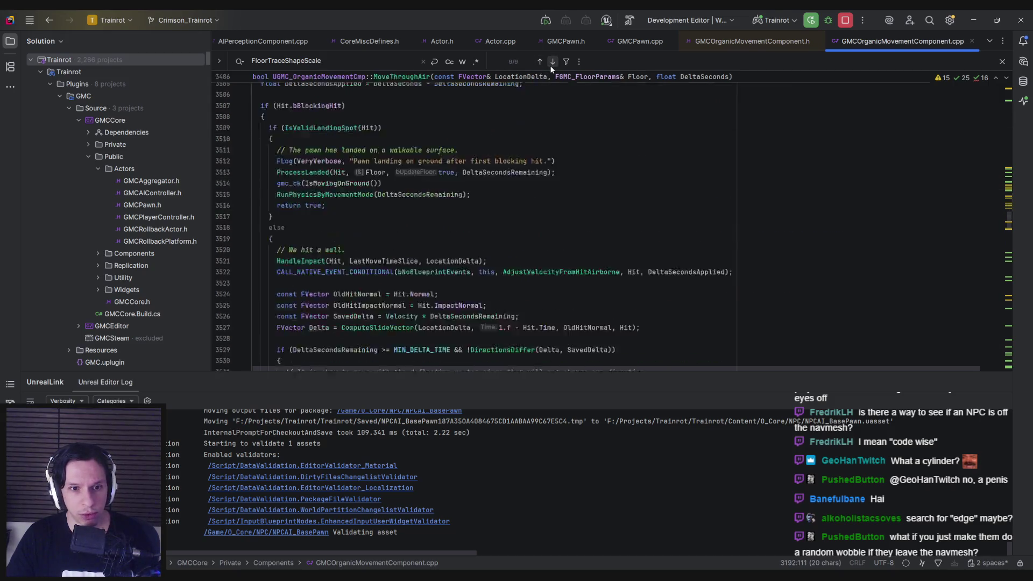
{"action": "left_click", "coordinate": [541, 63]}
{"action": "left_click", "coordinate": [542, 63]}
{"action": "left_click", "coordinate": [541, 63]}
{"action": "left_click", "coordinate": [541, 63]}
Go to UpdateFloor's definition, then to its declaration in the header.
{"action": "left_click", "coordinate": [303, 186], "text": "ctrl"}
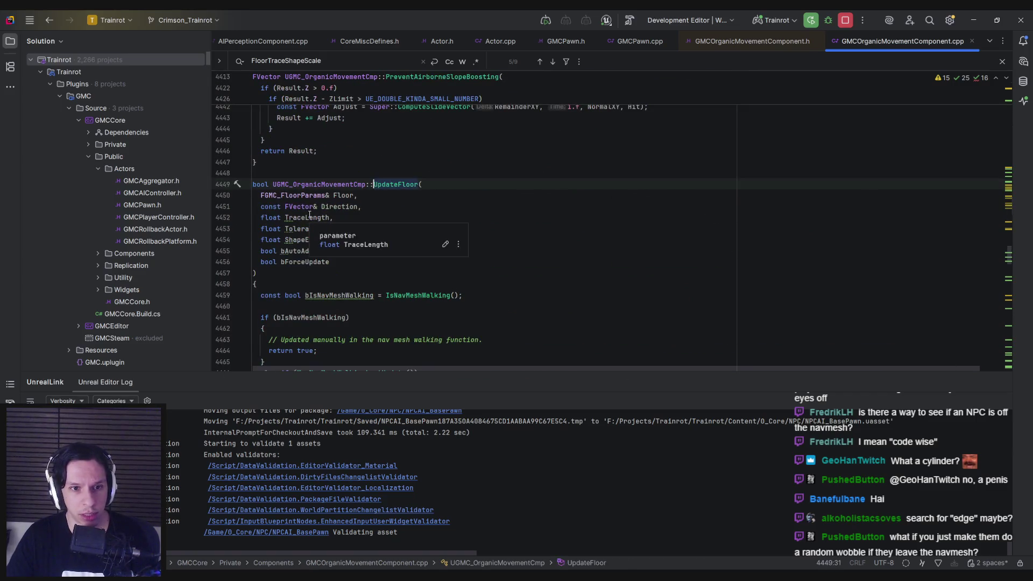
{"action": "left_click", "coordinate": [384, 193]}
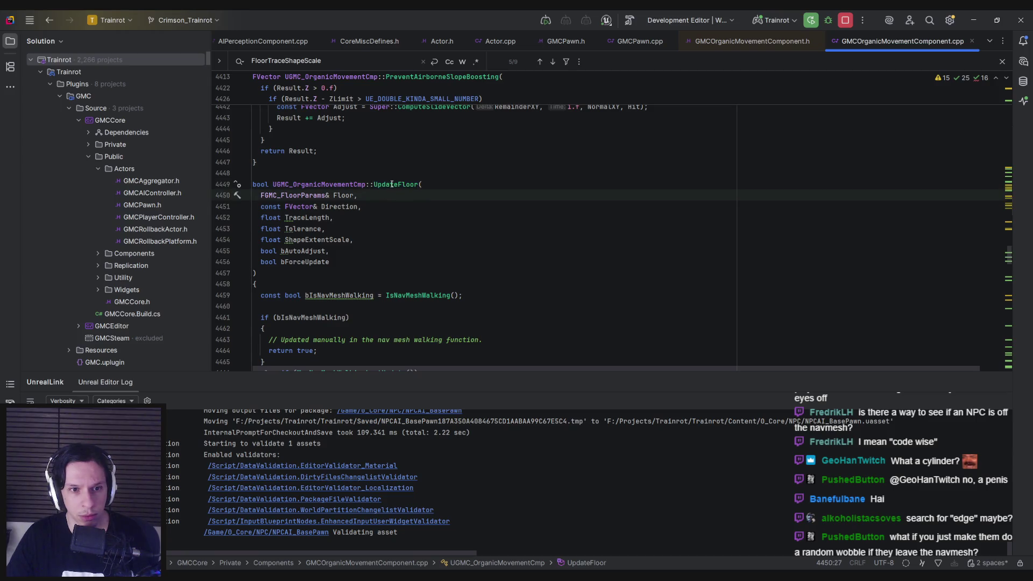
{"action": "mouse_move", "coordinate": [392, 185]}
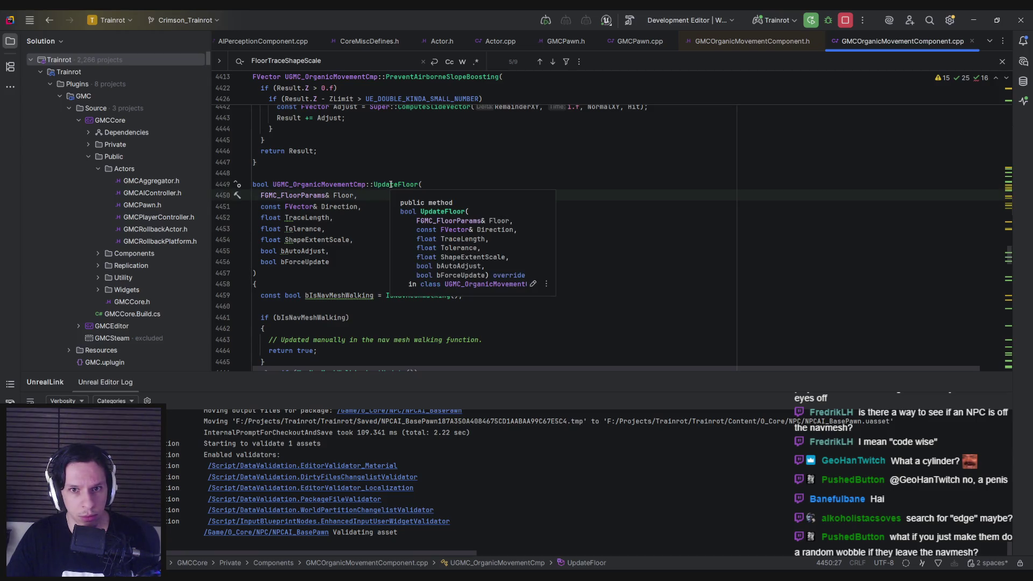
{"action": "left_click", "coordinate": [389, 184], "text": "ctrl"}
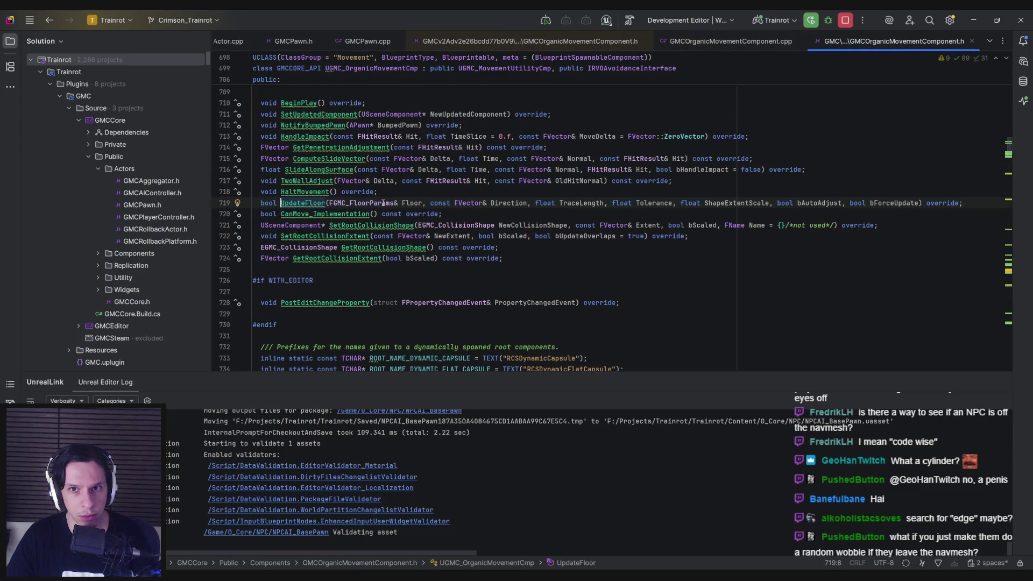
Switch back and forth between UpdateFloor's .cpp definition and its header declaration.
{"action": "left_click", "coordinate": [312, 206], "text": "ctrl"}
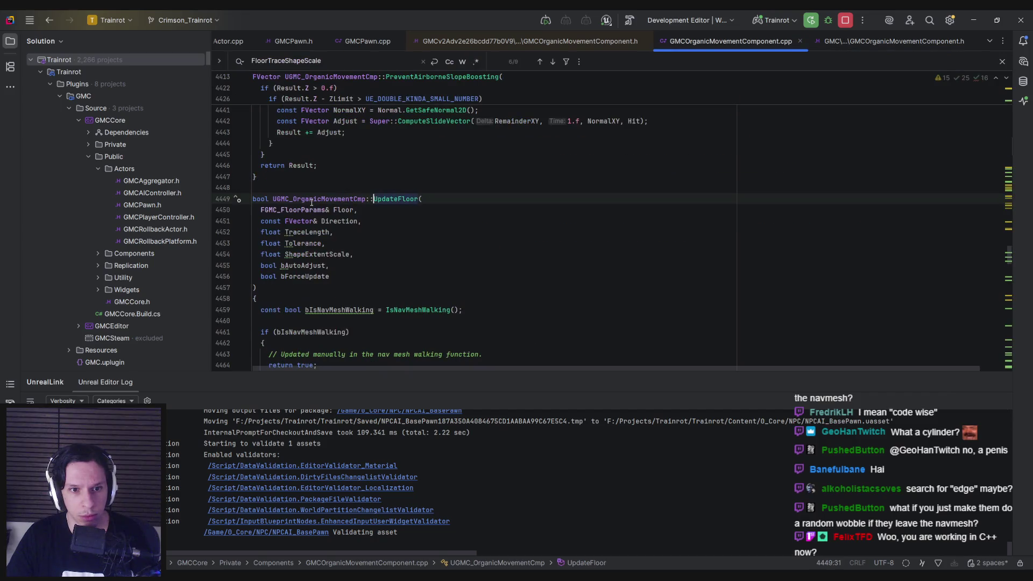
{"action": "left_click", "coordinate": [381, 199], "text": "ctrl"}
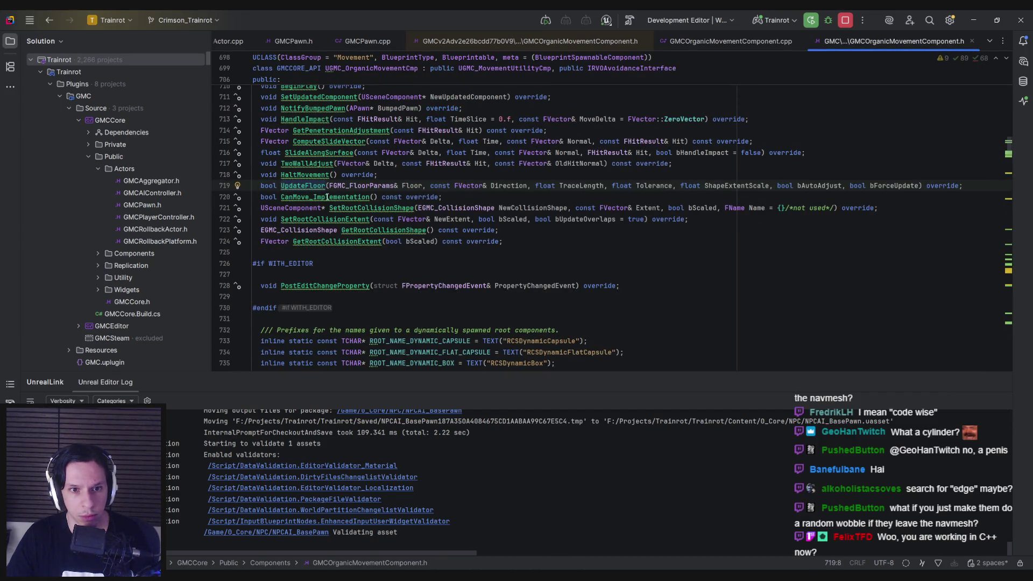
{"action": "mouse_move", "coordinate": [316, 187]}
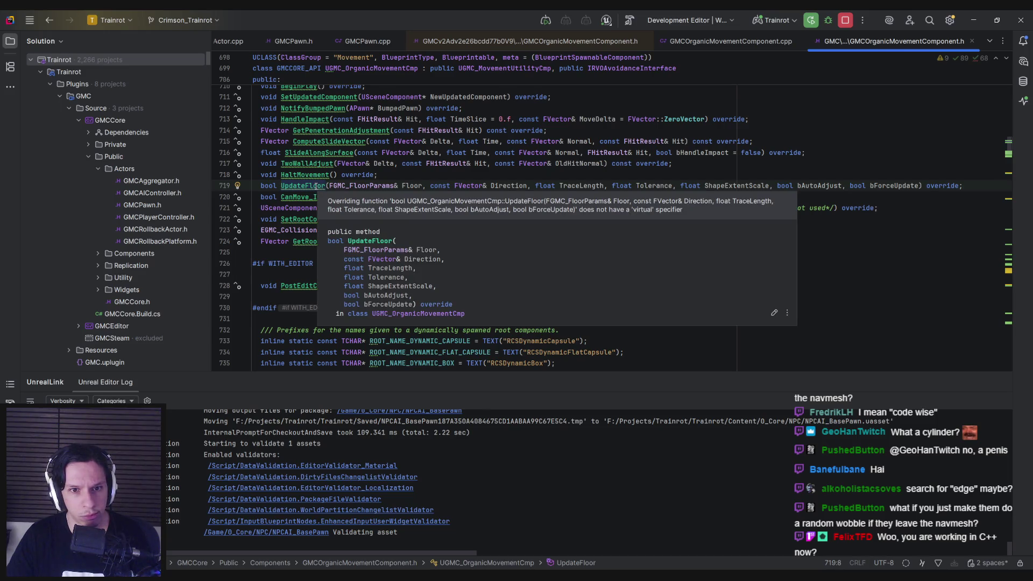
{"action": "left_click", "coordinate": [315, 187], "text": "ctrl"}
{"action": "mouse_move", "coordinate": [379, 199]}
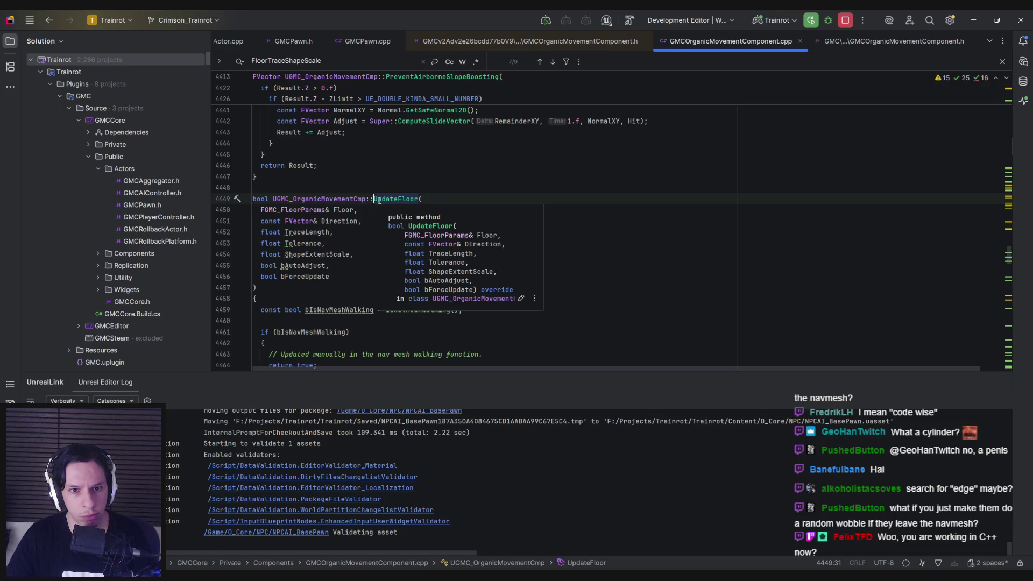
{"action": "left_click", "coordinate": [379, 199], "text": "ctrl"}
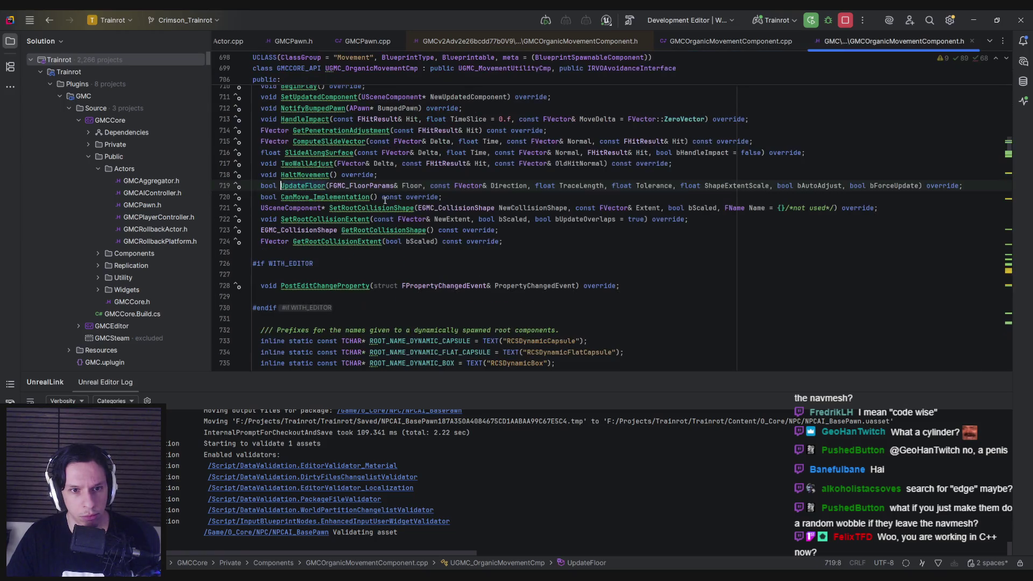
{"action": "left_click", "coordinate": [304, 186], "text": "ctrl"}
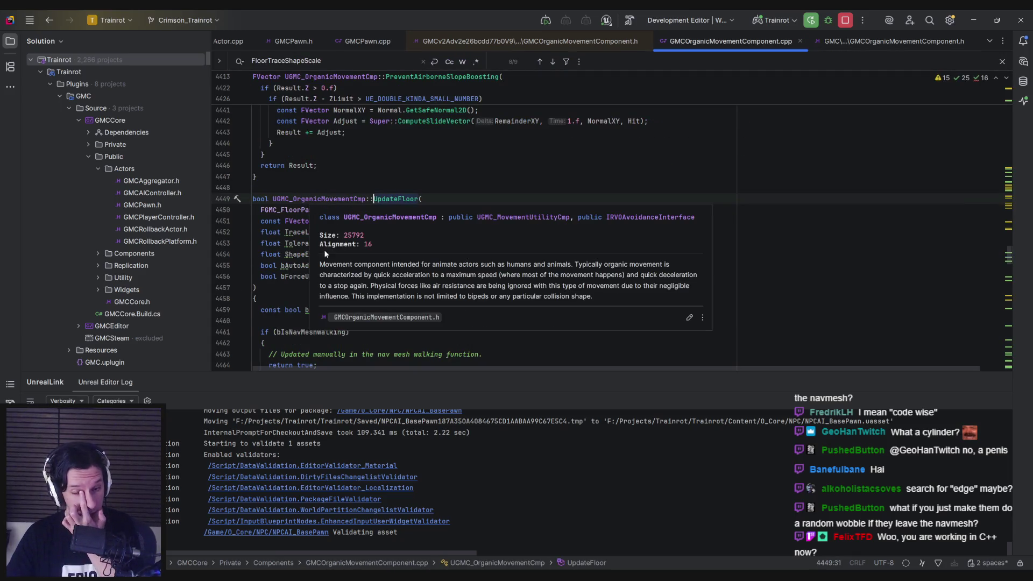
{"action": "scroll", "coordinate": [300, 275], "scroll_direction": "down", "scroll_amount": 1}
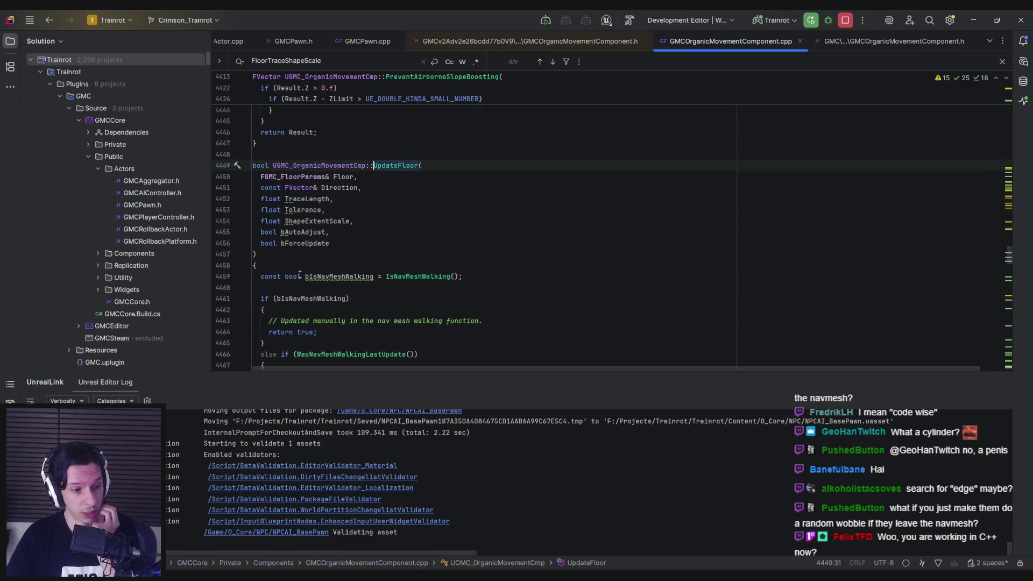
Check the FloorTraceShapeScale declaration, close the header, and return to the NPCAI_BasePawn Blueprint.
{"action": "left_click", "coordinate": [618, 41]}
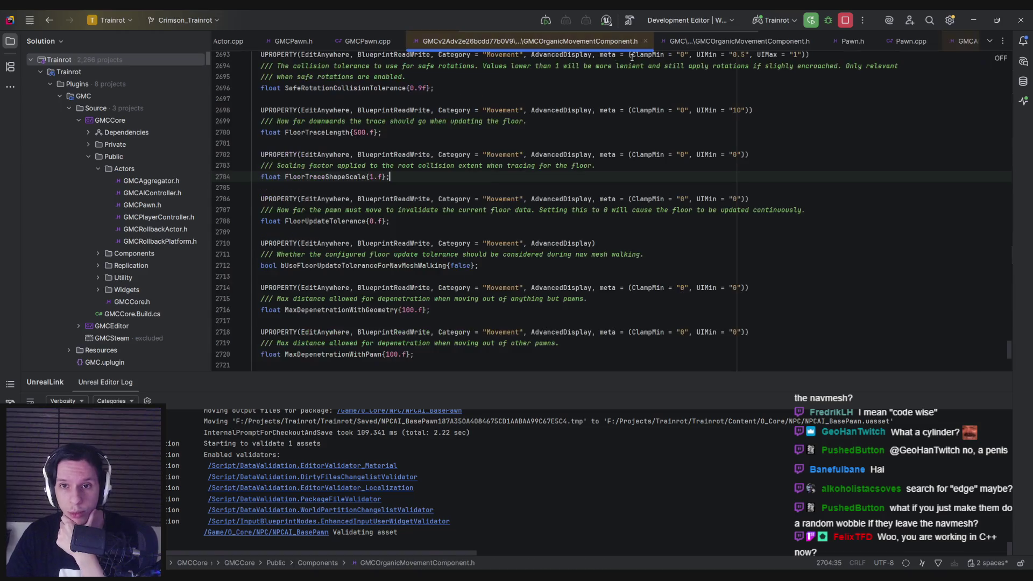
{"action": "middle_click", "coordinate": [596, 47]}
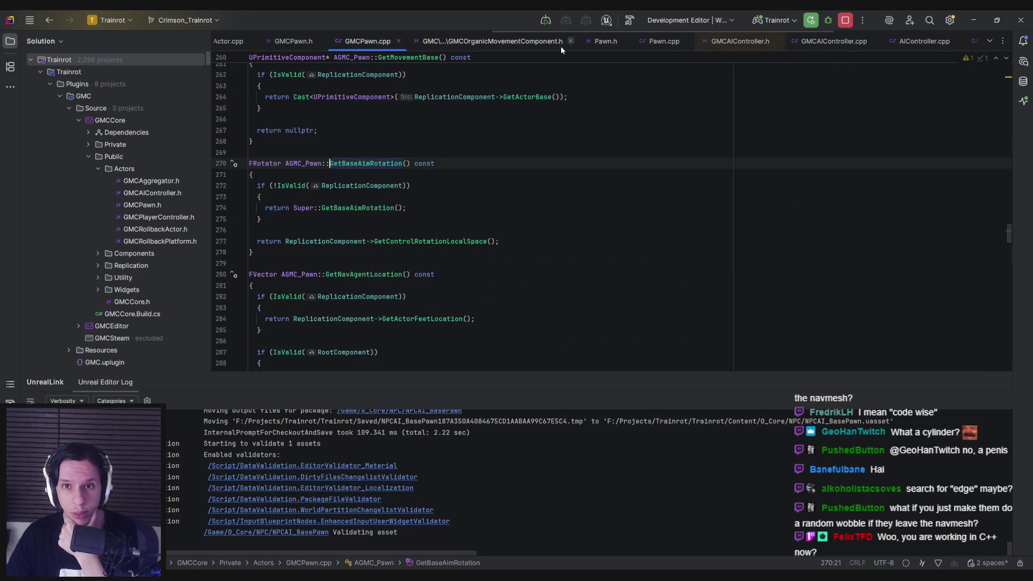
{"action": "left_click", "coordinate": [377, 533]}
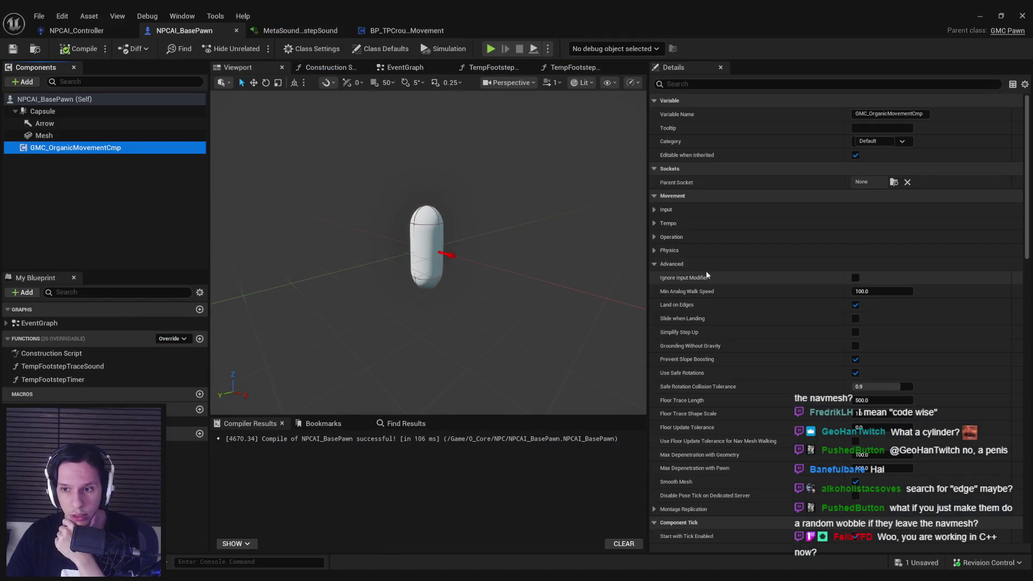
Start a full-screen play session and walk forward along the outdoor walkway into the room.
{"action": "left_click", "coordinate": [978, 15]}
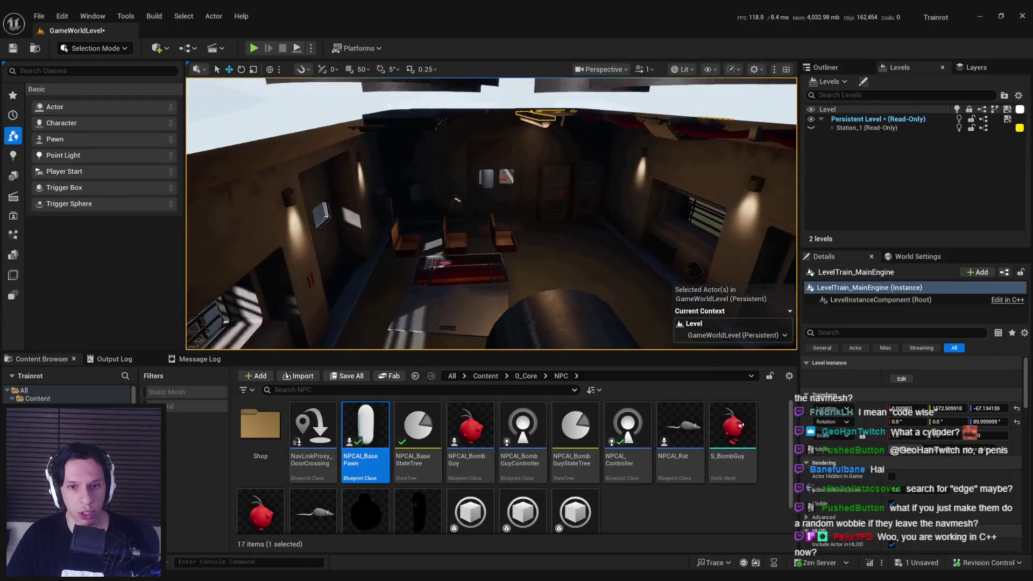
{"action": "left_click", "coordinate": [254, 48]}
{"action": "key", "text": "F11"}
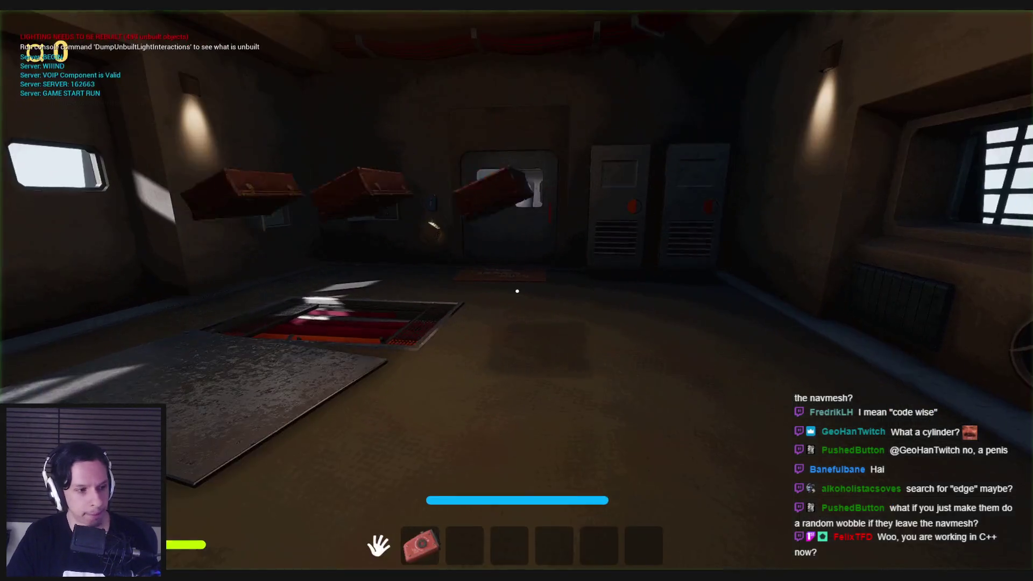
{"action": "key", "text": "w"}
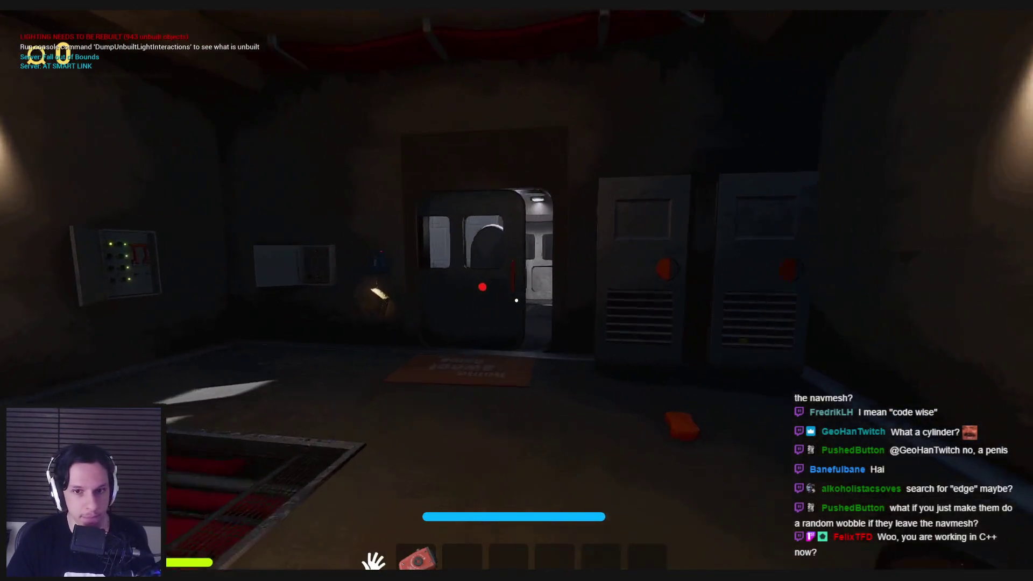
{"action": "key", "text": "w"}
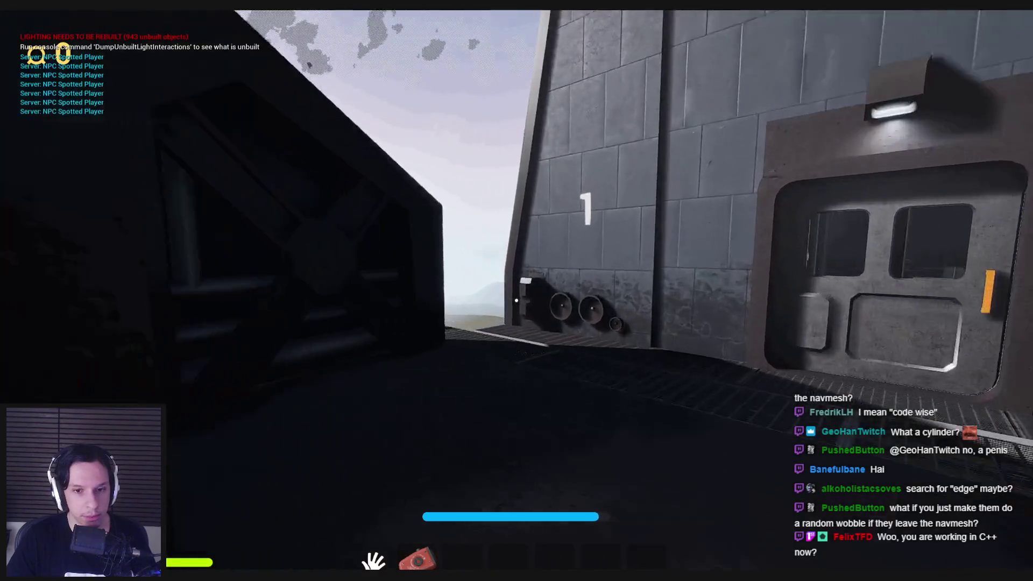
{"action": "key", "text": "w"}
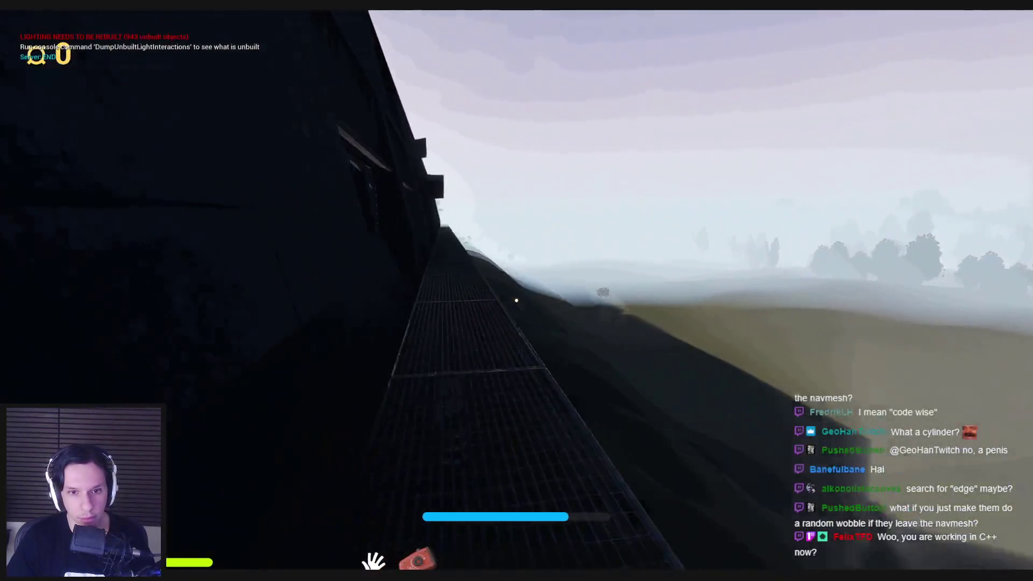
{"action": "key", "text": "w"}
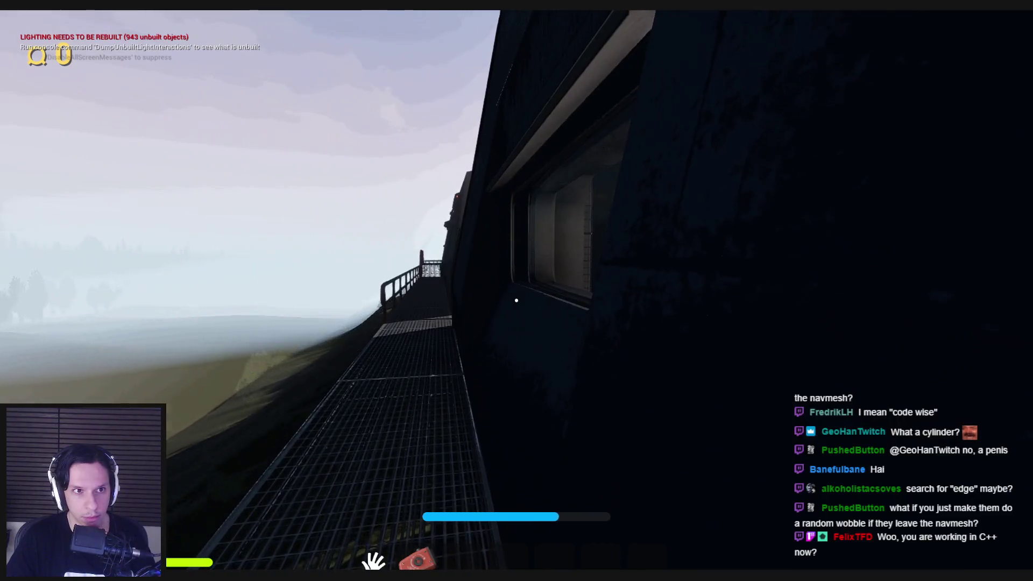
{"action": "key", "text": "w"}
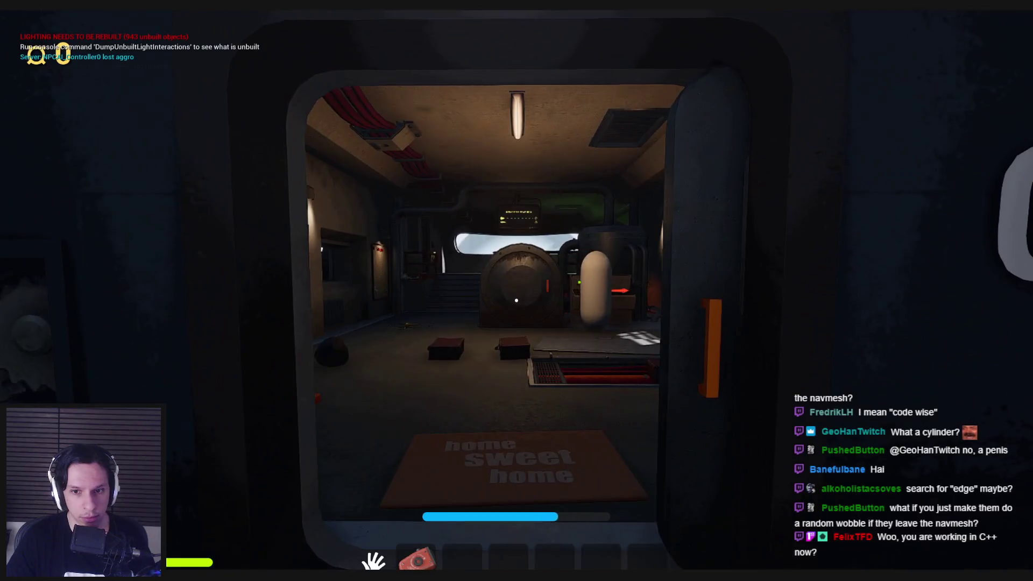
{"action": "key", "text": "w"}
{"action": "key", "text": "w"}
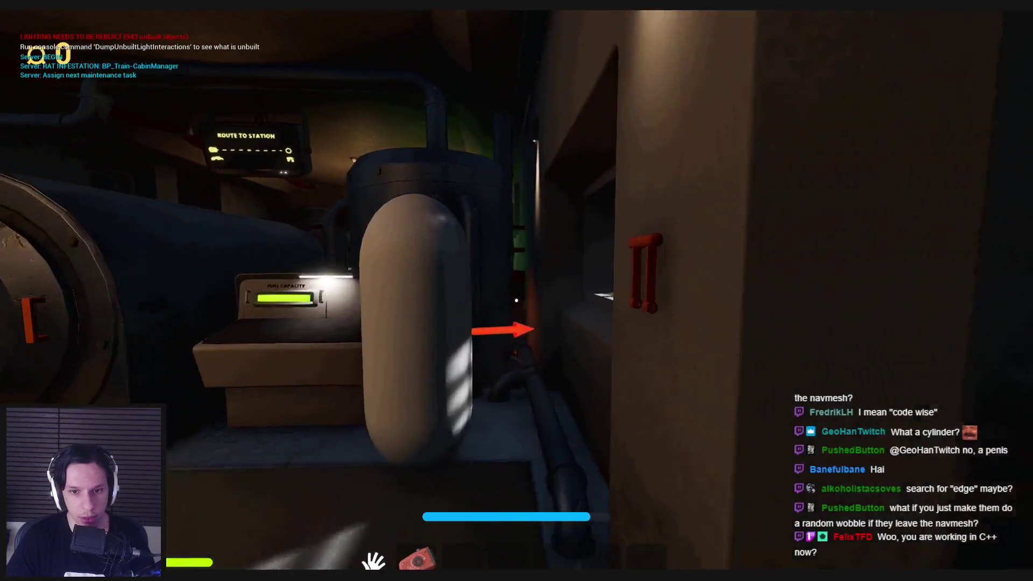
Retreat along the red-railed catwalk while the capsule NPC spots and chases the player.
{"action": "key", "text": "s"}
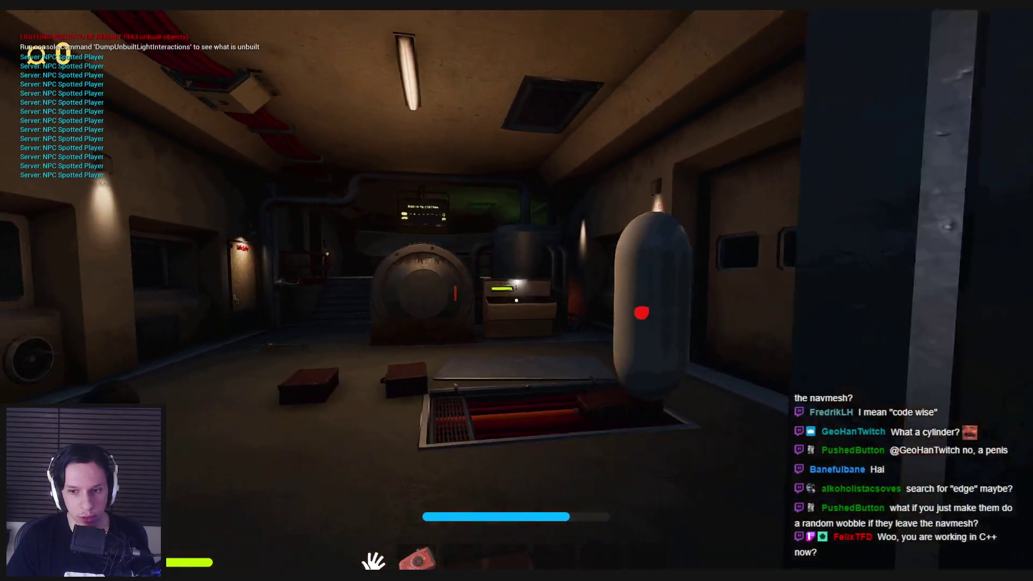
{"action": "key", "text": "s"}
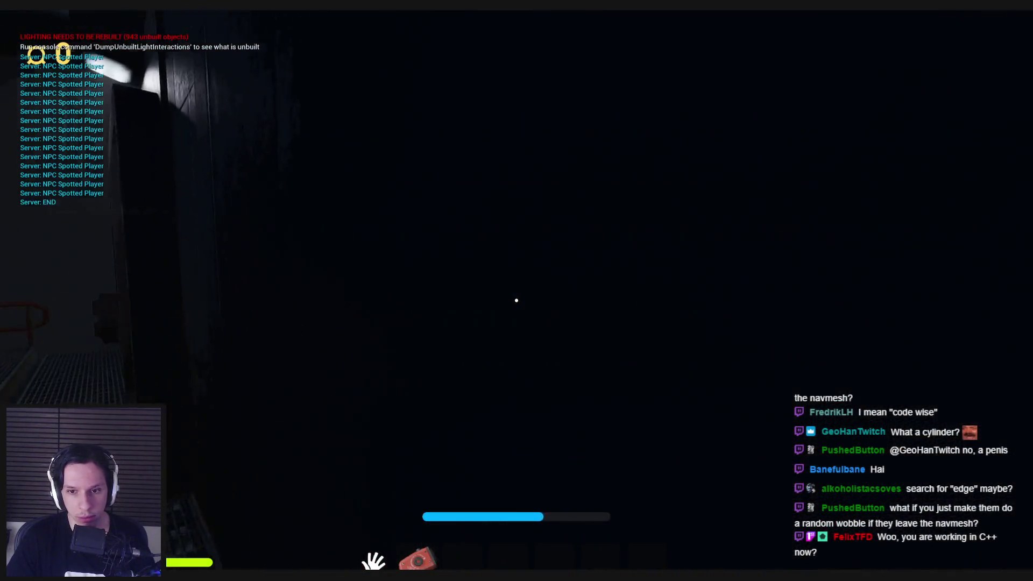
{"action": "key", "text": "s"}
{"action": "key", "text": "s"}
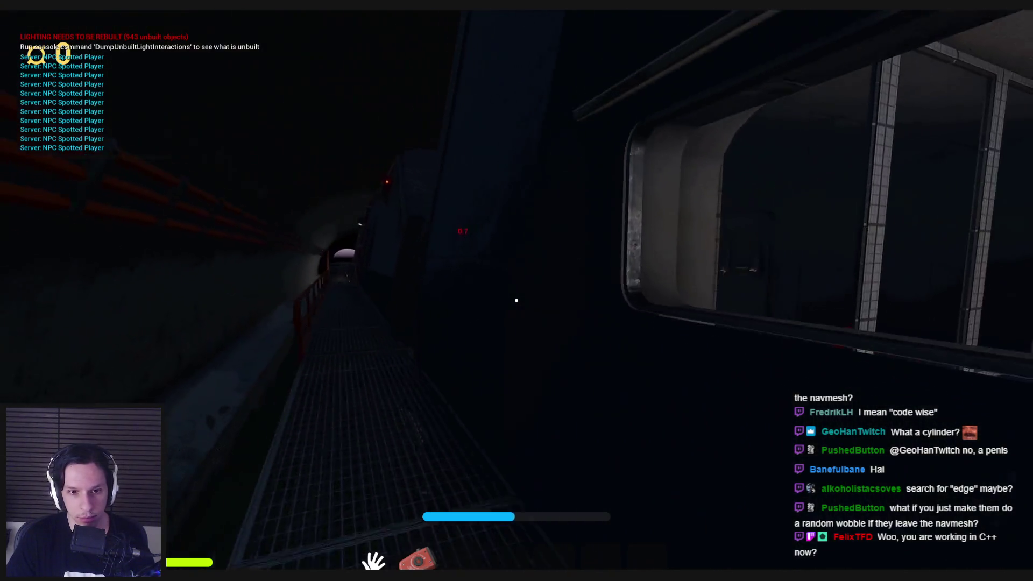
{"action": "key", "text": "s"}
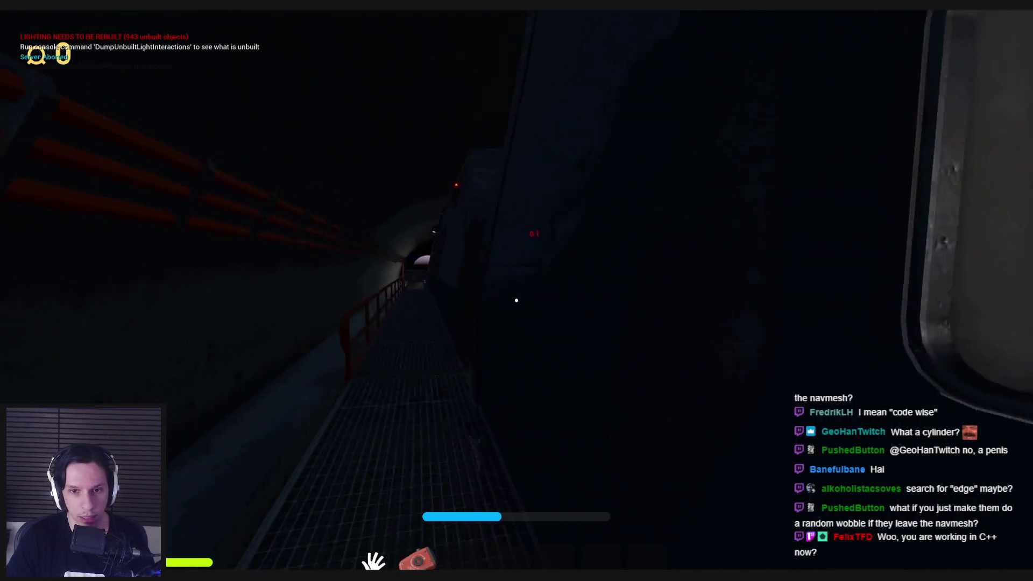
{"action": "key", "text": "s"}
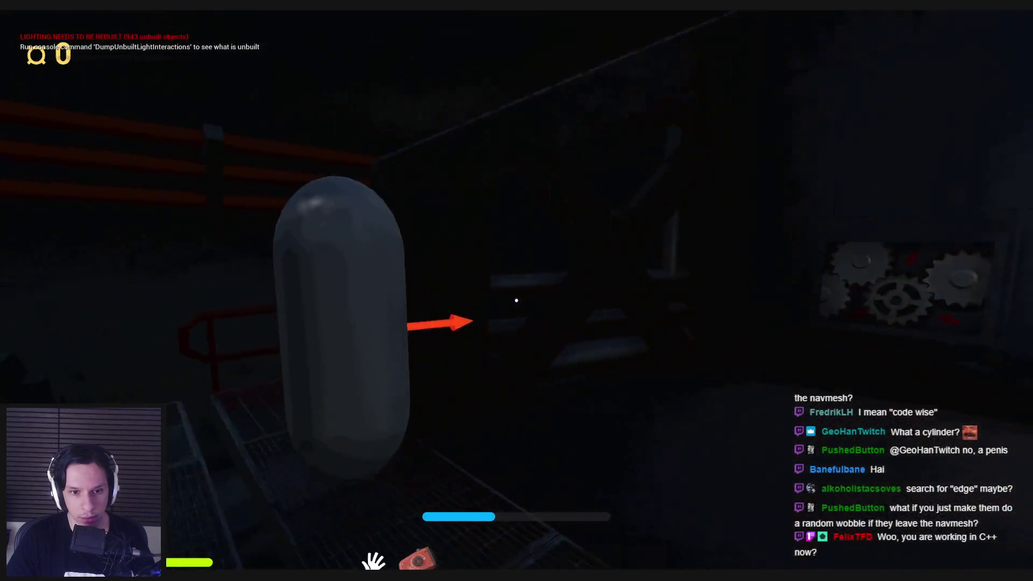
{"action": "key", "text": "s"}
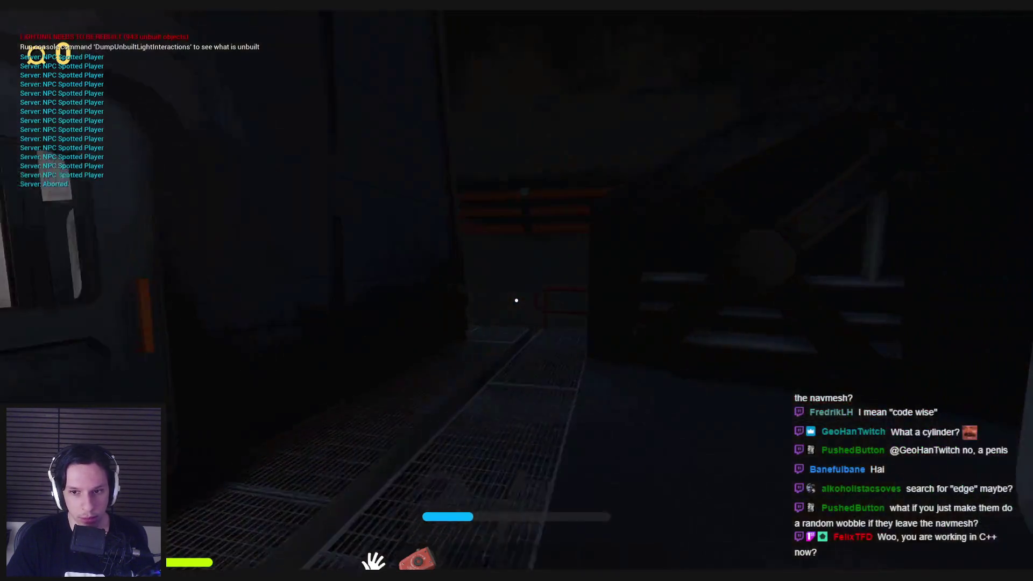
{"action": "key", "text": "s"}
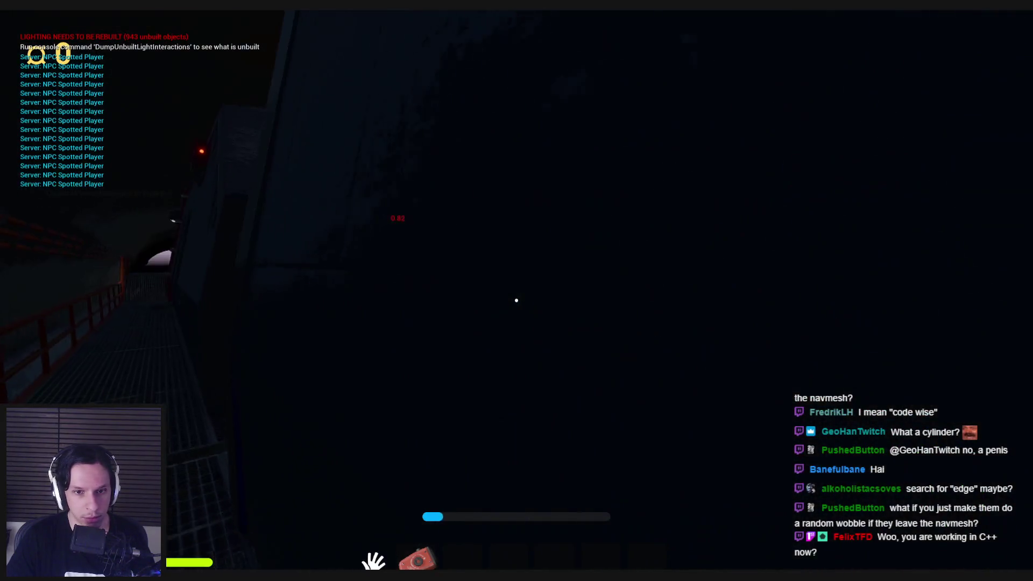
{"action": "key", "text": "s"}
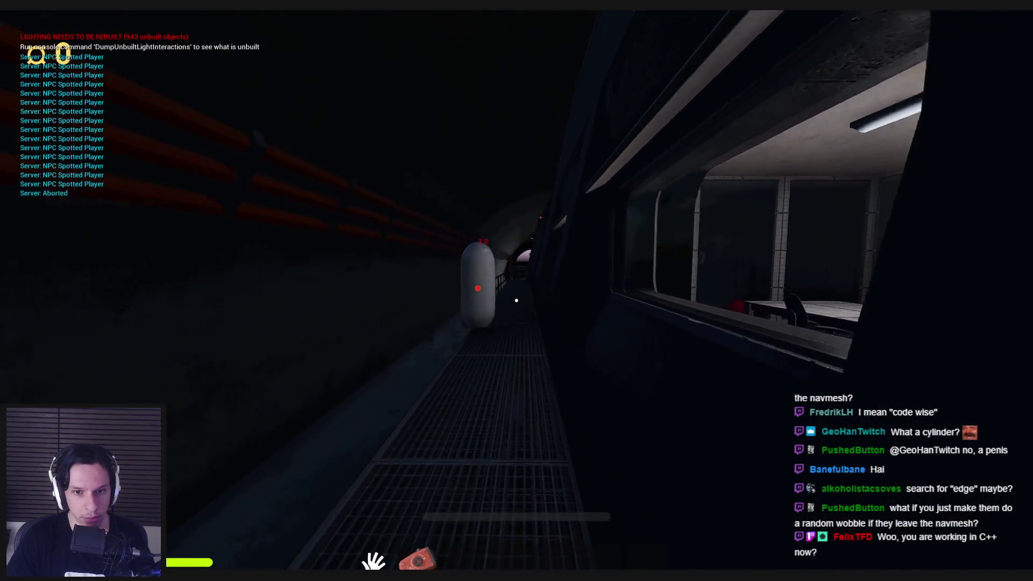
{"action": "key", "text": "s"}
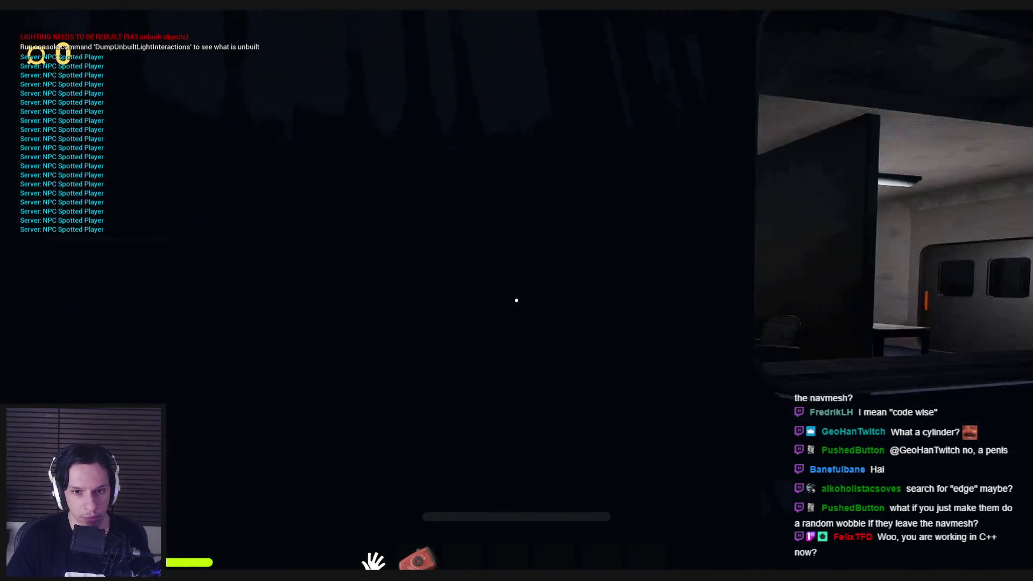
{"action": "key", "text": "s"}
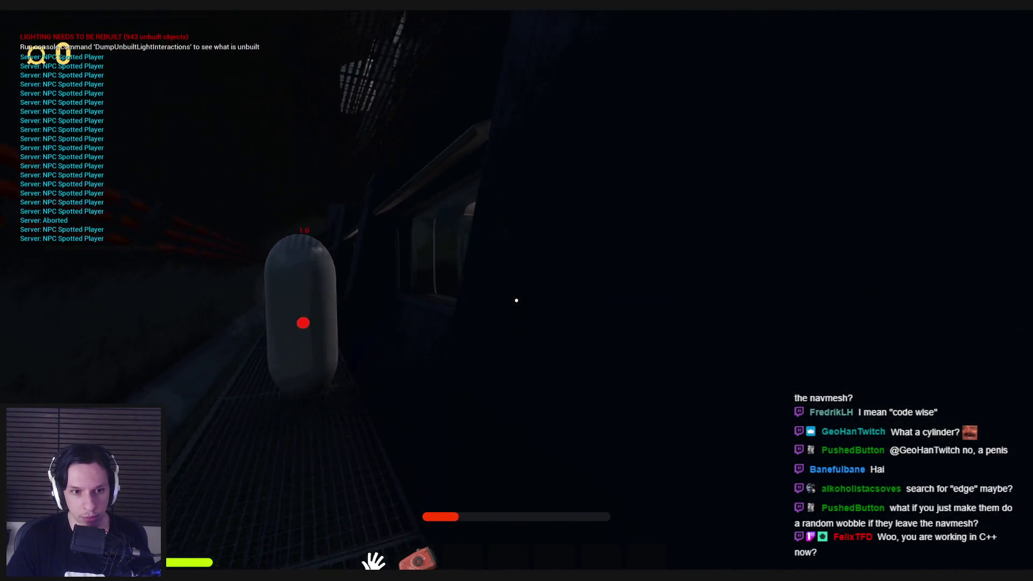
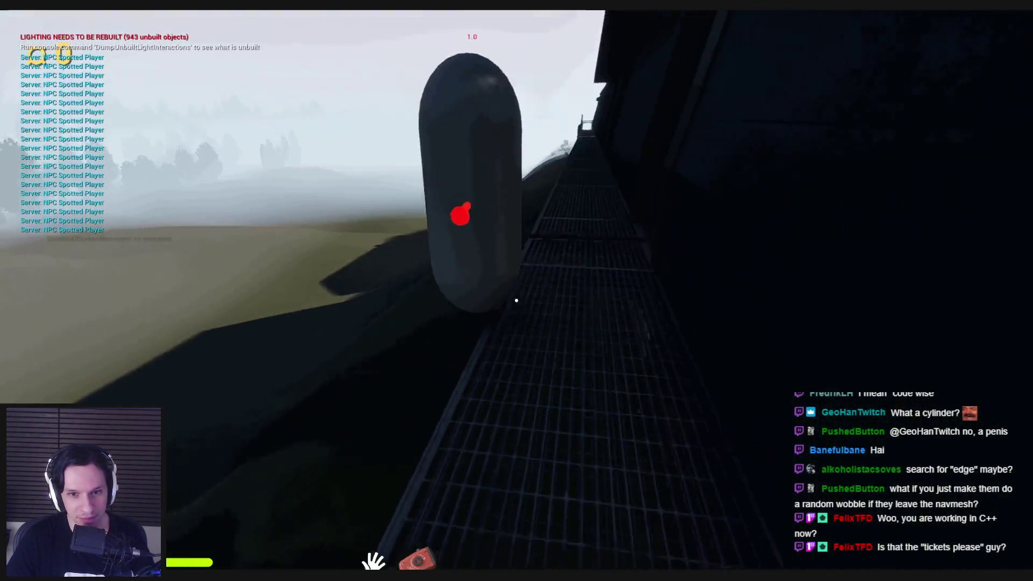
Stop the playtest, restore the full editor layout and open the NPCAI_BasePawn blueprint.
{"action": "key", "text": "Escape"}
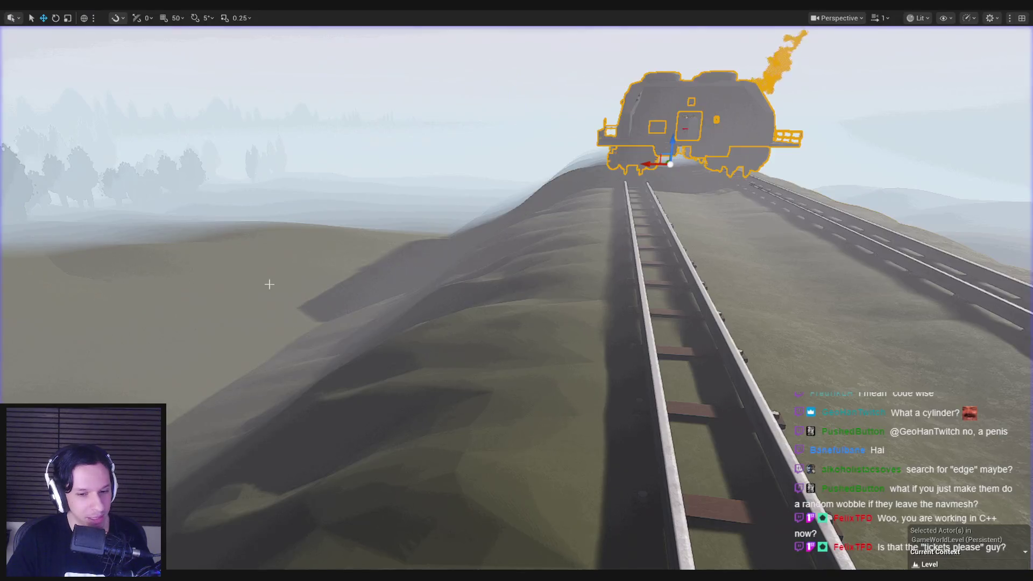
{"action": "key", "text": "F11"}
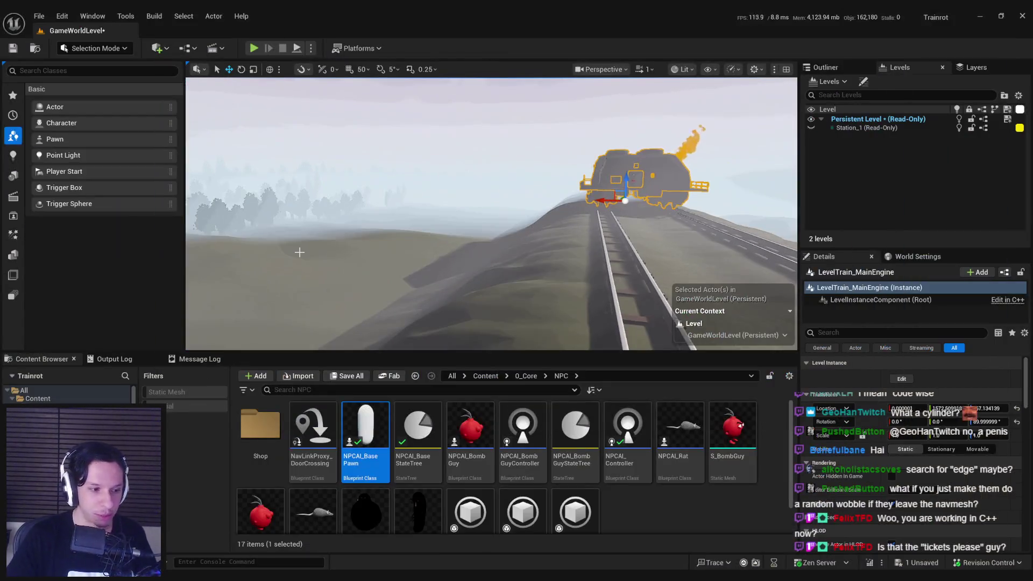
{"action": "double_click", "coordinate": [365, 428]}
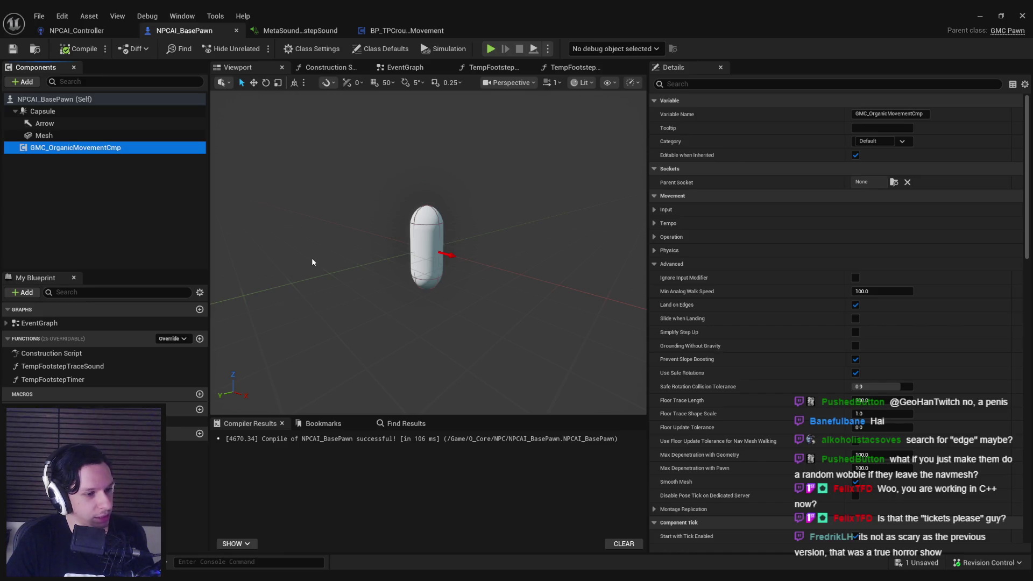
{"action": "left_click_drag", "start_coordinate": [300, 261], "coordinate": [300, 237]}
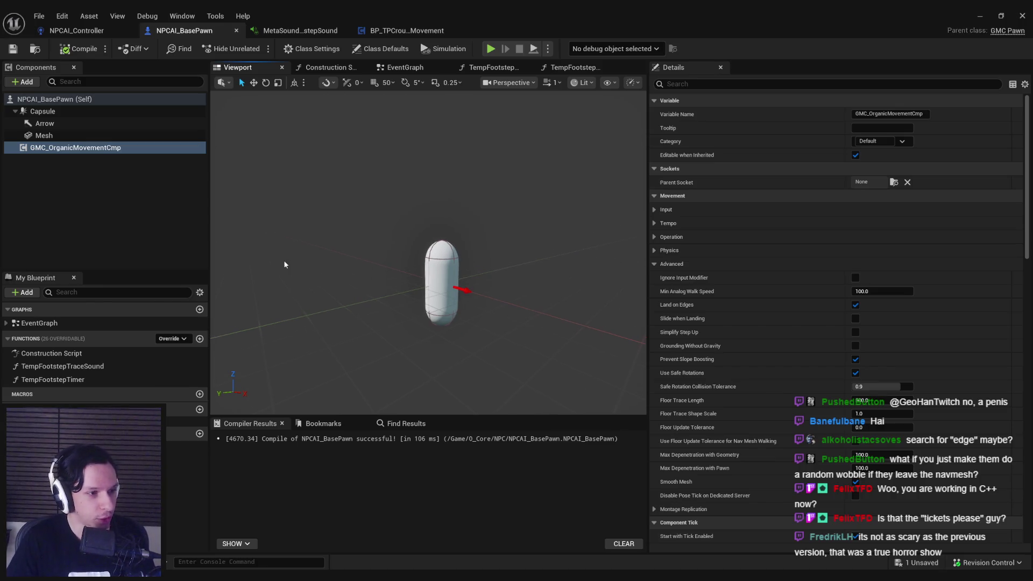
Save the NPCAI_BasePawn blueprint, confirming the check-out, and frame the capsule pawn.
{"action": "key", "text": "ctrl+shift+s"}
{"action": "left_click", "coordinate": [505, 412]}
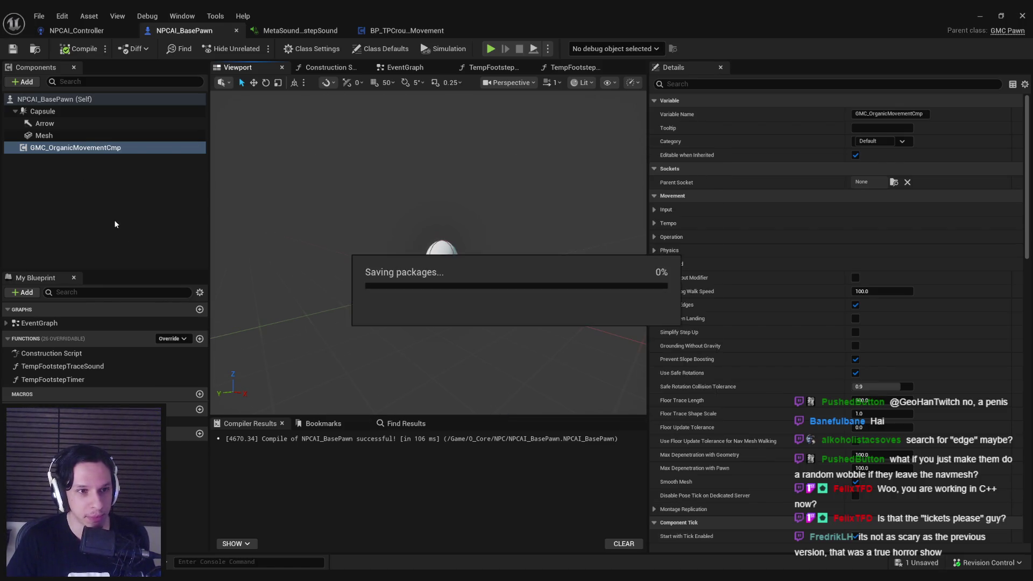
{"action": "left_click", "coordinate": [108, 147]}
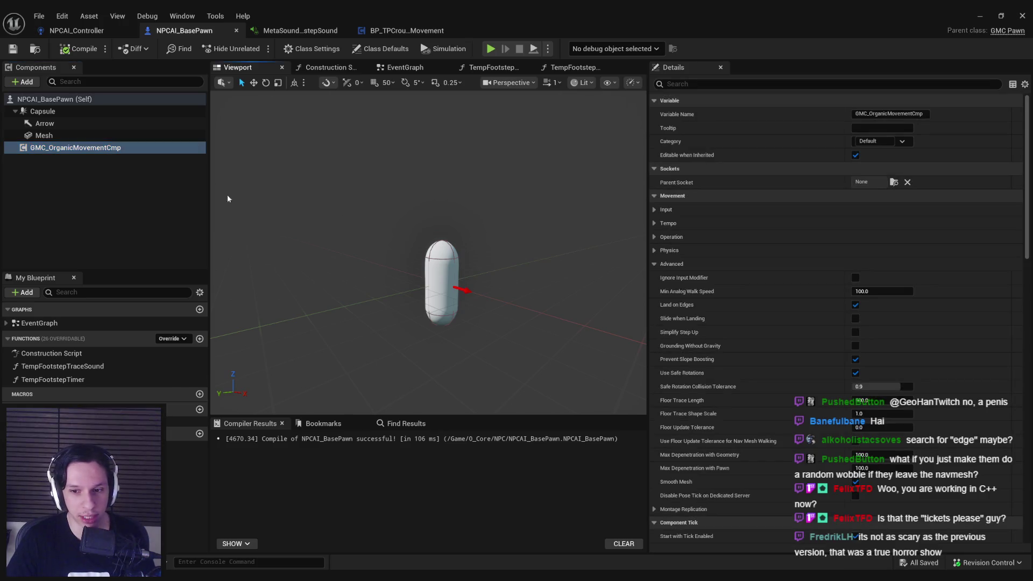
{"action": "left_click", "coordinate": [112, 183]}
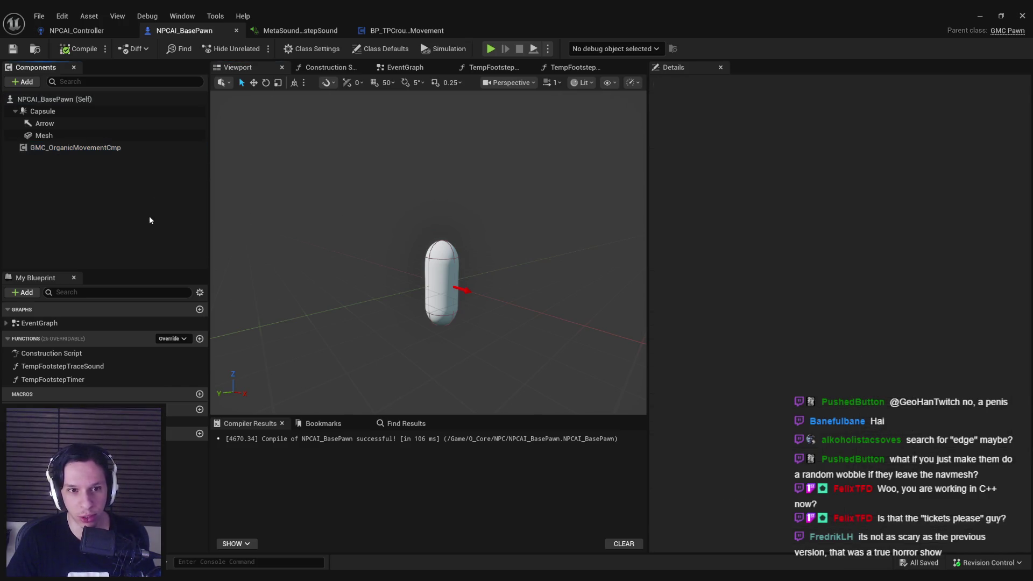
{"action": "left_click", "coordinate": [104, 147]}
{"action": "key", "text": "f"}
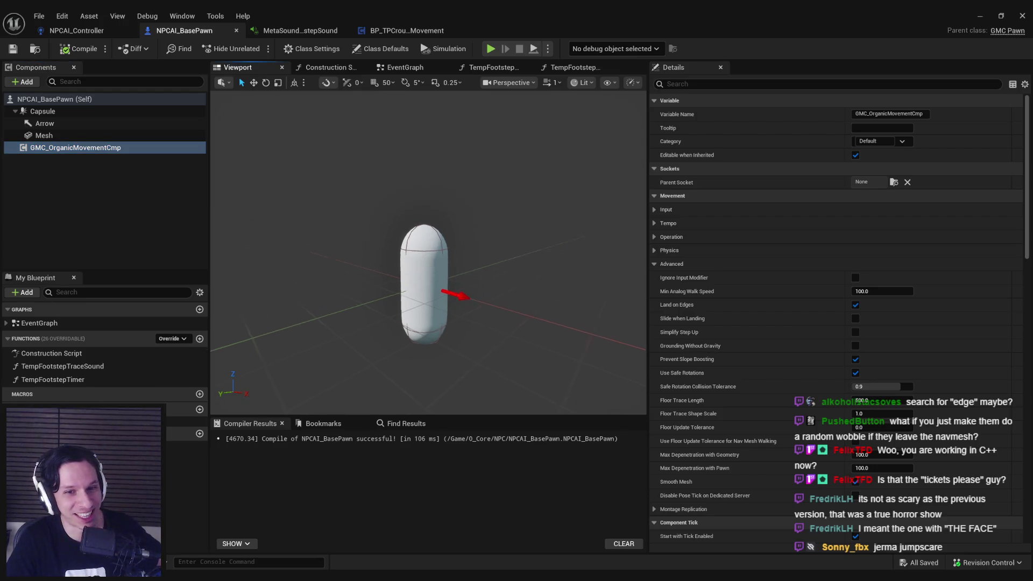
Bring up the GMC_OrganicMovementCmp properties in Details and focus the property search box.
{"action": "left_click", "coordinate": [121, 193]}
{"action": "left_click", "coordinate": [97, 149]}
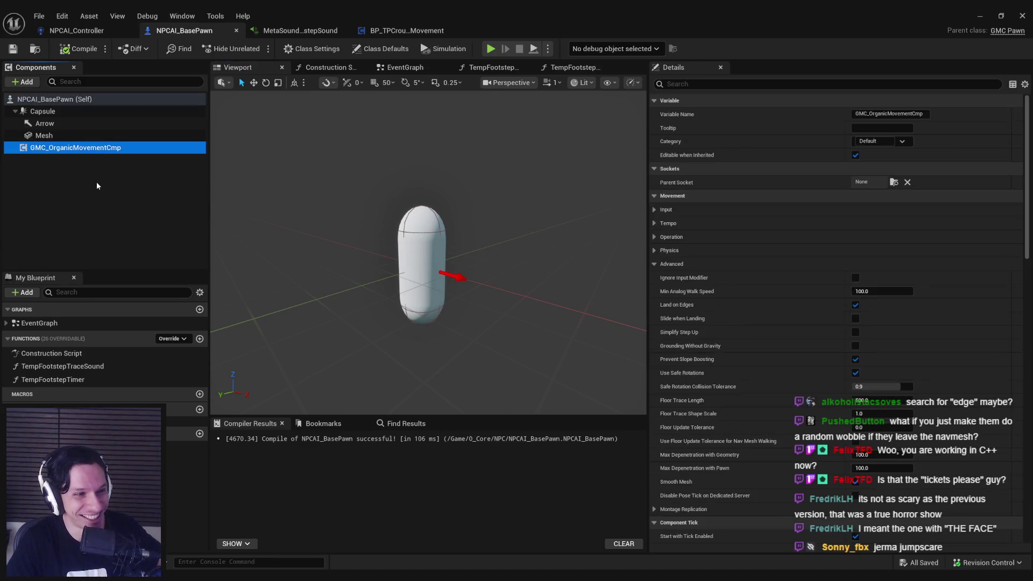
{"action": "left_click", "coordinate": [97, 185]}
{"action": "left_click", "coordinate": [92, 151]}
{"action": "left_click", "coordinate": [102, 183]}
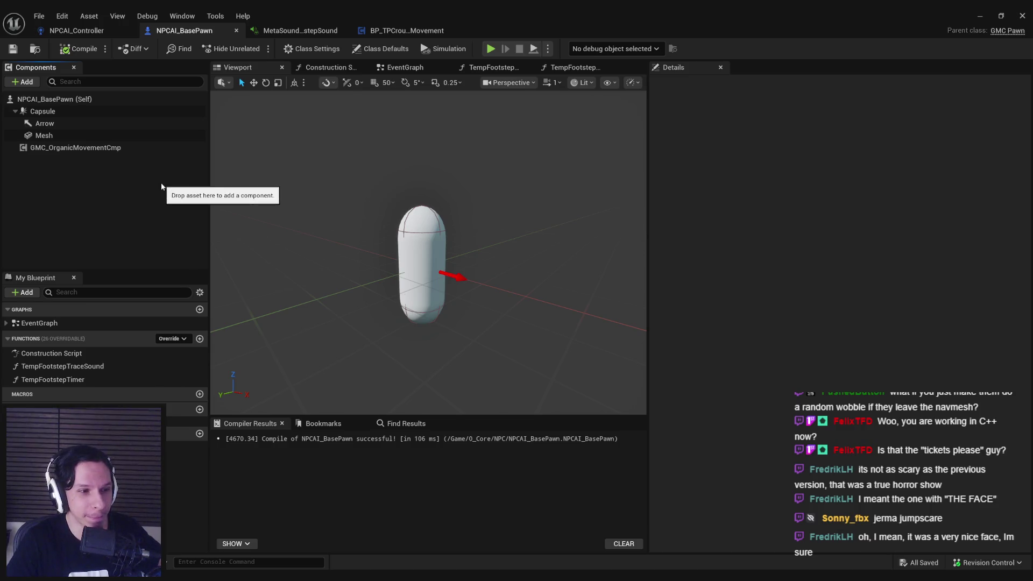
{"action": "left_click", "coordinate": [63, 113]}
{"action": "left_click", "coordinate": [61, 149]}
{"action": "left_click", "coordinate": [59, 165]}
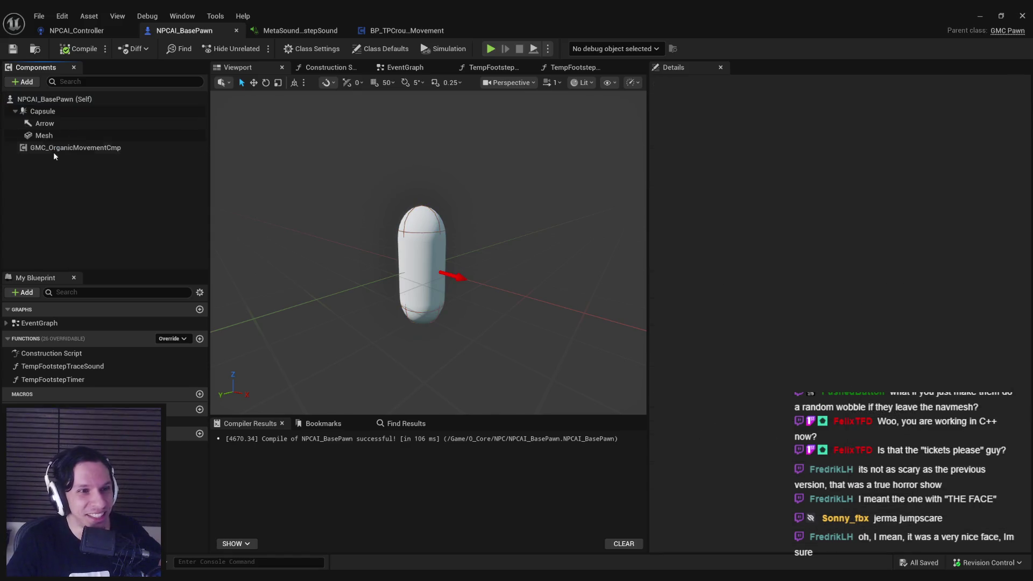
{"action": "left_click", "coordinate": [43, 136]}
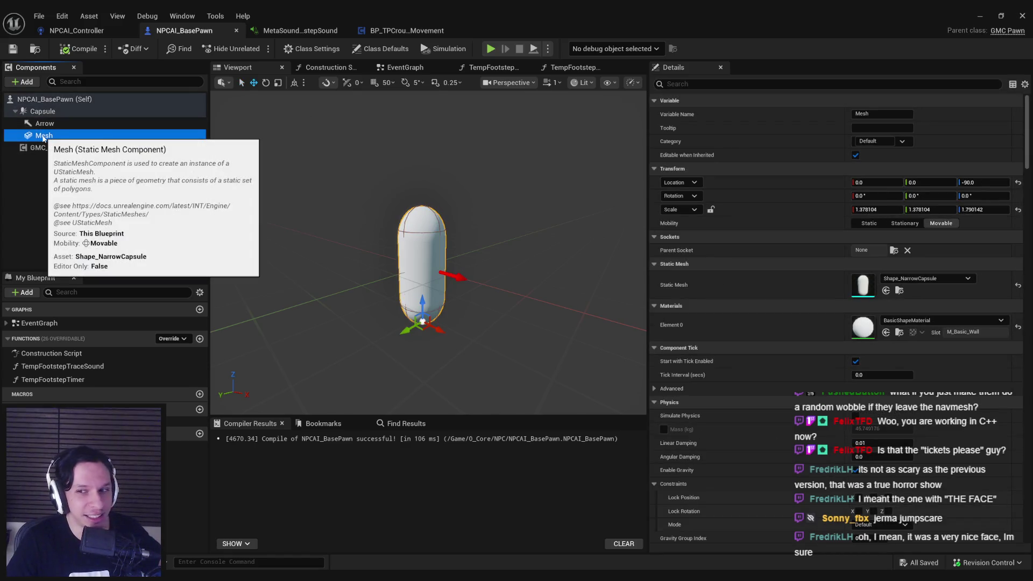
{"action": "left_click", "coordinate": [50, 148]}
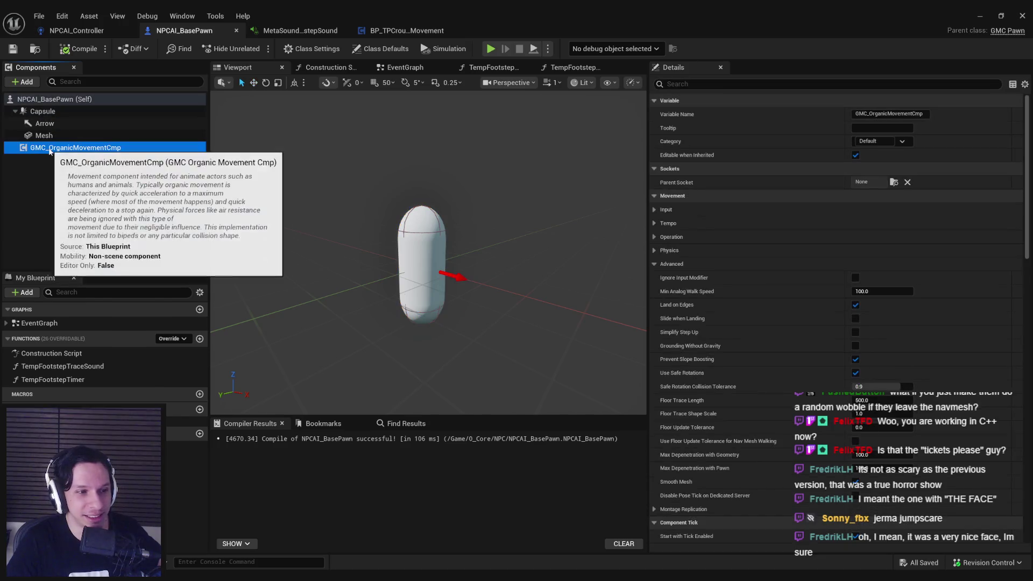
{"action": "scroll", "coordinate": [761, 338], "scroll_direction": "down", "scroll_amount": 3}
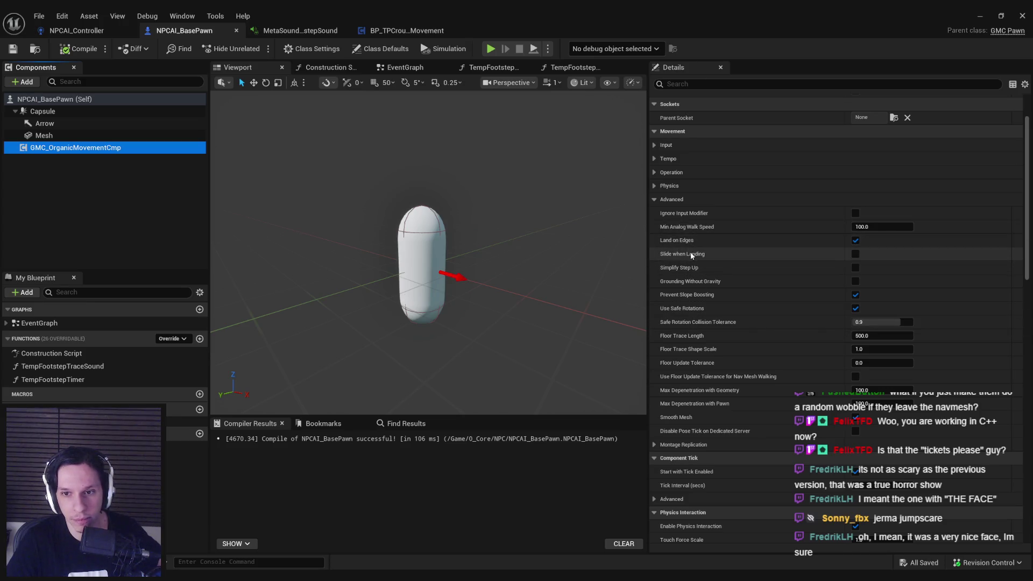
{"action": "left_click", "coordinate": [715, 84]}
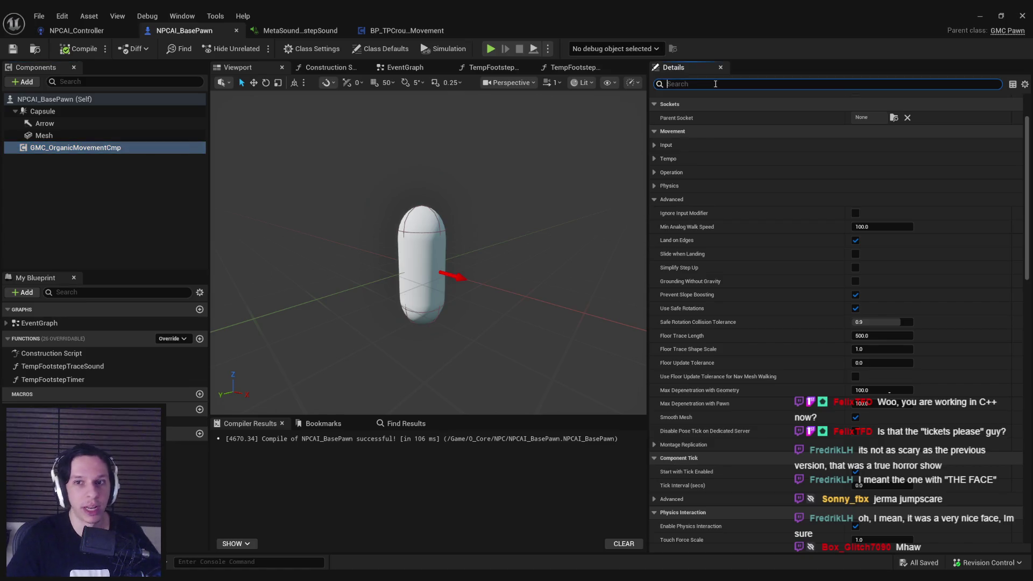
Uncheck Can Walk Off Ledges via a 'ledge' search, then start playtesting the level.
{"action": "type", "text": "ledge"}
{"action": "left_click", "coordinate": [860, 128]}
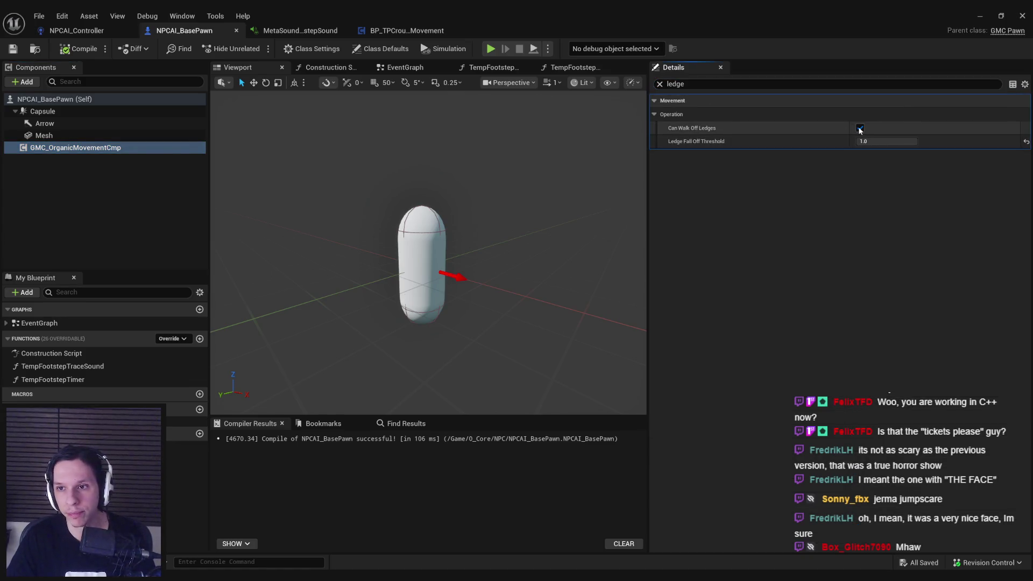
{"action": "left_click", "coordinate": [979, 16]}
{"action": "scroll", "coordinate": [551, 211], "scroll_direction": "down", "scroll_amount": 2}
{"action": "key", "text": "alt+p"}
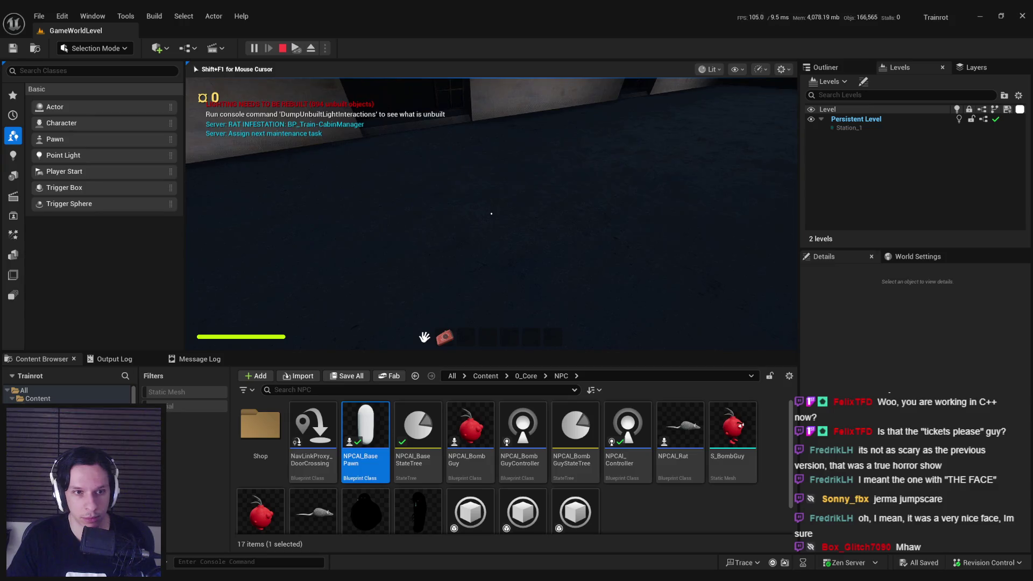
Go fullscreen in the playtest and toggle the flashlight out and away.
{"action": "key", "text": "F11"}
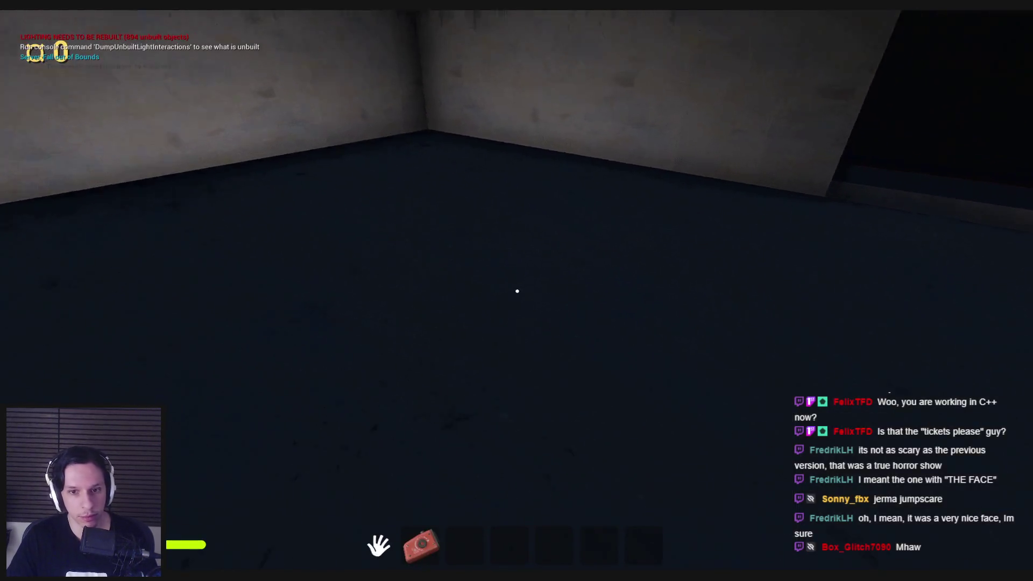
{"action": "key", "text": "1"}
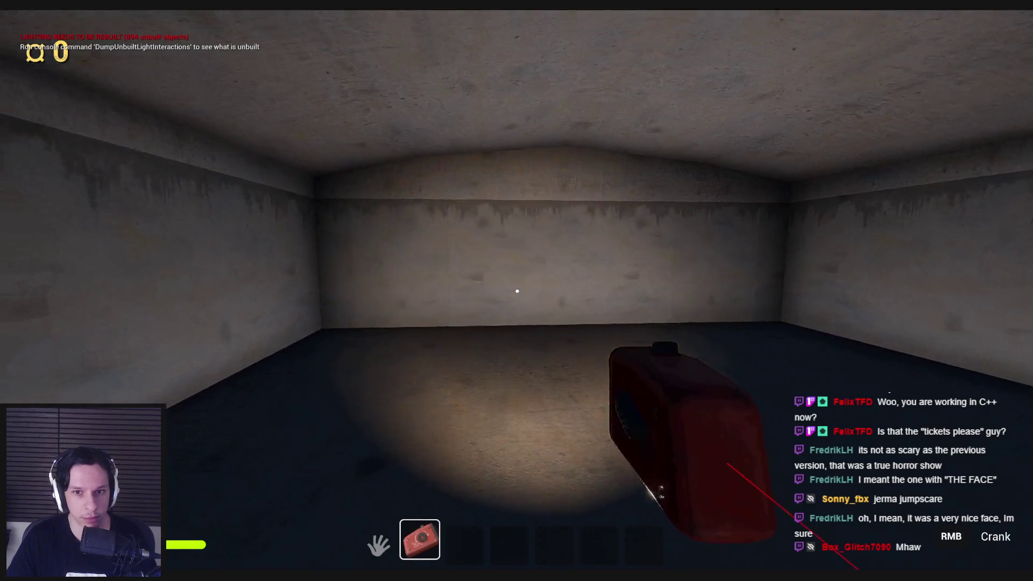
{"action": "key", "text": "1"}
{"action": "key", "text": "1"}
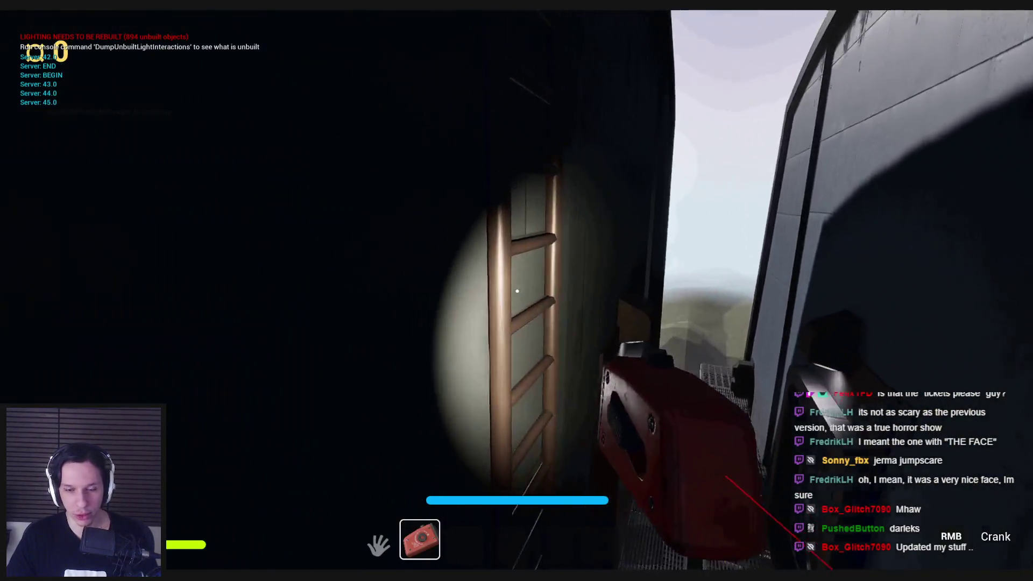
{"action": "key", "text": "1"}
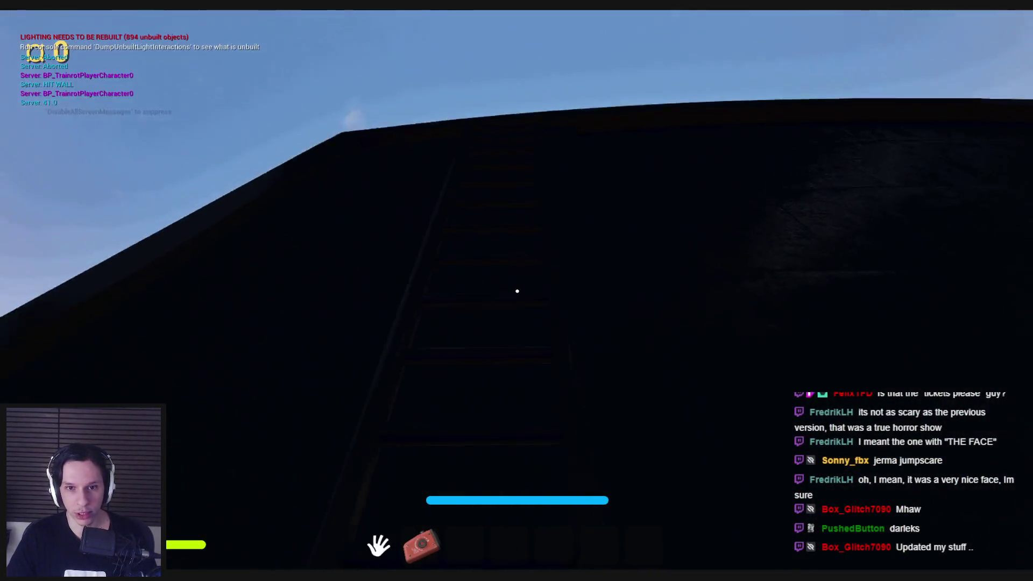
{"action": "key", "text": "w"}
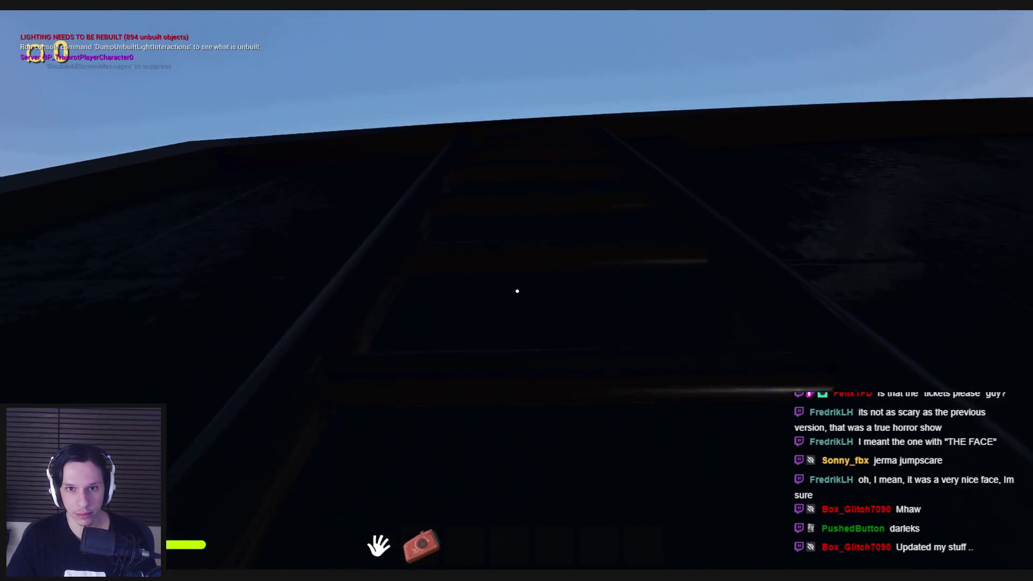
{"action": "key", "text": "w"}
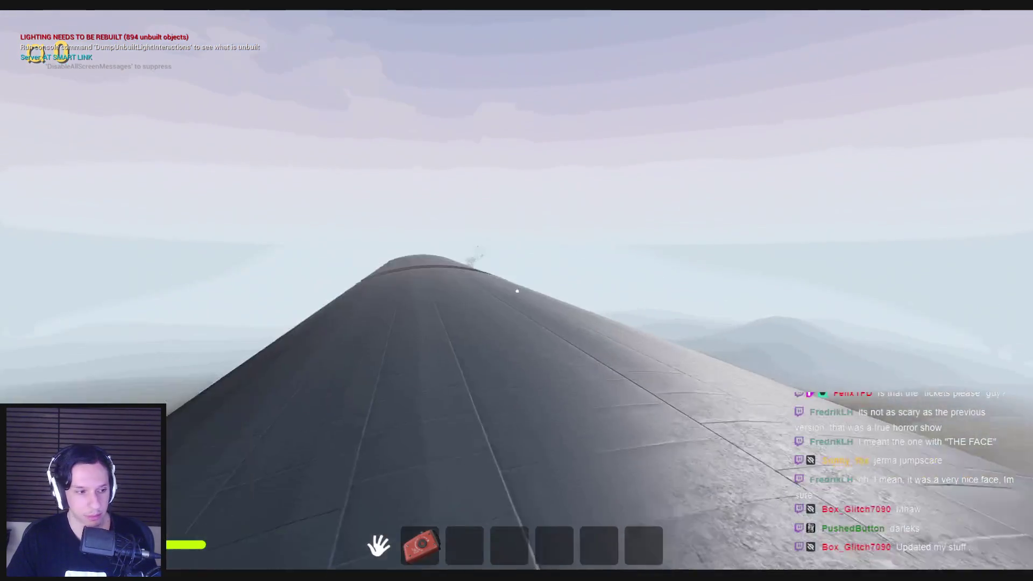
{"action": "key", "text": "super"}
{"action": "key", "text": "super"}
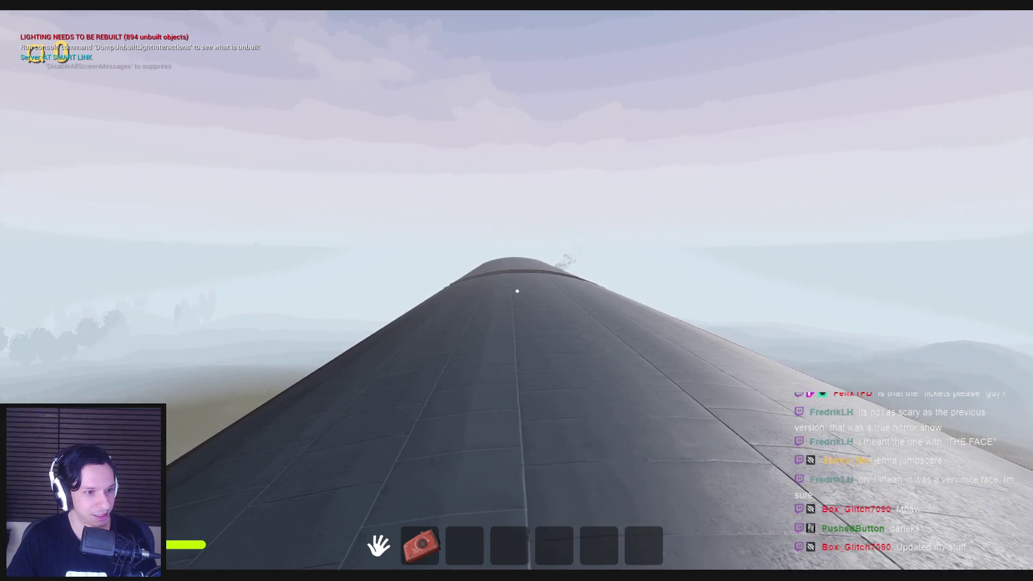
{"action": "key", "text": "w"}
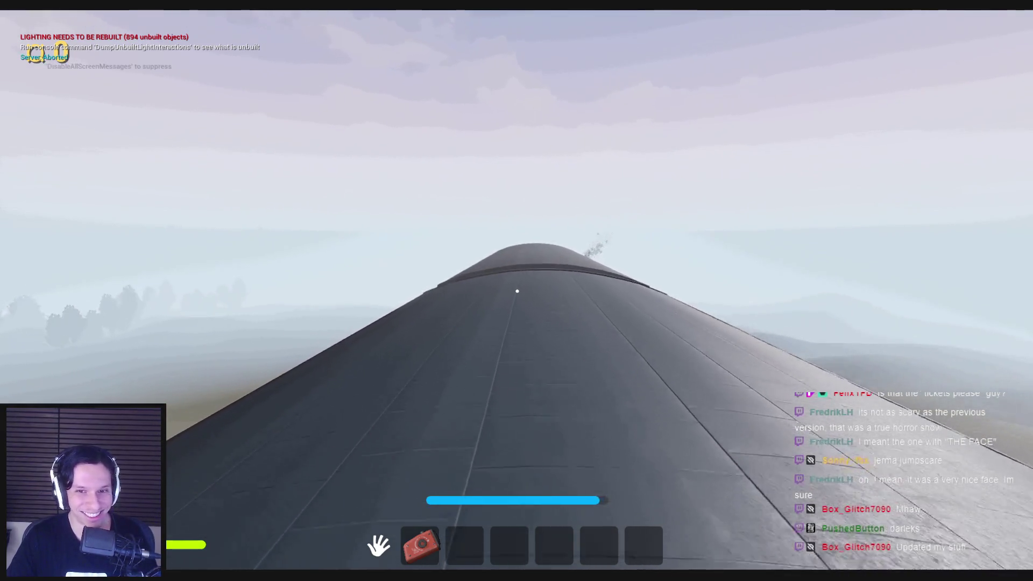
{"action": "key", "text": "w"}
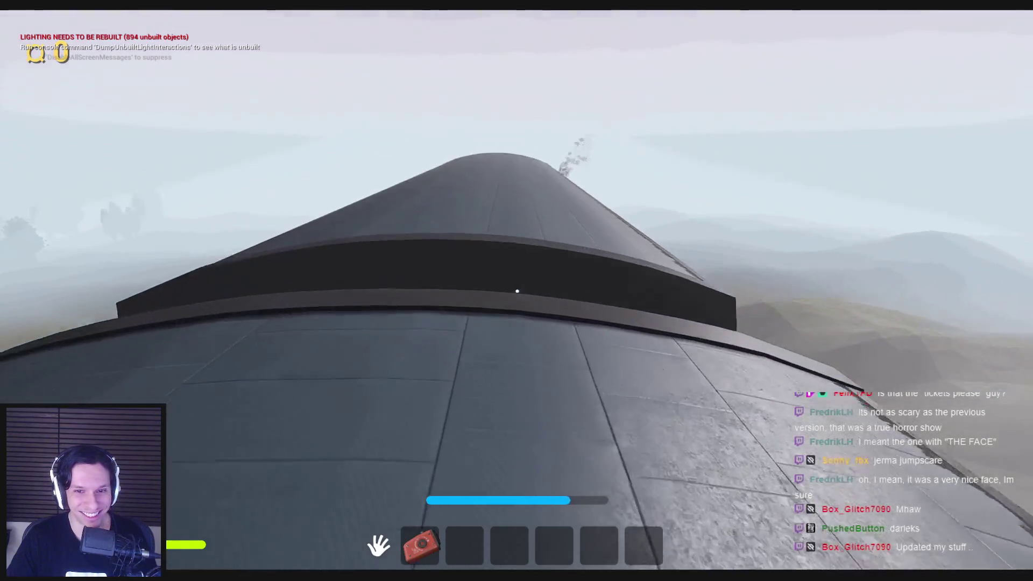
{"action": "key", "text": "w"}
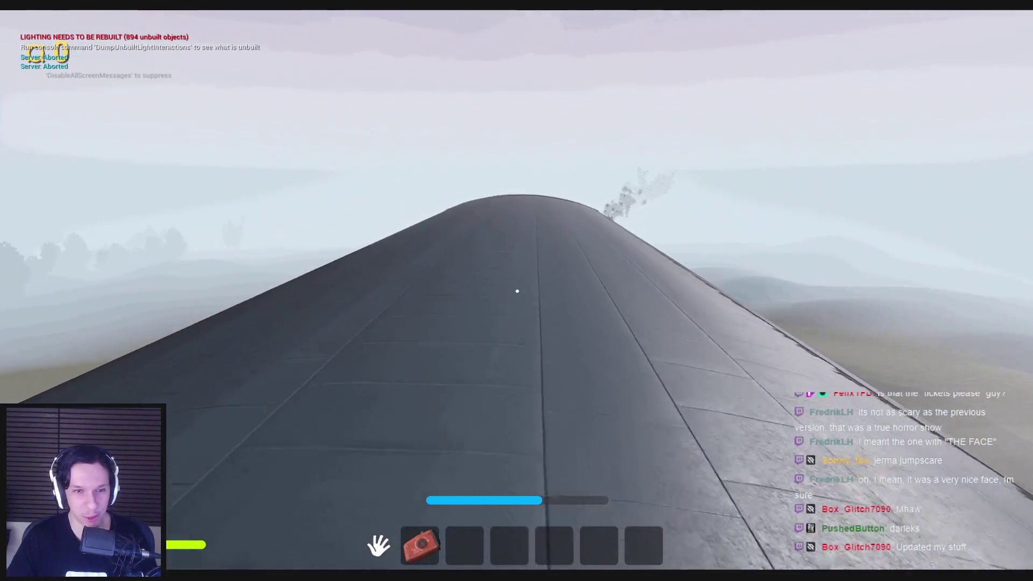
{"action": "key", "text": "w"}
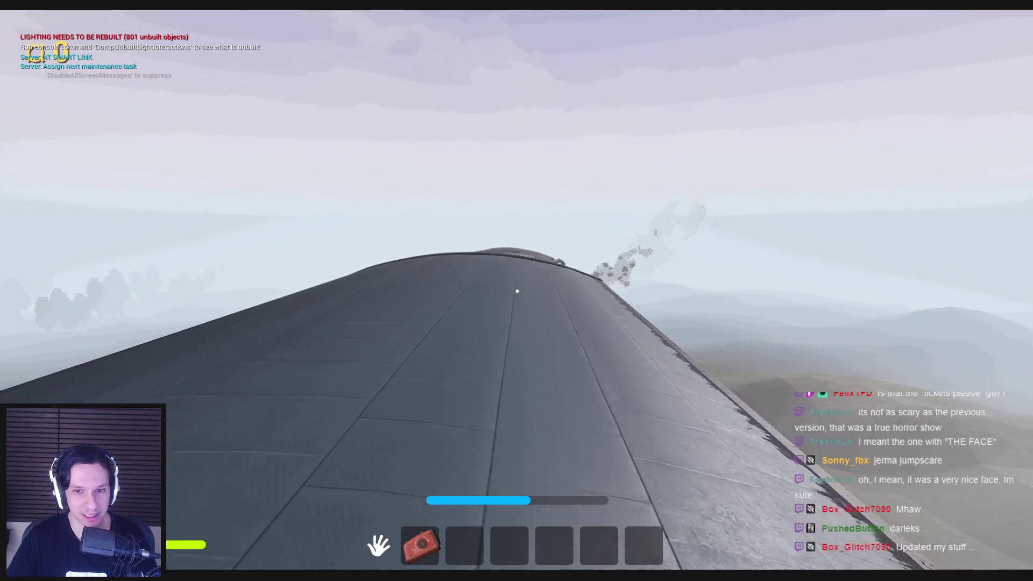
{"action": "key", "text": "w"}
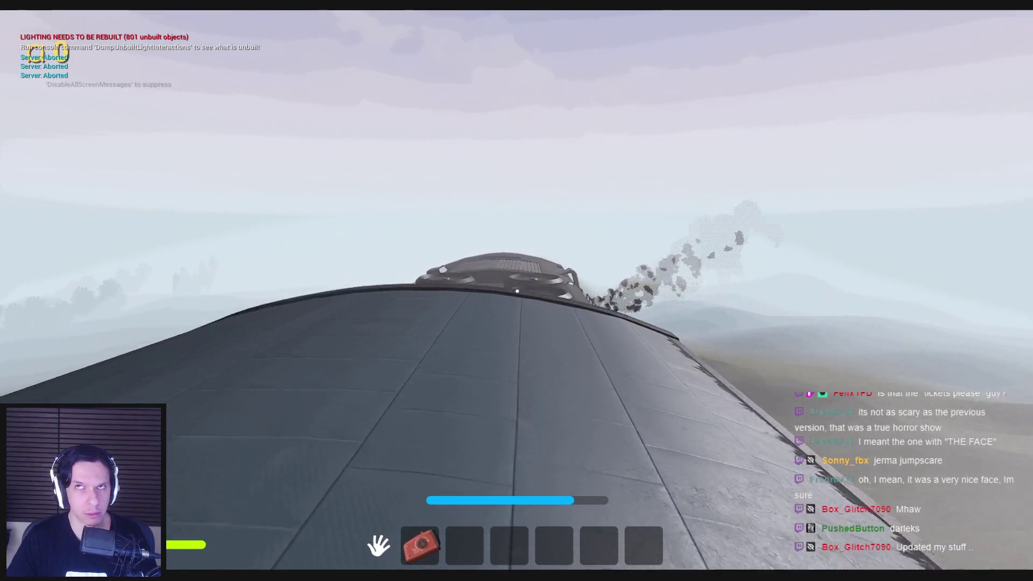
{"action": "key", "text": "w"}
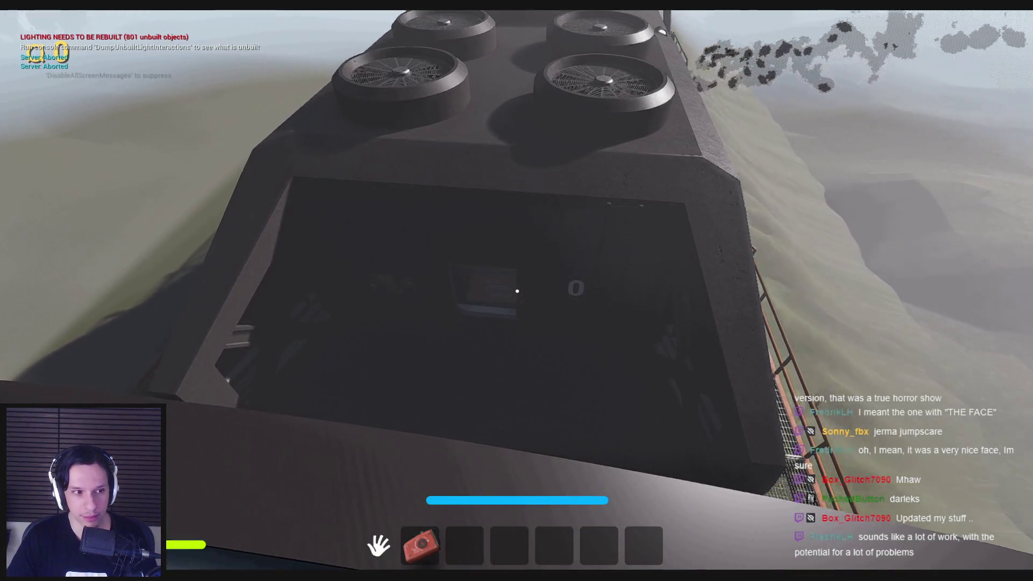
{"action": "key", "text": "space"}
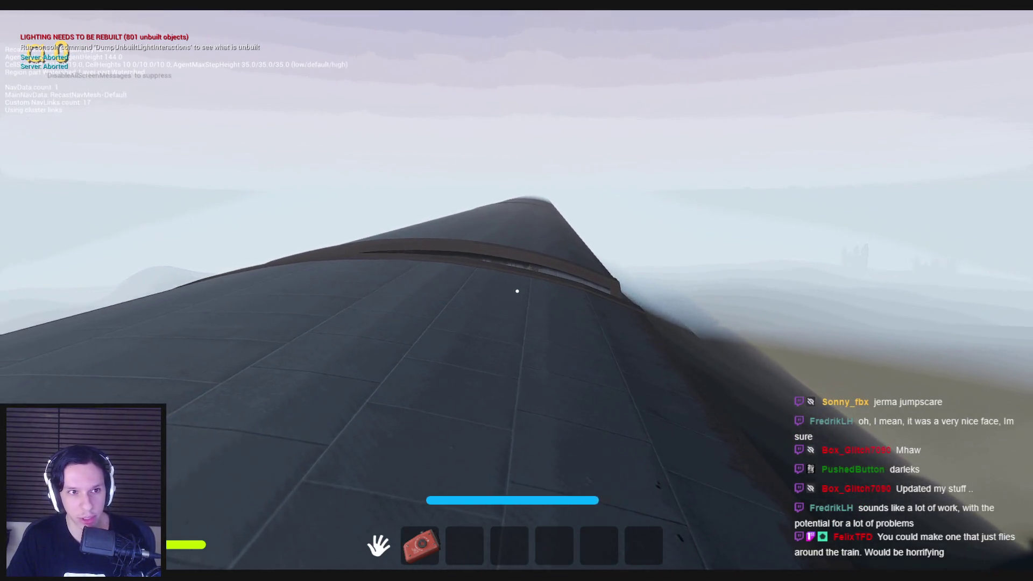
{"action": "key", "text": "shift+w"}
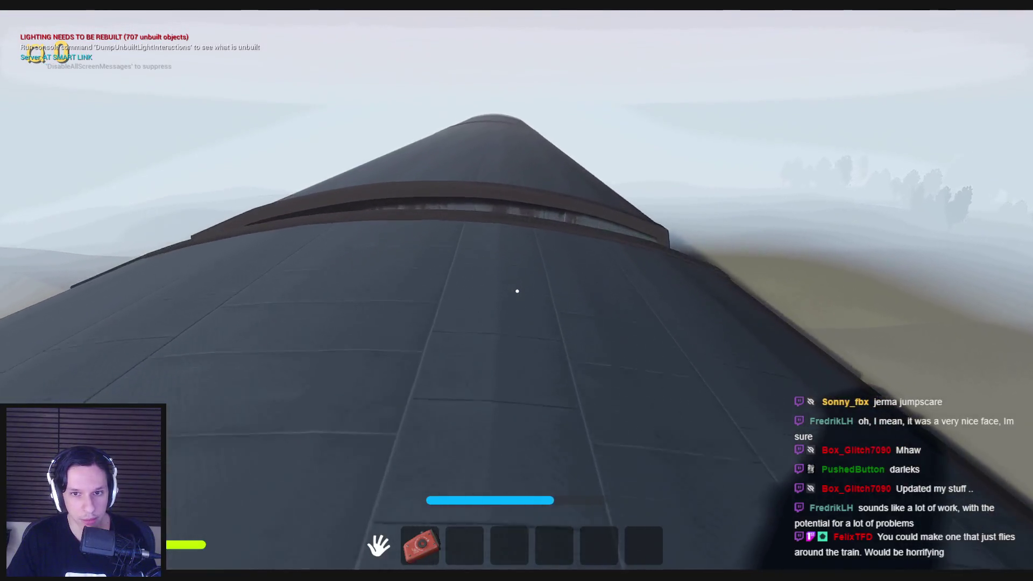
{"action": "key", "text": "shift+w"}
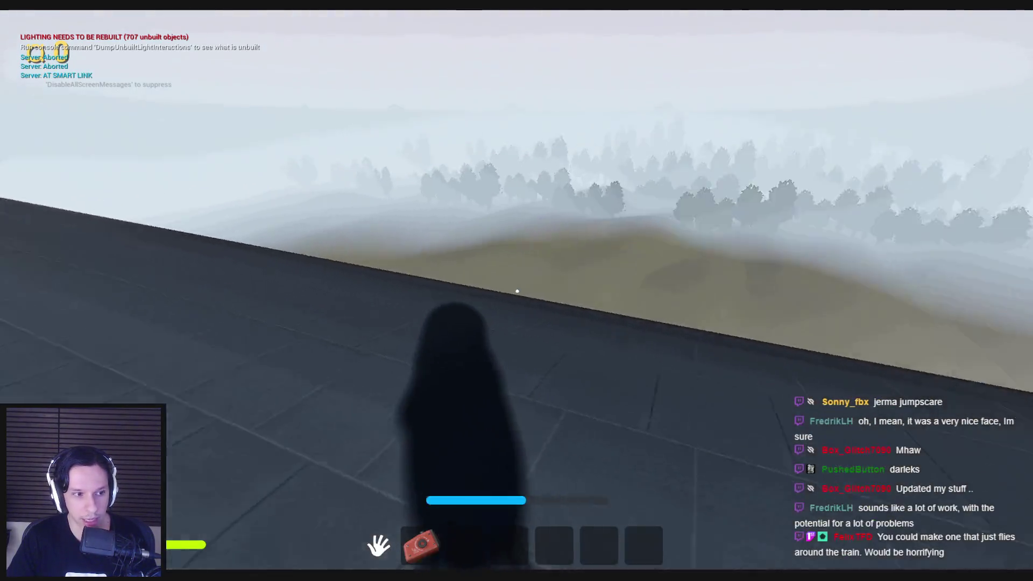
{"action": "key", "text": "w"}
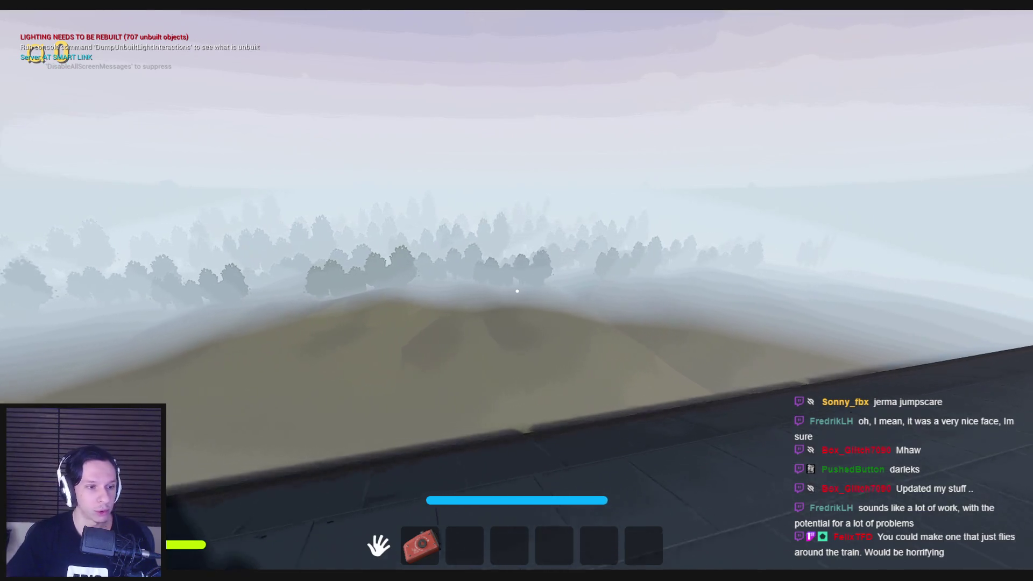
{"action": "key", "text": "shift+w"}
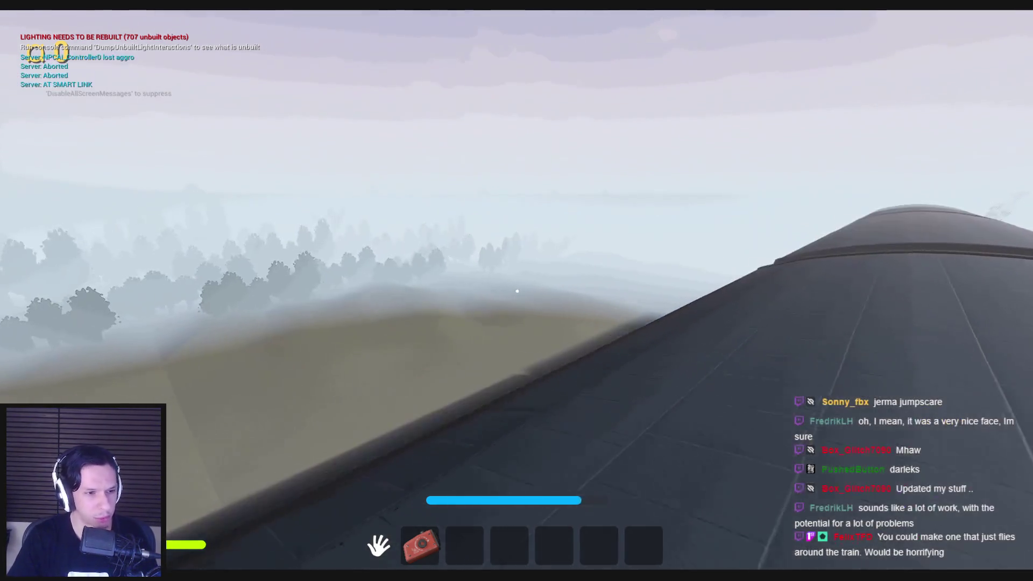
{"action": "key", "text": "w"}
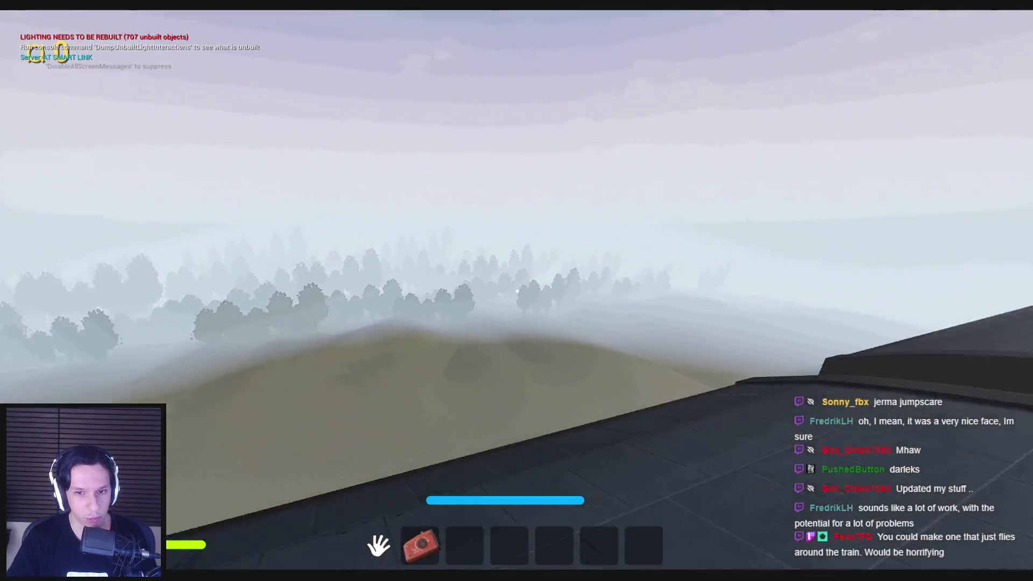
{"action": "key", "text": "shift+w"}
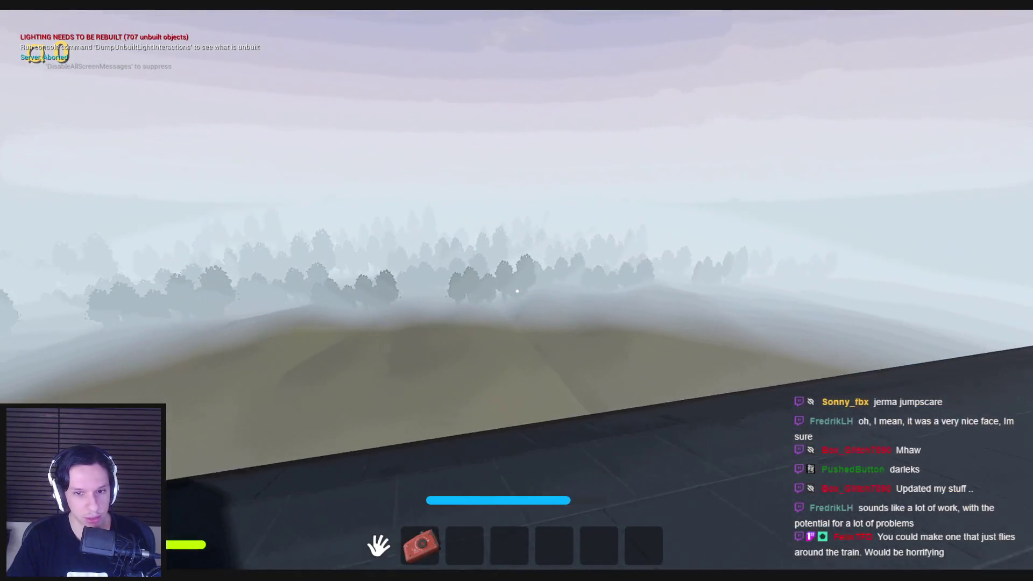
{"action": "key", "text": "shift+w"}
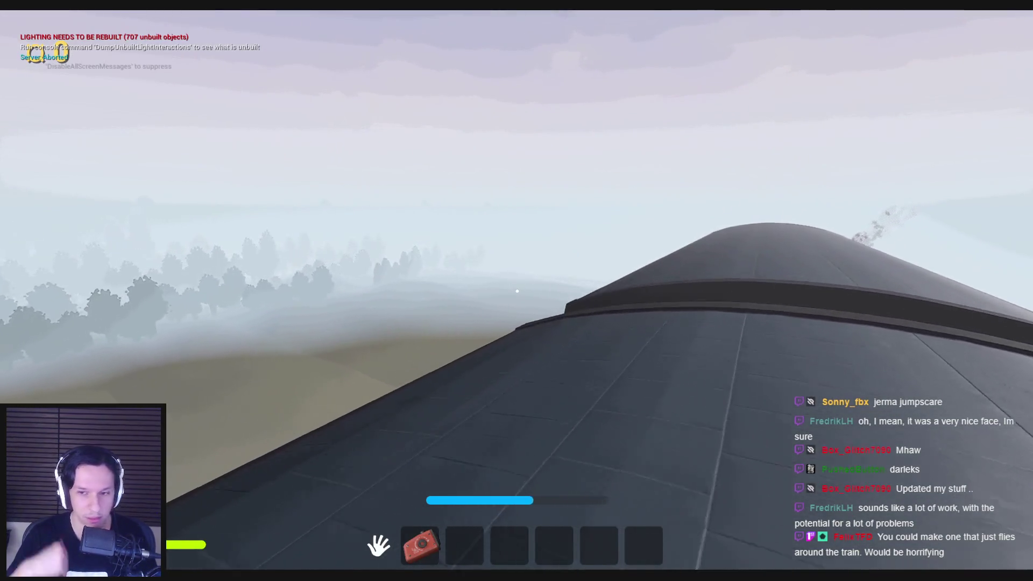
{"action": "key", "text": "shift+w"}
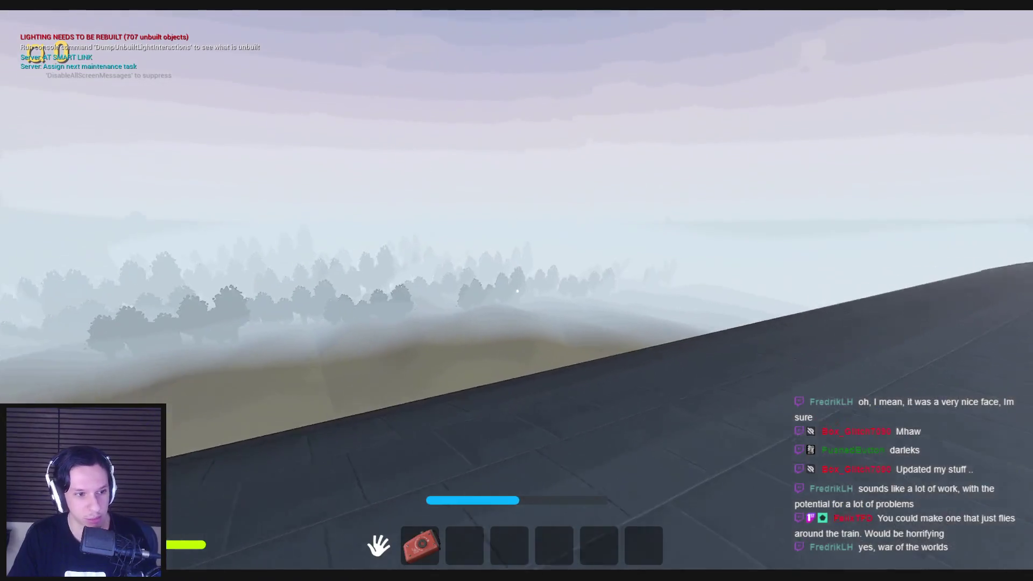
{"action": "key", "text": "shift+w"}
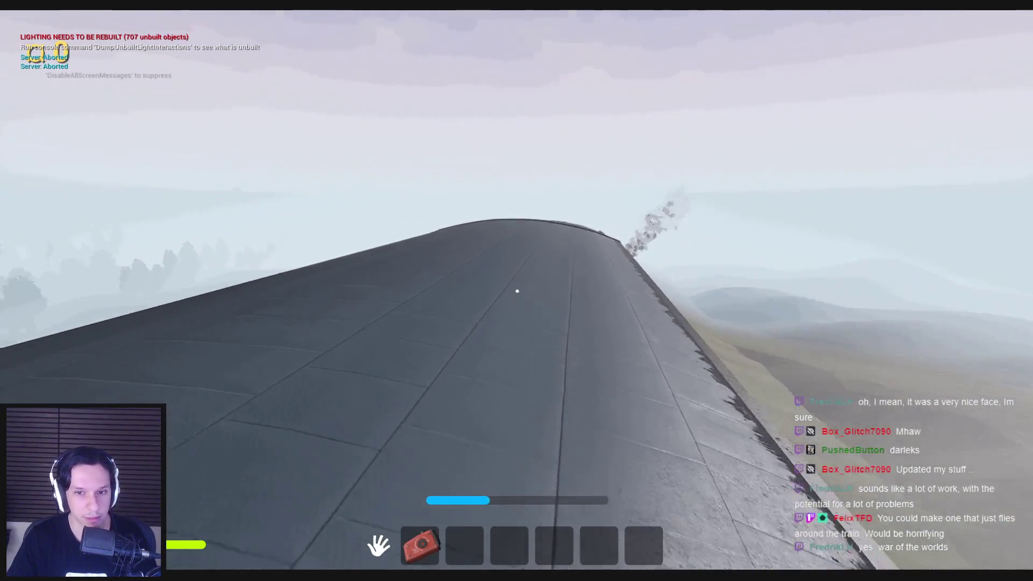
{"action": "key", "text": "shift+w"}
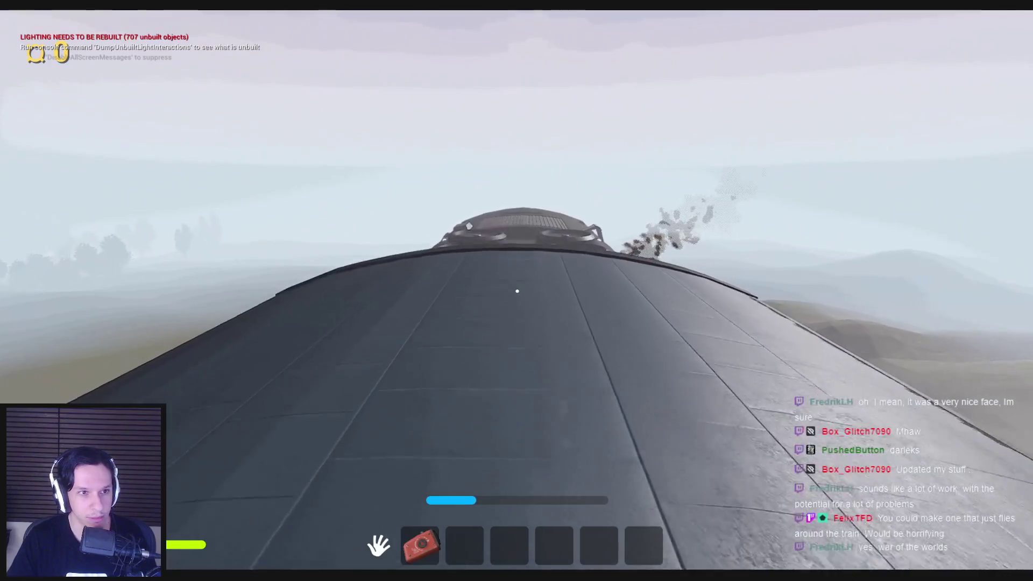
{"action": "key", "text": "d"}
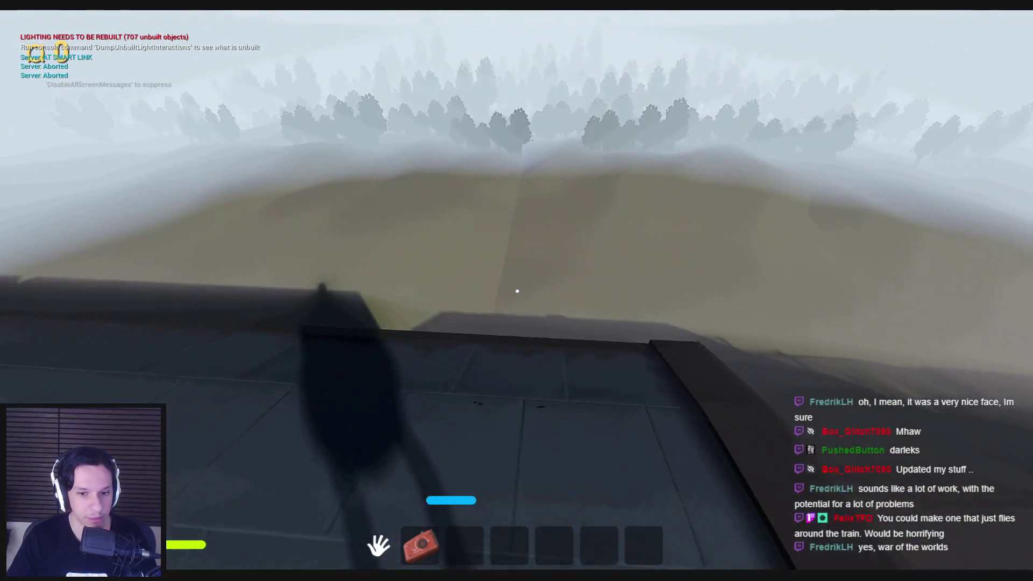
{"action": "key", "text": "d"}
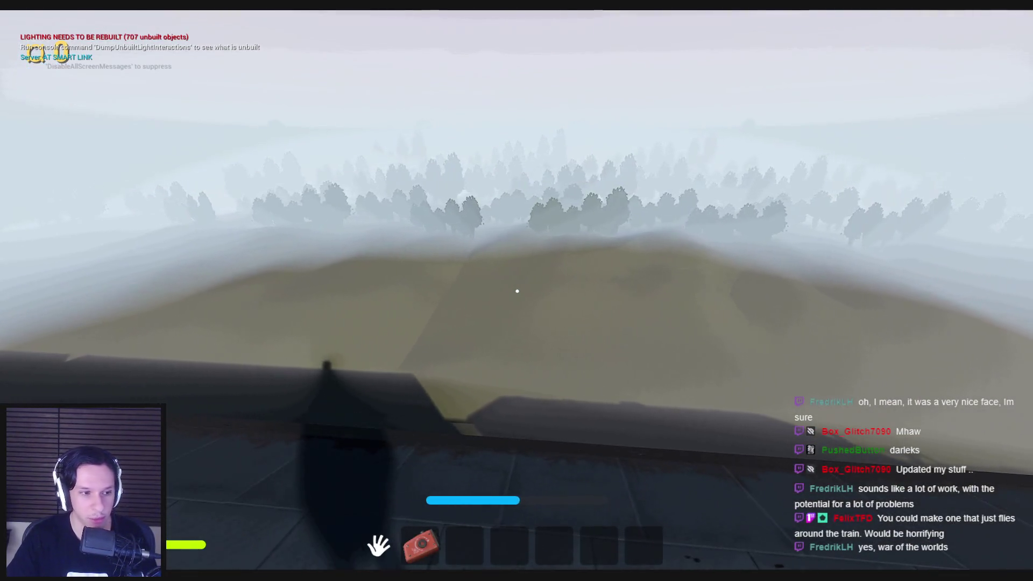
{"action": "key", "text": "d"}
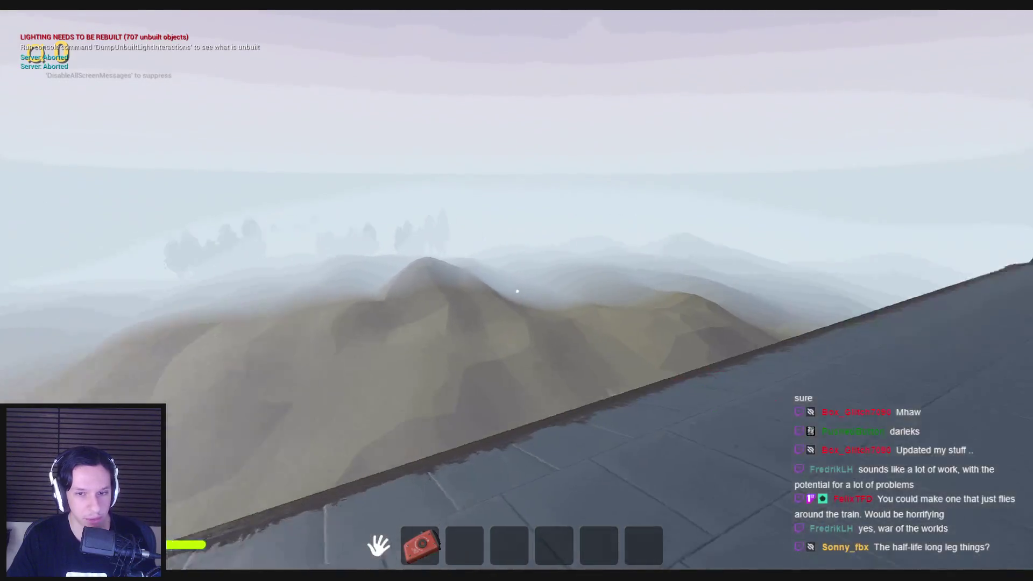
Walk across the locomotive roof and cab, then down the dark carriage to its door.
{"action": "key", "text": "w"}
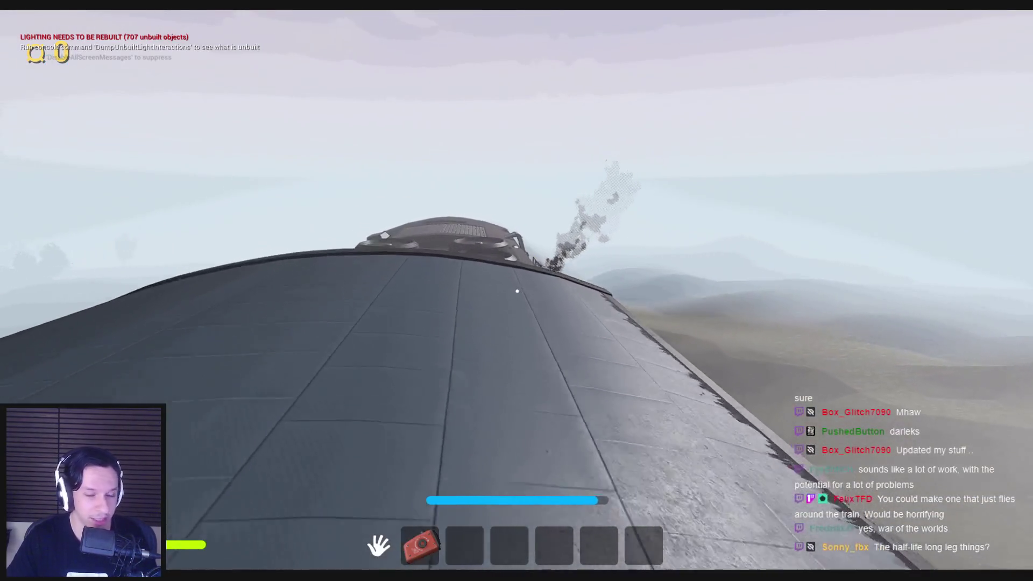
{"action": "key", "text": "w"}
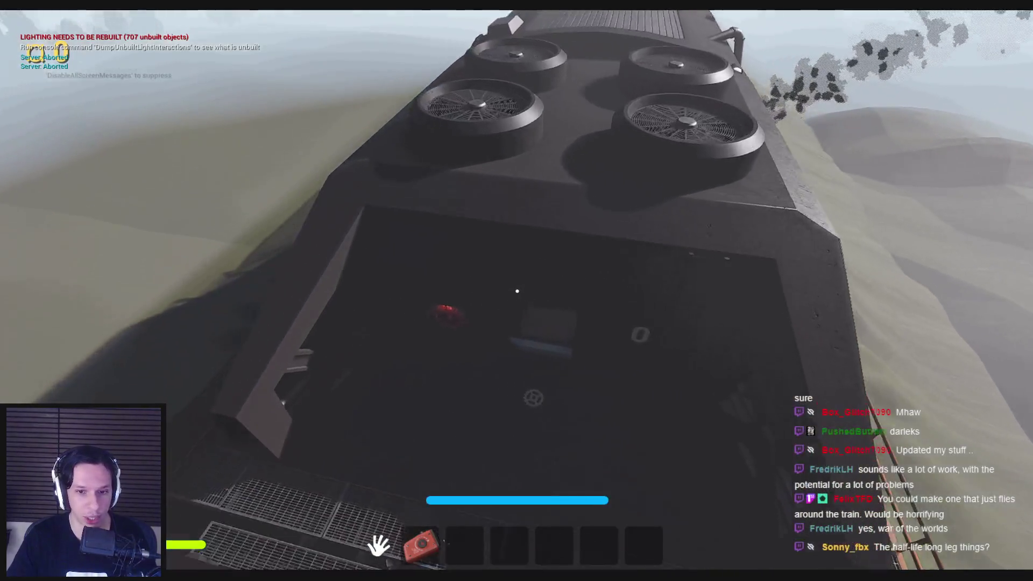
{"action": "key", "text": "w"}
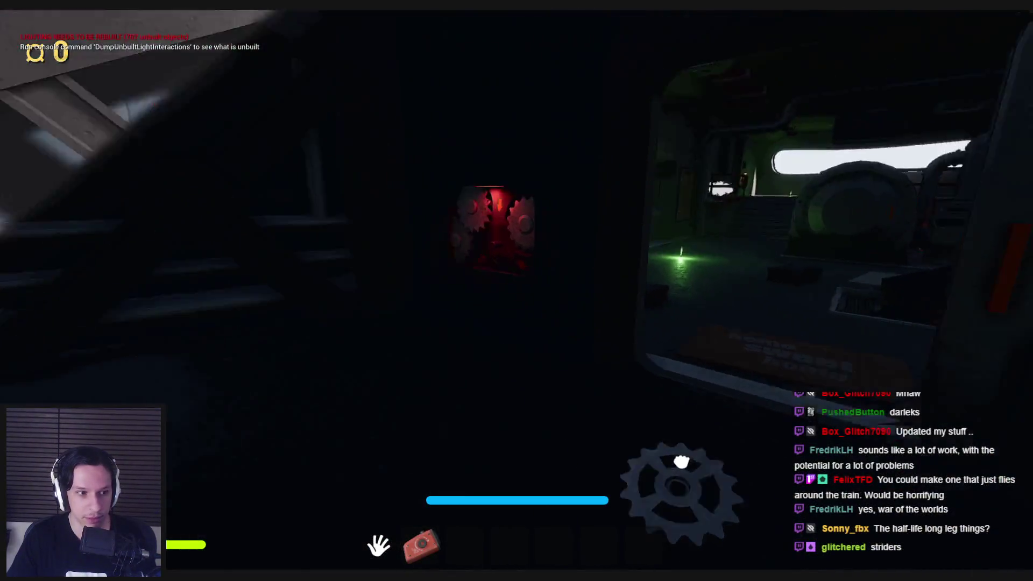
{"action": "key", "text": "w"}
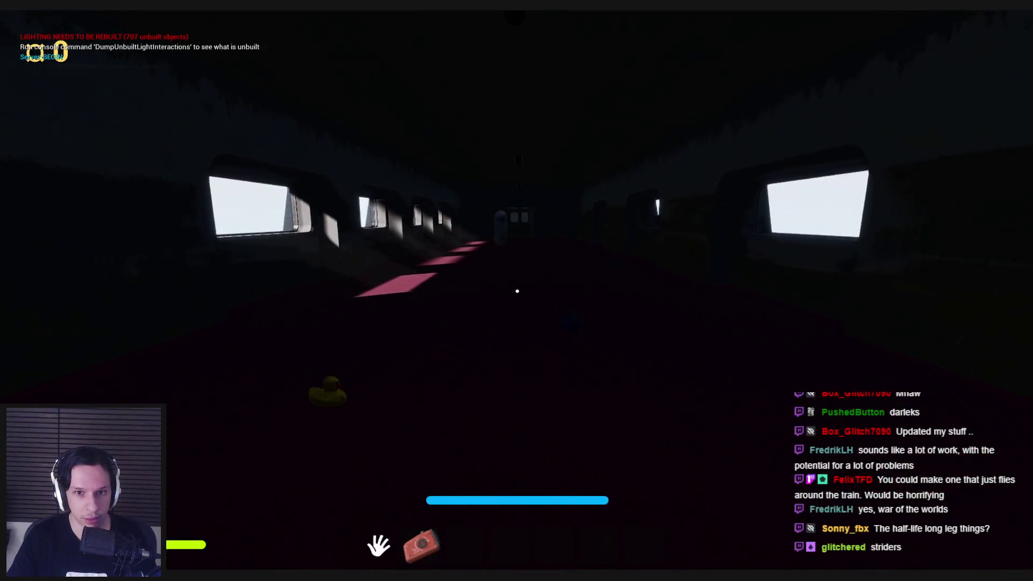
{"action": "key", "text": "2"}
{"action": "key", "text": "2"}
{"action": "key", "text": "w"}
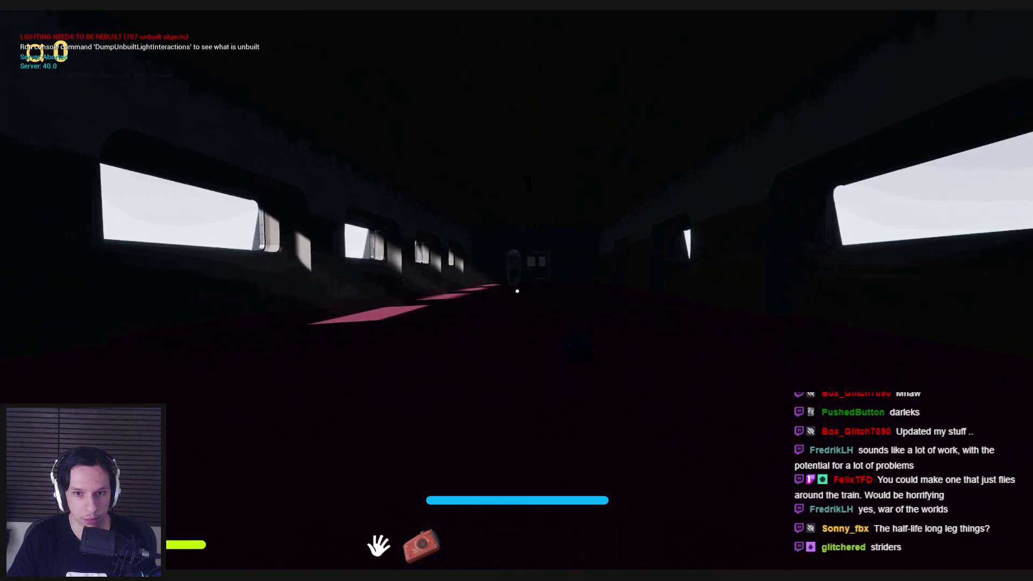
{"action": "key", "text": "w"}
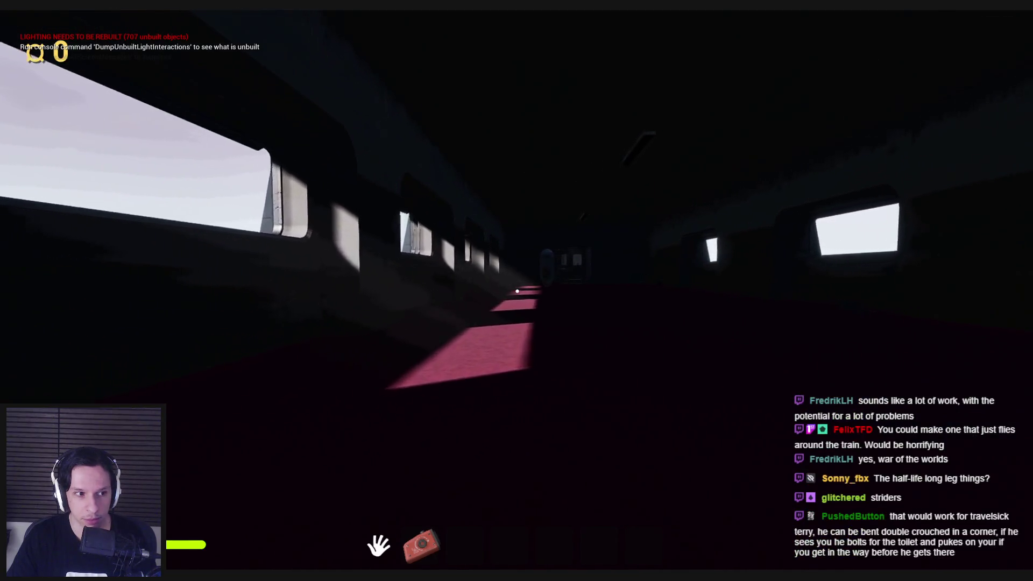
{"action": "key", "text": "w"}
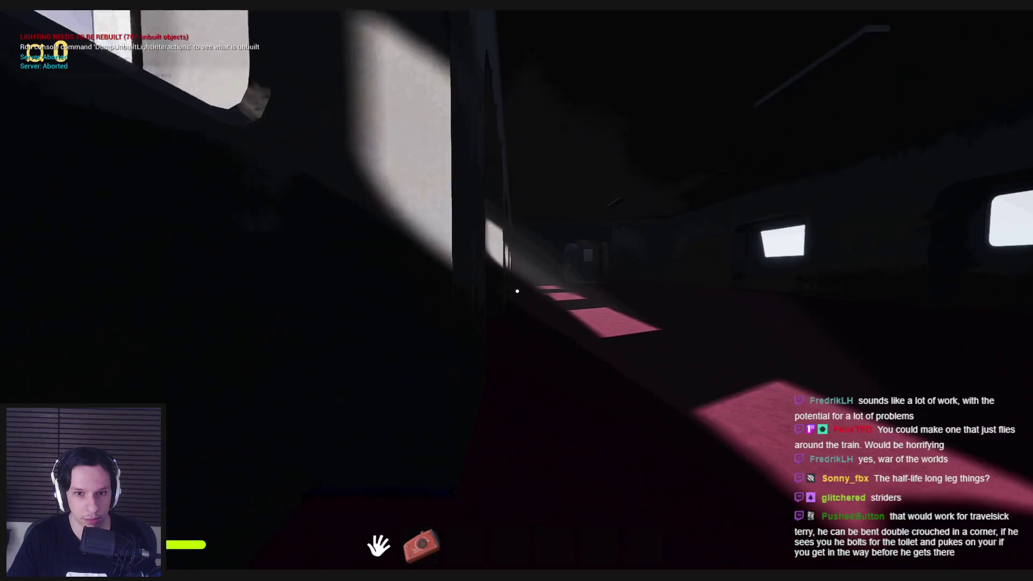
{"action": "key", "text": "w"}
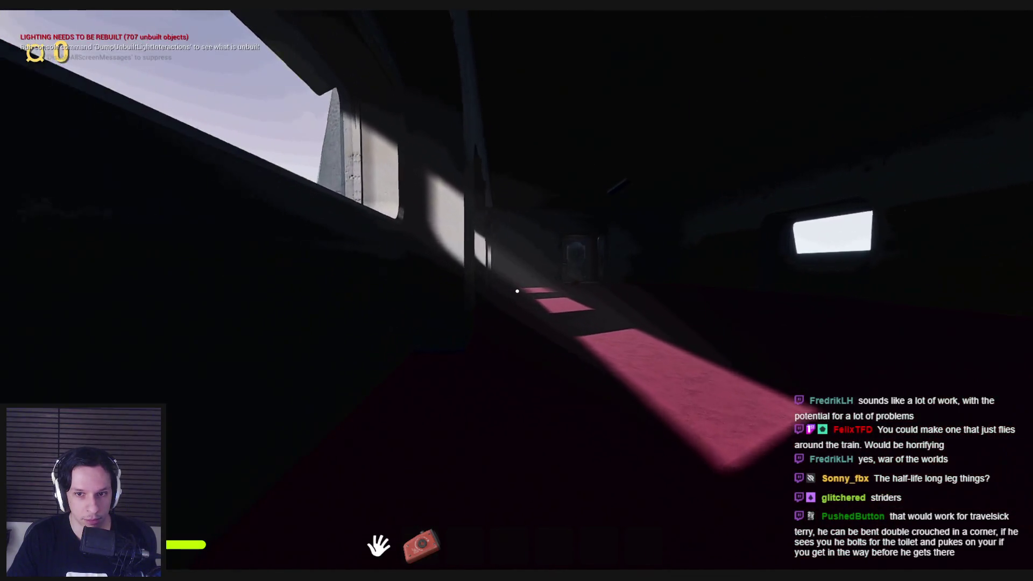
{"action": "key", "text": "w"}
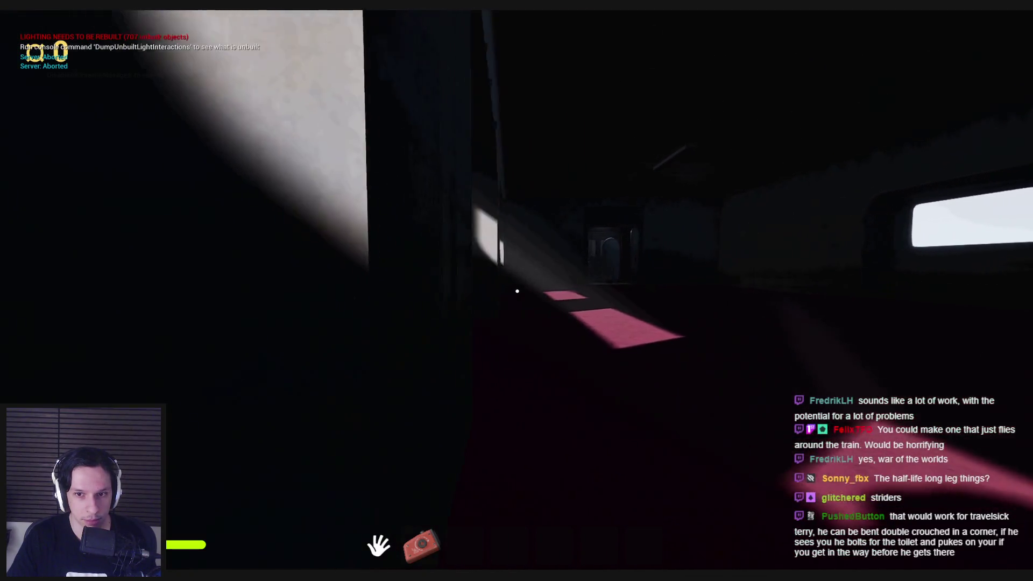
{"action": "key", "text": "w"}
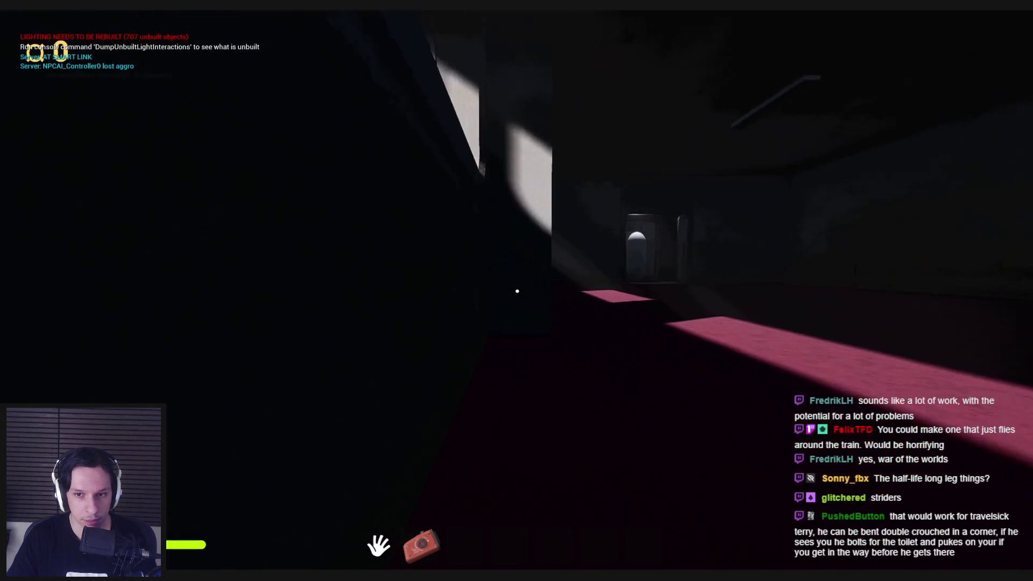
{"action": "key", "text": "w"}
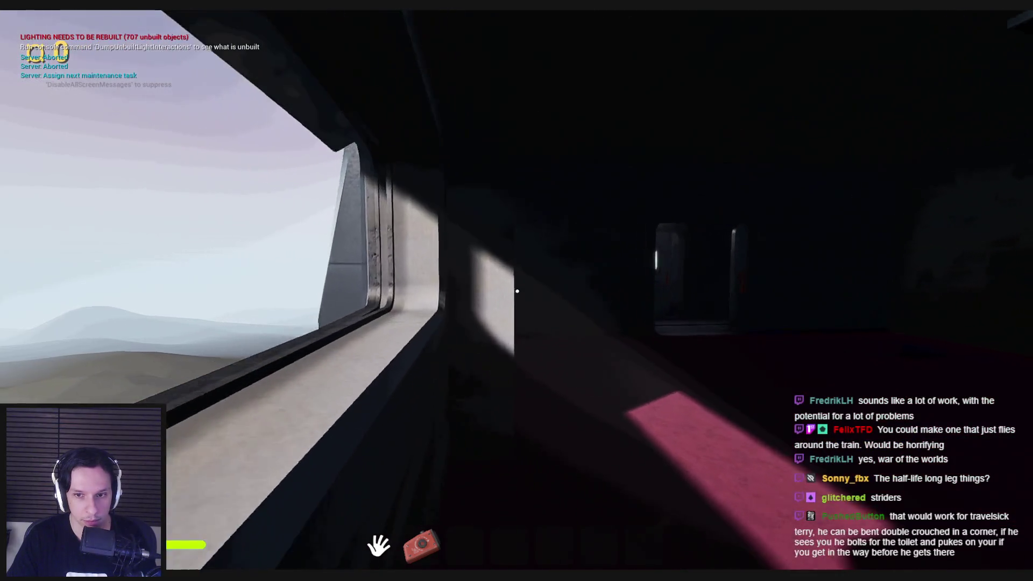
{"action": "key", "text": "w"}
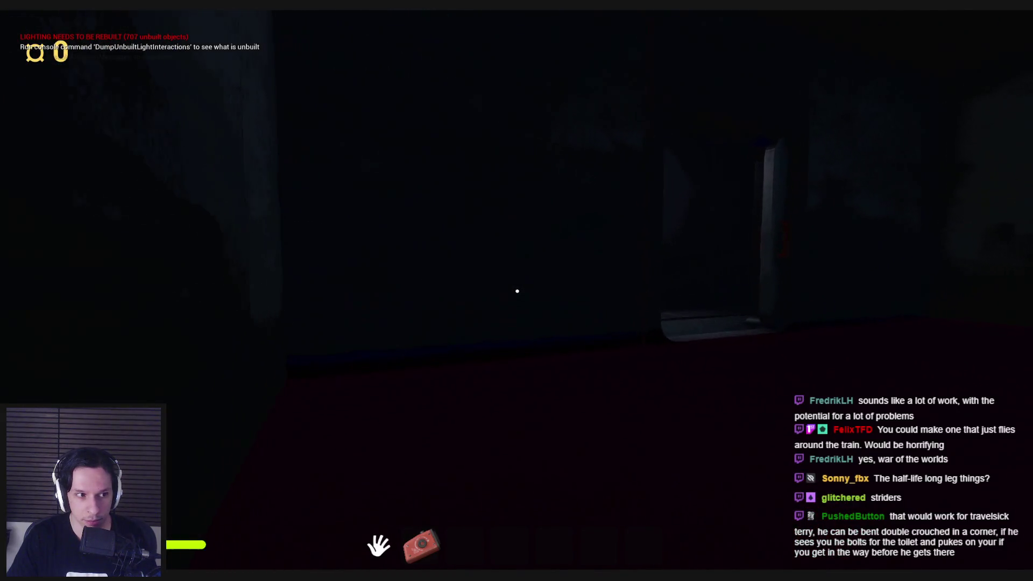
{"action": "key", "text": "w"}
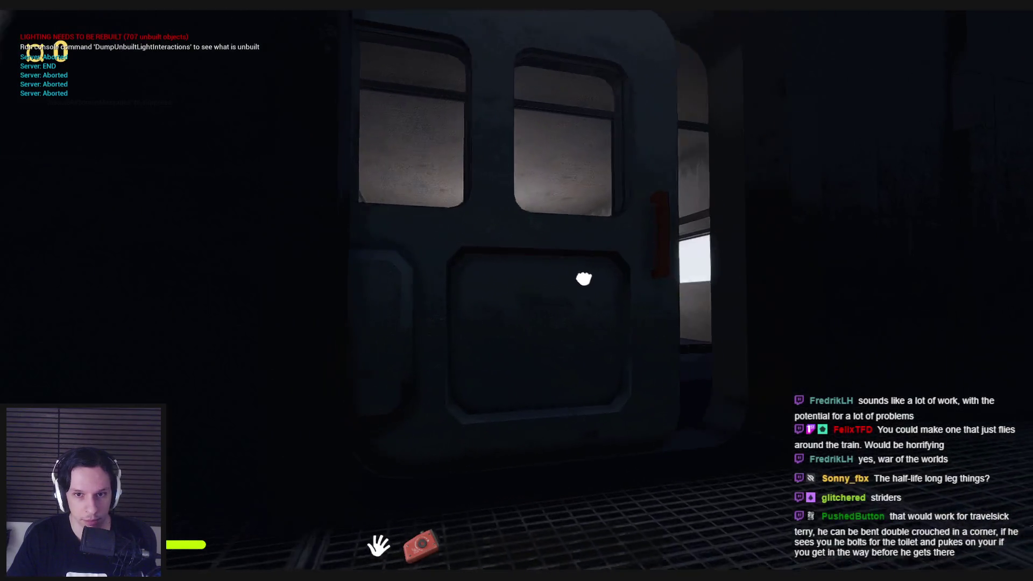
Go through the door, cross the office rooms to the metal door, and end the playtest.
{"action": "left_click", "coordinate": [584, 278]}
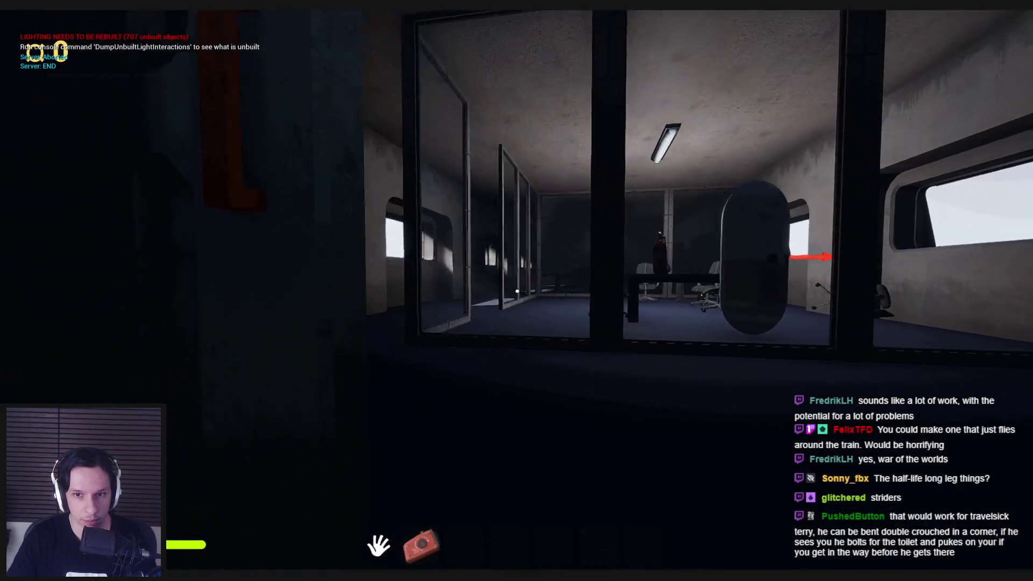
{"action": "key", "text": "w"}
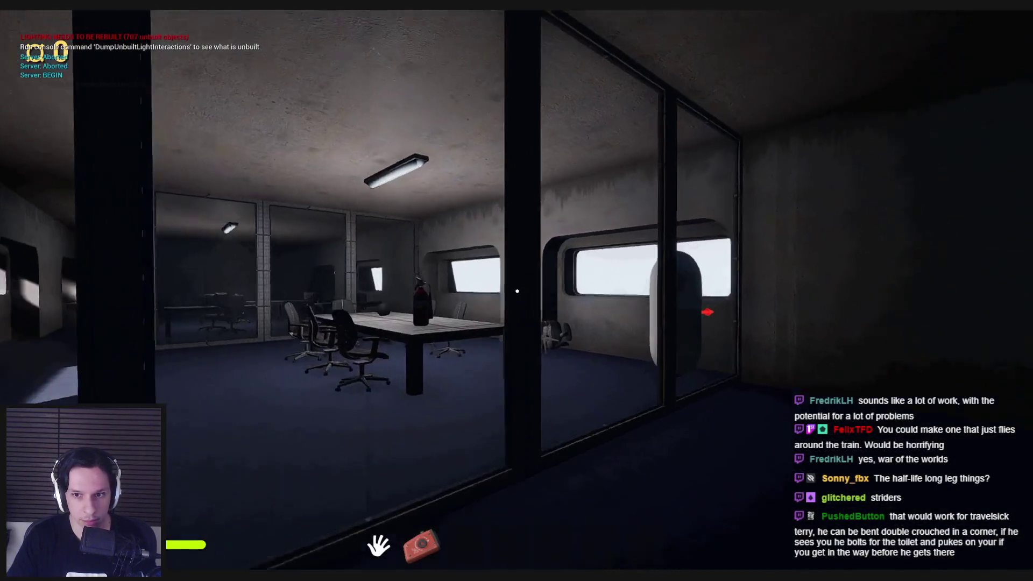
{"action": "key", "text": "w"}
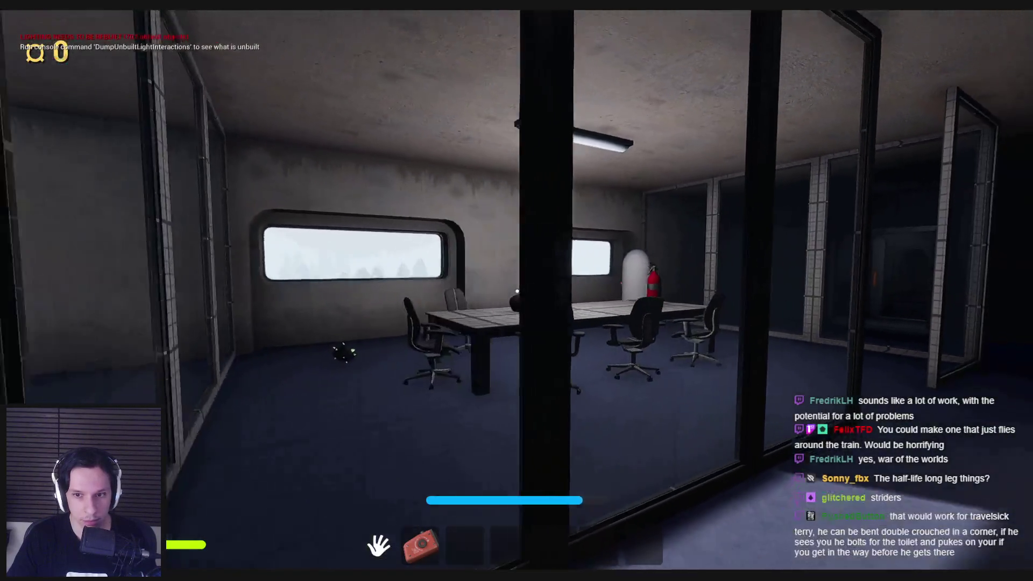
{"action": "key", "text": "w"}
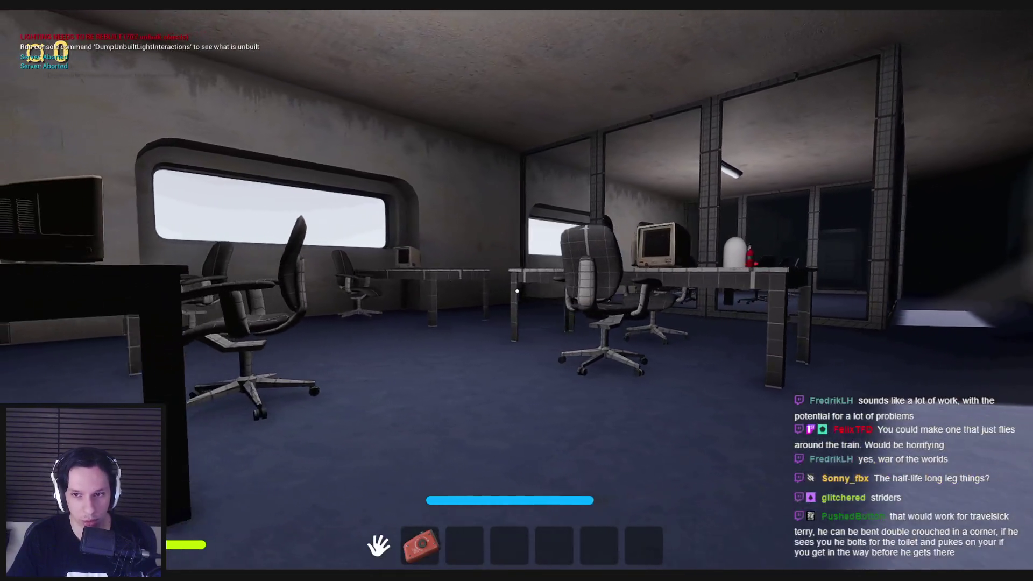
{"action": "key", "text": "w"}
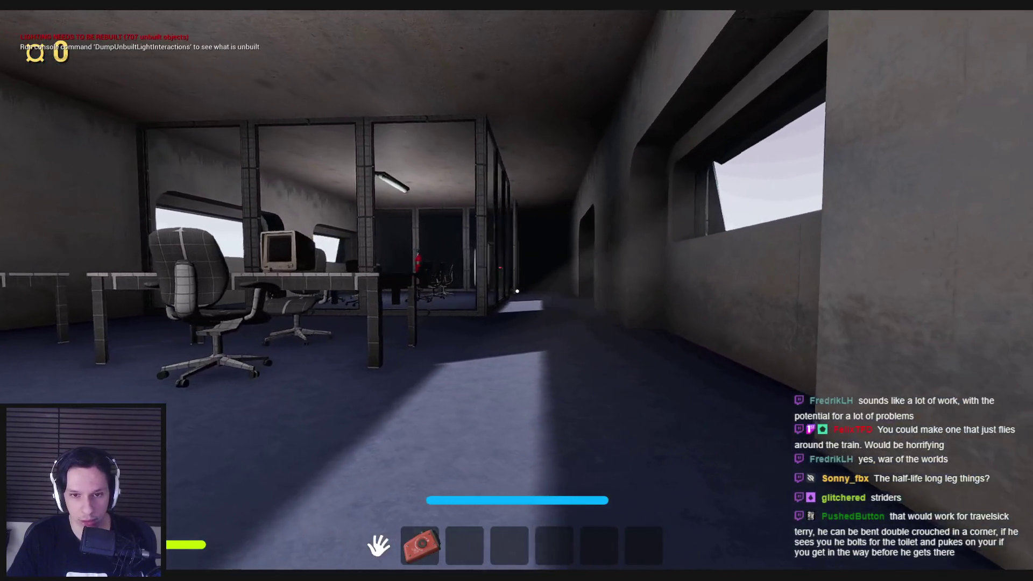
{"action": "key", "text": "s"}
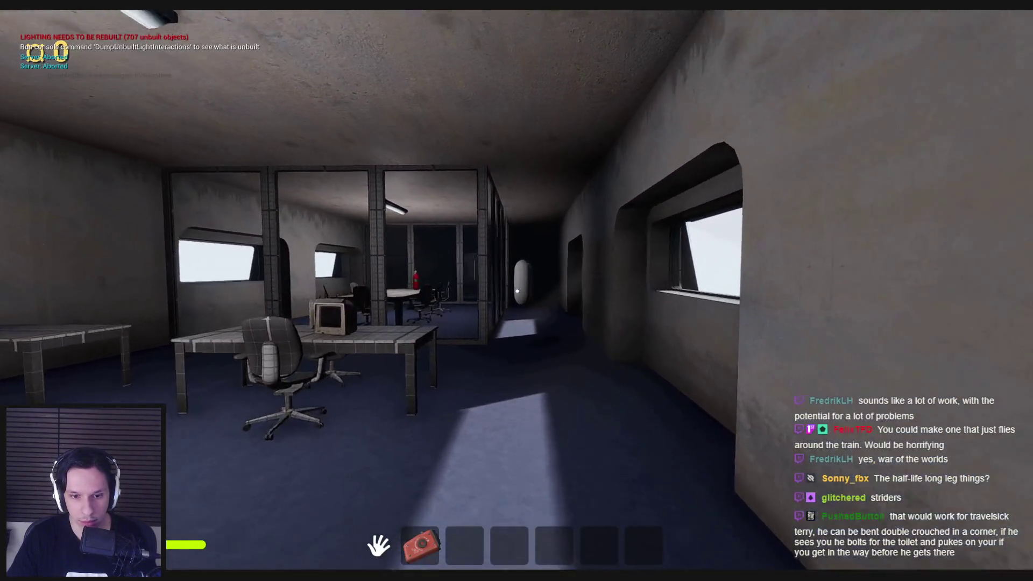
{"action": "key", "text": "w"}
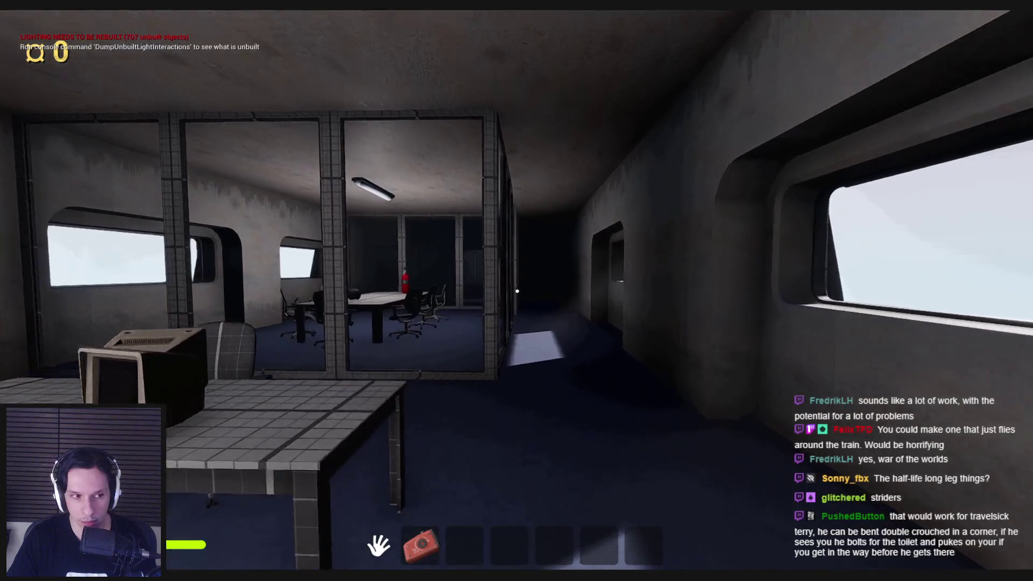
{"action": "key", "text": "w"}
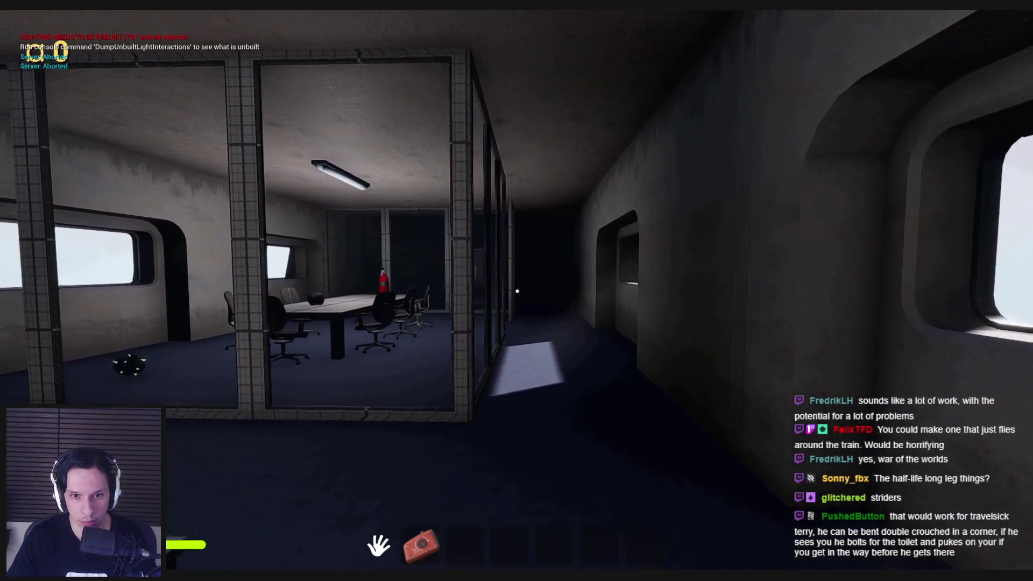
{"action": "key", "text": "s"}
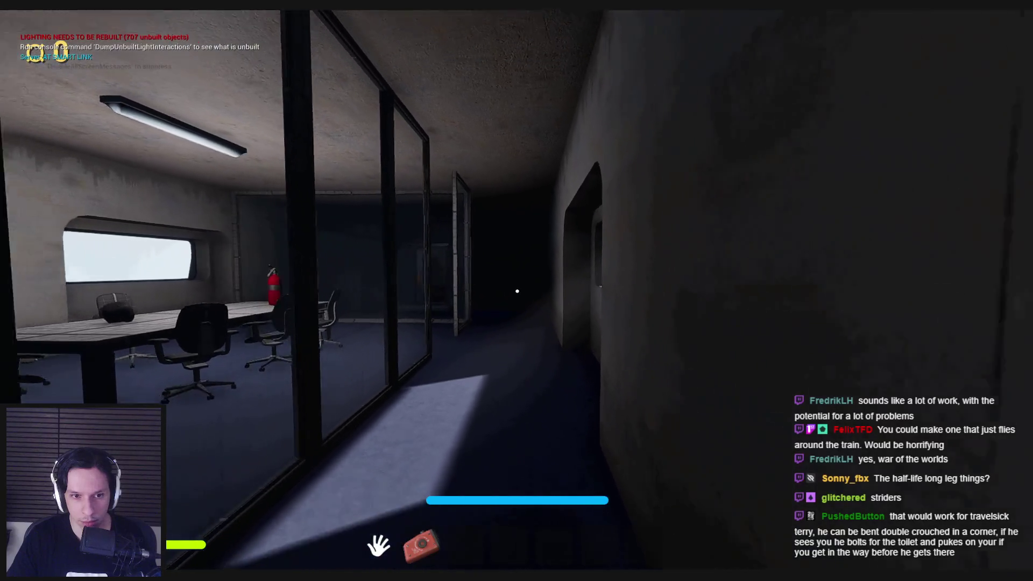
{"action": "key", "text": "w"}
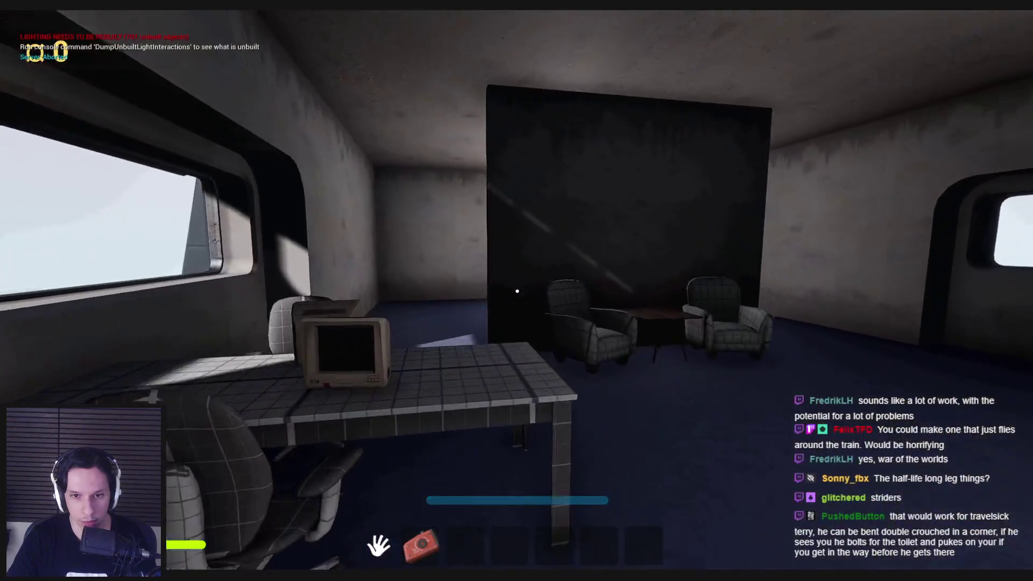
{"action": "key", "text": "w"}
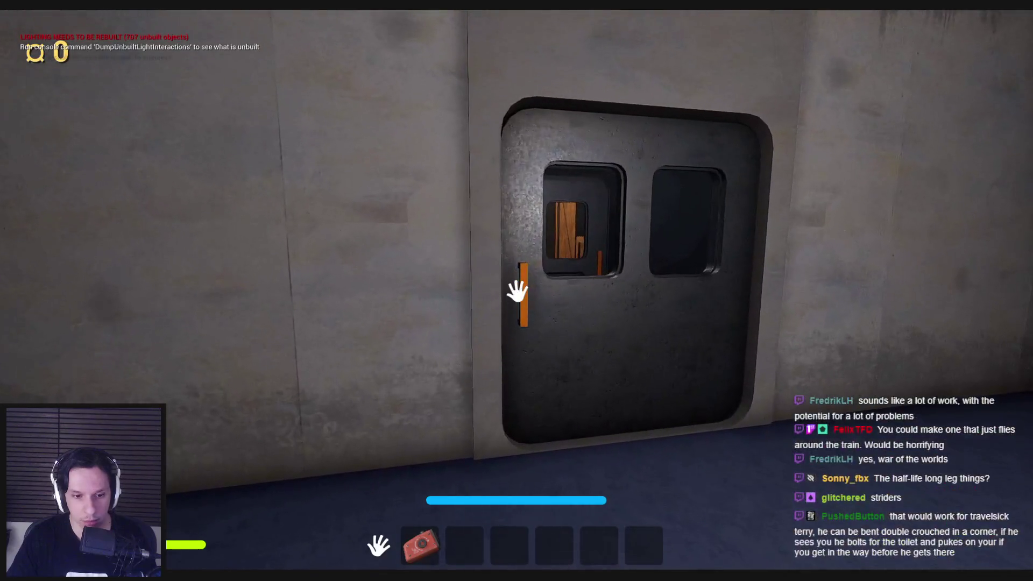
{"action": "key", "text": "Escape"}
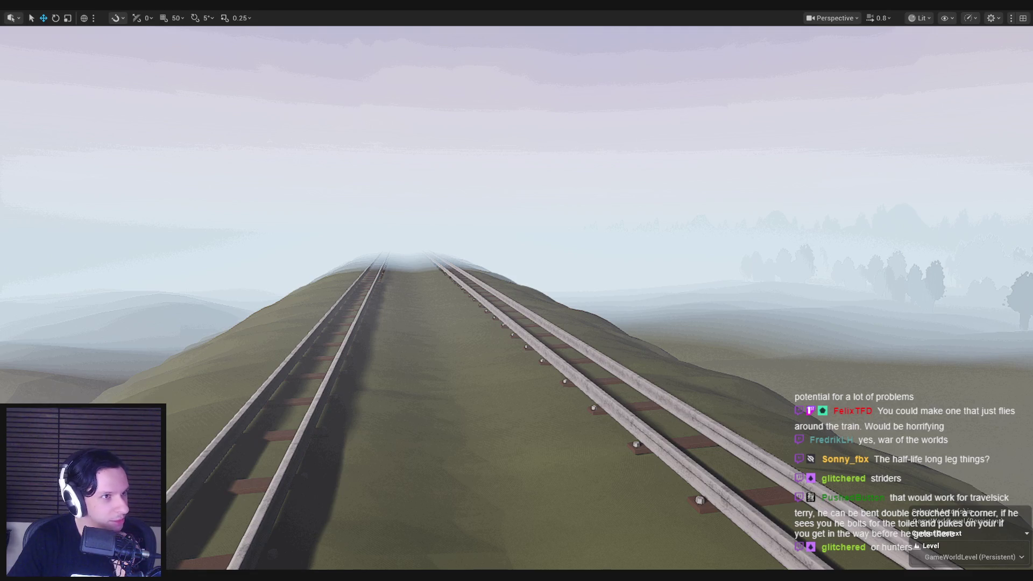
{"action": "key", "text": "f"}
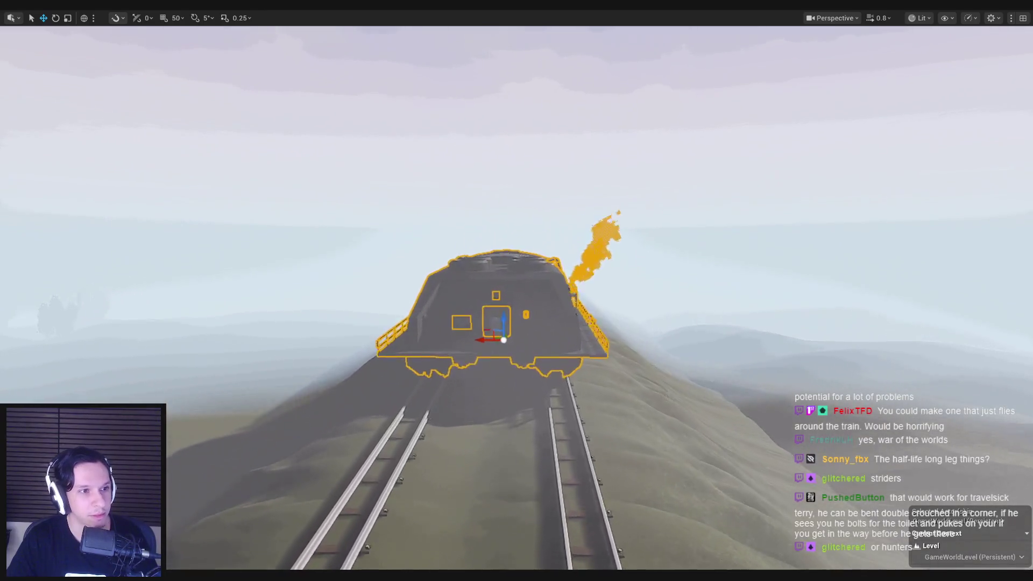
{"action": "scroll", "coordinate": [517, 290], "scroll_direction": "up", "scroll_amount": 2}
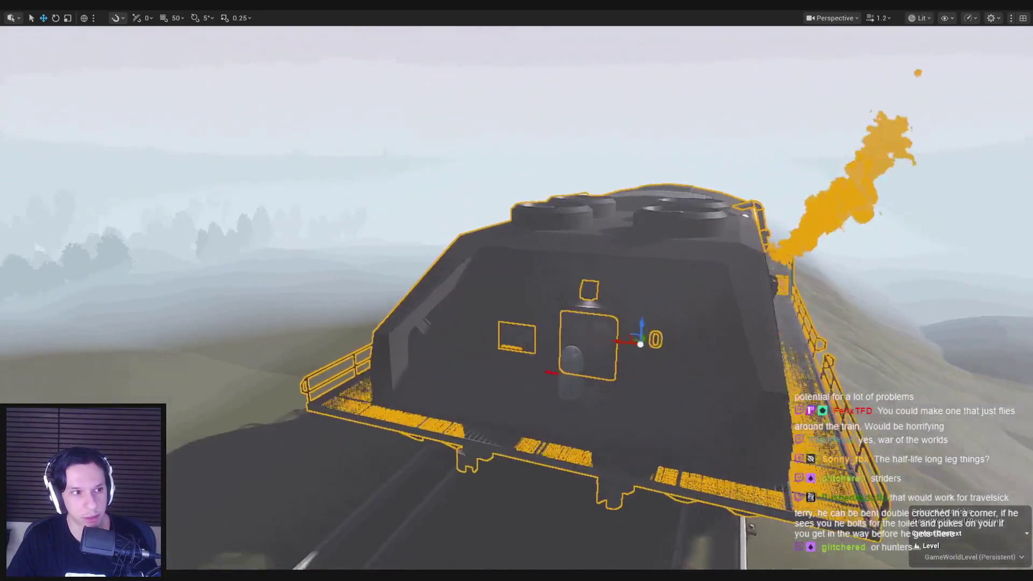
{"action": "key", "text": "alt+Tab"}
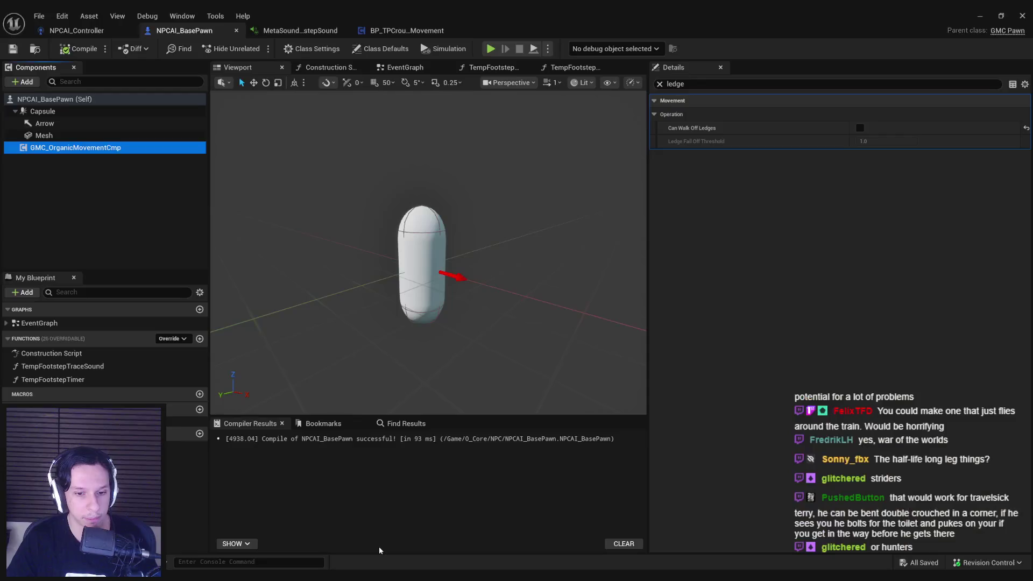
{"action": "left_click", "coordinate": [295, 287]}
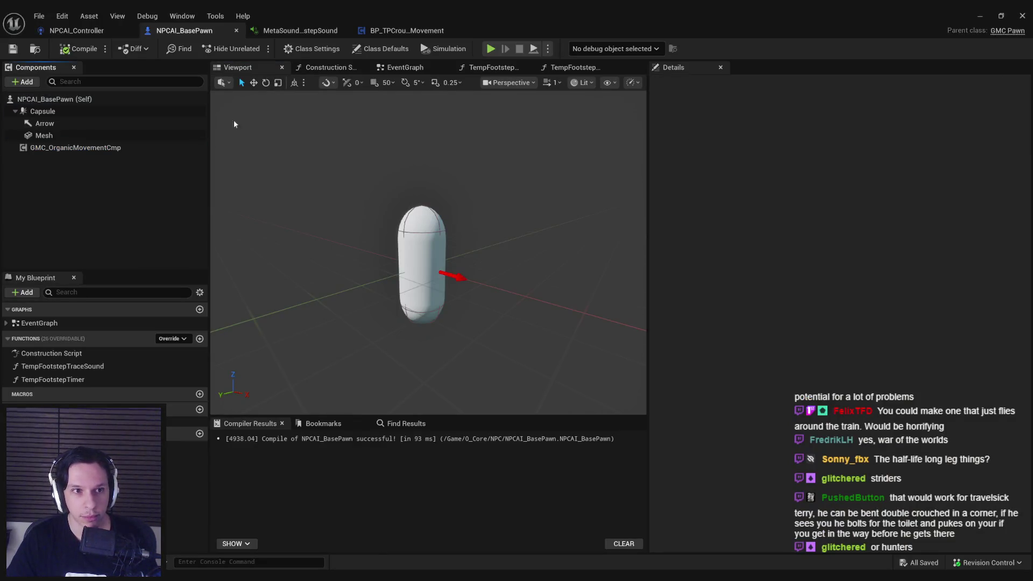
{"action": "left_click", "coordinate": [44, 135]}
{"action": "left_click", "coordinate": [76, 147]}
{"action": "left_click", "coordinate": [80, 201]}
{"action": "left_click", "coordinate": [92, 153]}
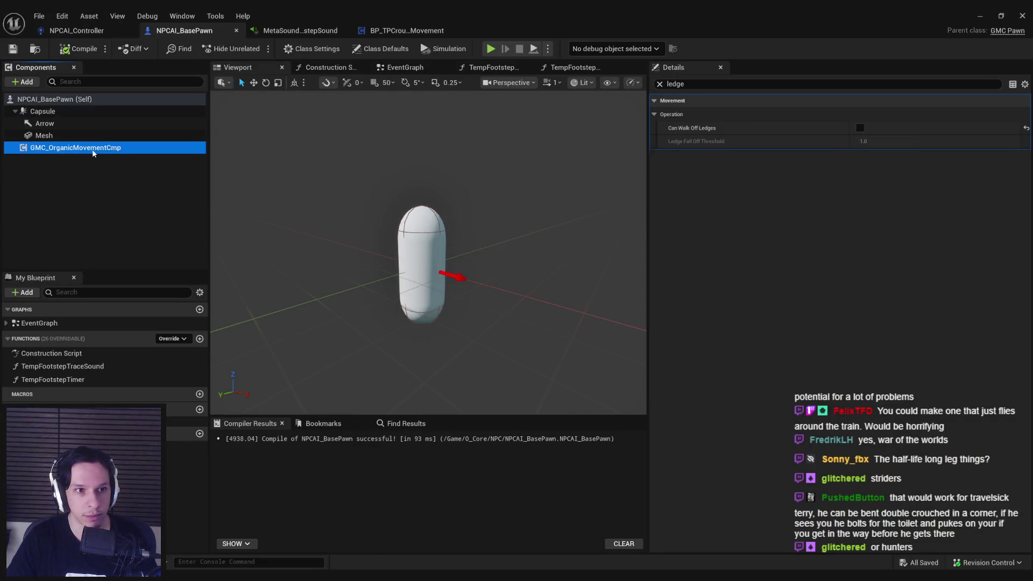
{"action": "left_click", "coordinate": [659, 84]}
{"action": "left_click", "coordinate": [25, 216]}
{"action": "left_click_drag", "start_coordinate": [322, 200], "coordinate": [345, 177]}
{"action": "left_click", "coordinate": [404, 31]}
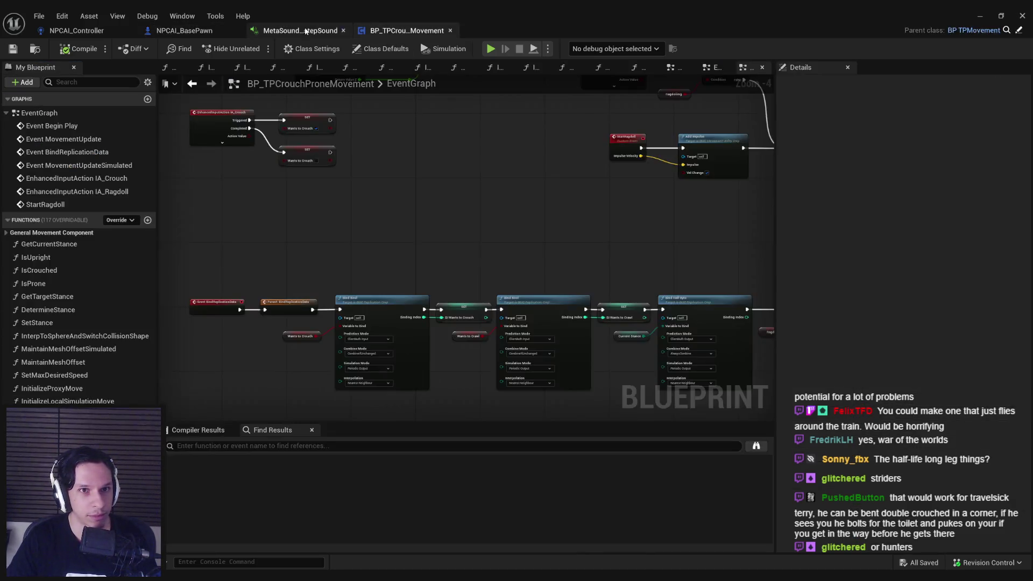
{"action": "left_click", "coordinate": [301, 31]}
{"action": "left_click", "coordinate": [76, 30]}
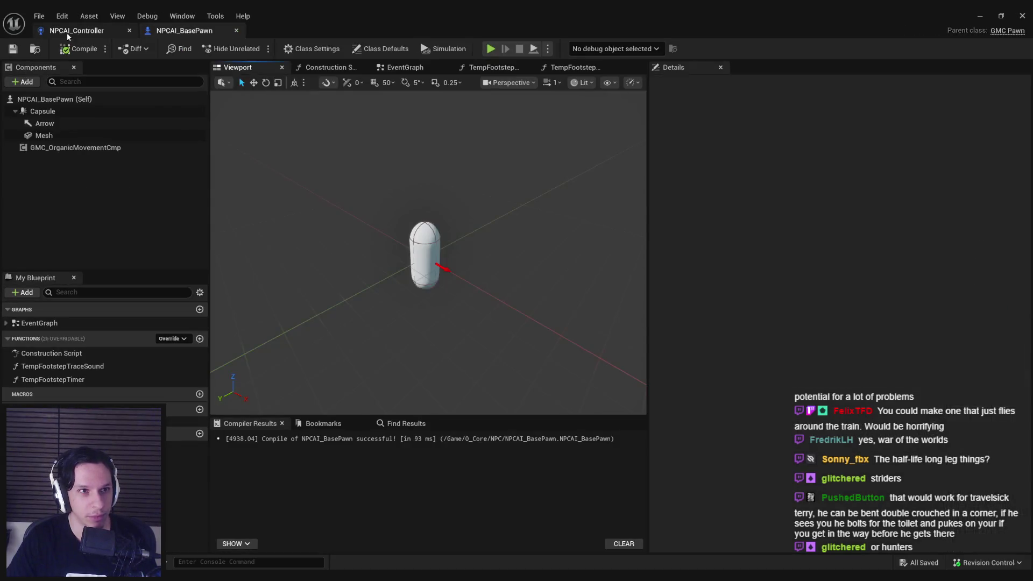
{"action": "left_click", "coordinate": [198, 33]}
{"action": "left_click", "coordinate": [99, 27]}
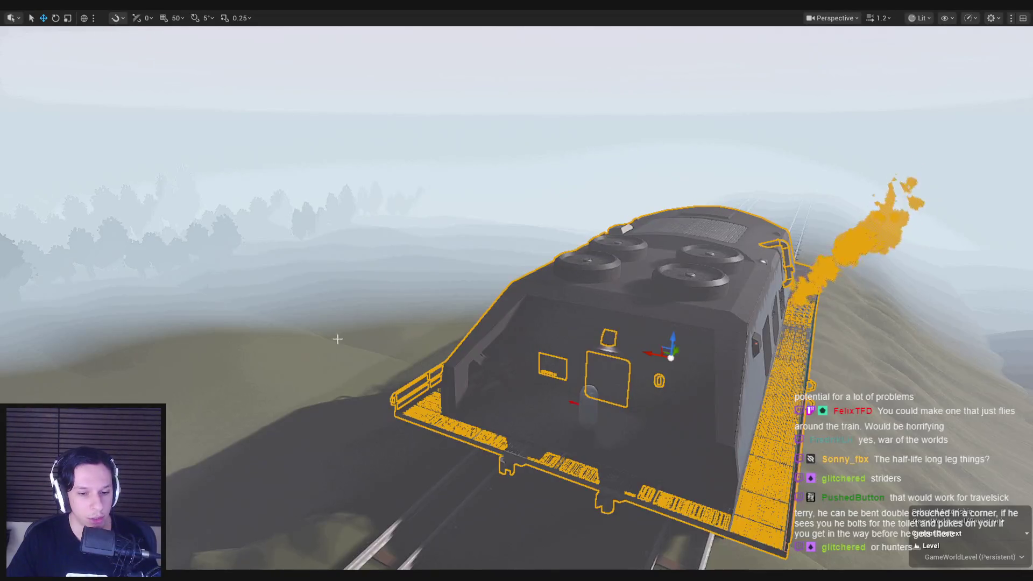
Switch to the browser showing the Trello Monsters card.
{"action": "key", "text": "alt+Tab"}
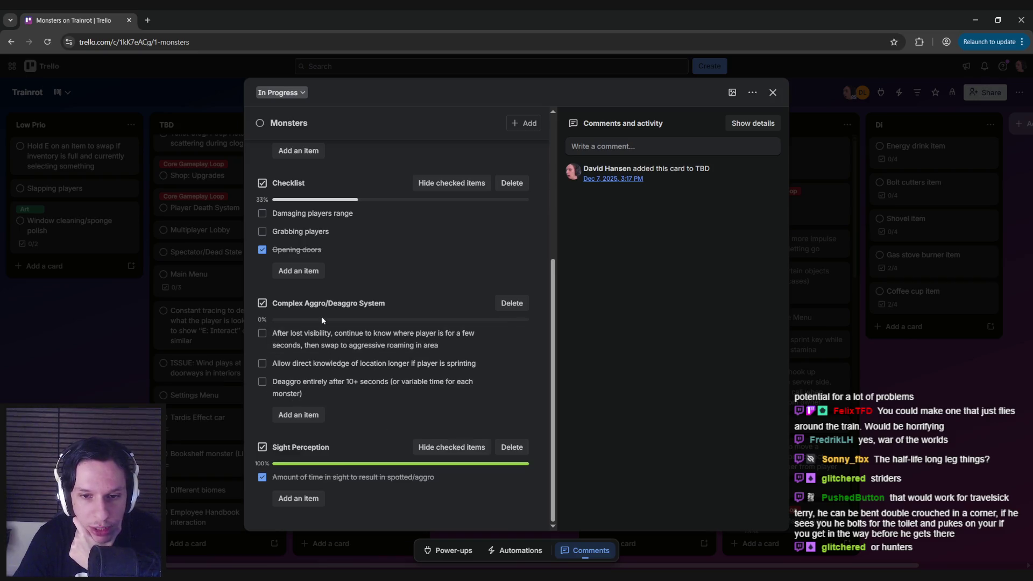
Scroll through the Monsters card checklists, close the card, and switch back to Unreal Editor.
{"action": "scroll", "coordinate": [315, 387], "scroll_direction": "up", "scroll_amount": 1}
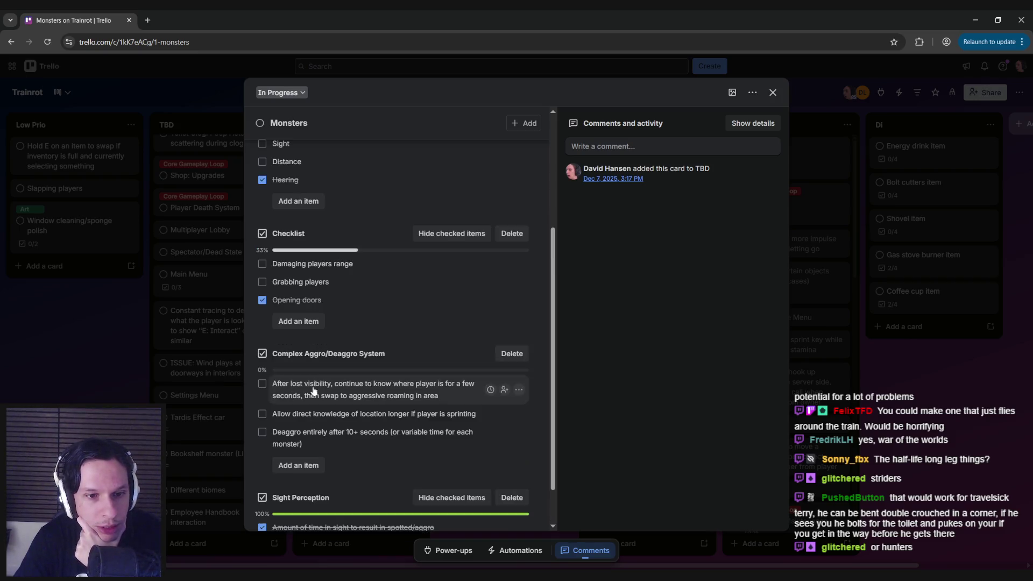
{"action": "scroll", "coordinate": [314, 390], "scroll_direction": "up", "scroll_amount": 4}
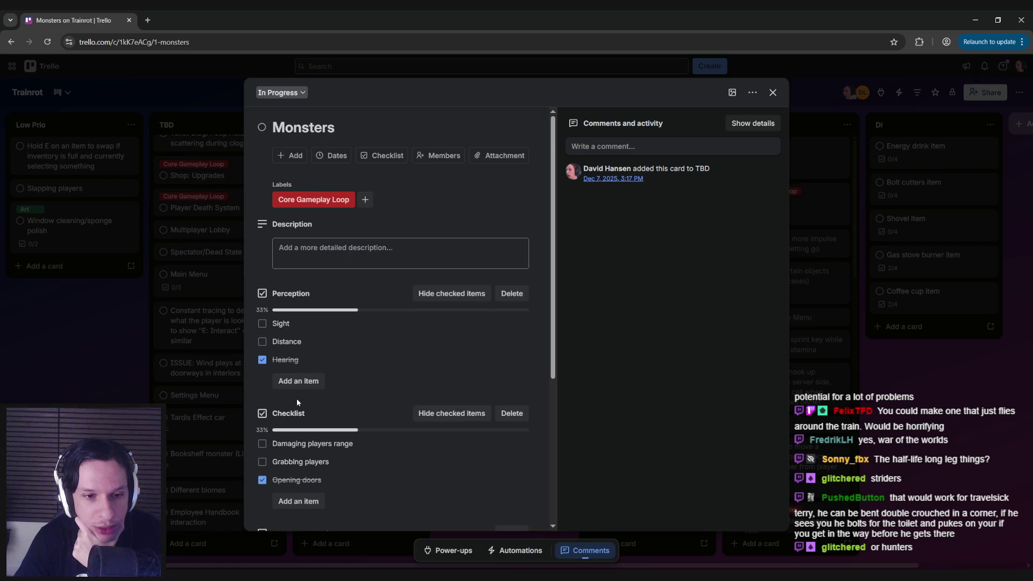
{"action": "scroll", "coordinate": [296, 398], "scroll_direction": "down", "scroll_amount": 3}
{"action": "scroll", "coordinate": [289, 416], "scroll_direction": "up", "scroll_amount": 3}
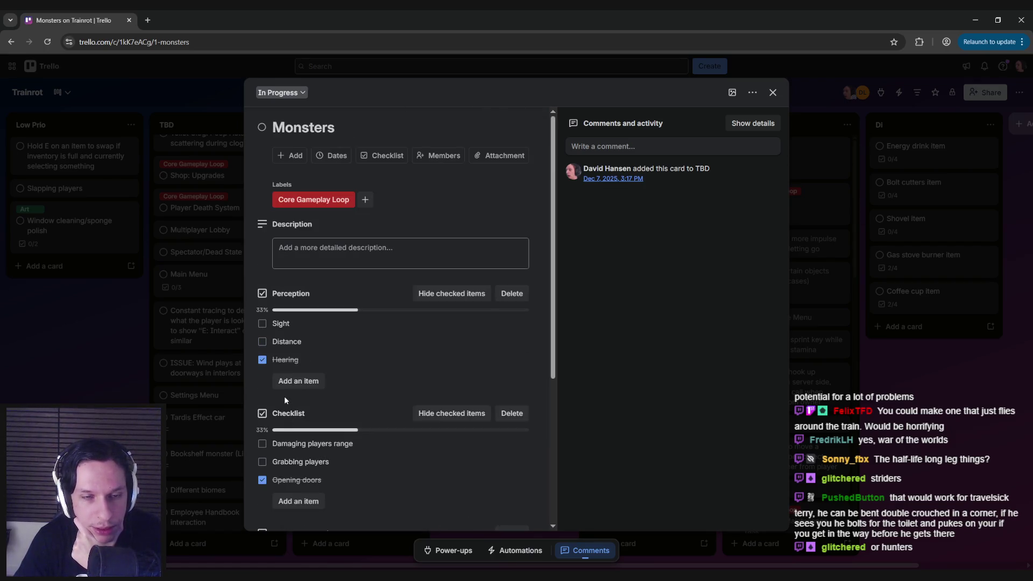
{"action": "scroll", "coordinate": [284, 396], "scroll_direction": "down", "scroll_amount": 3}
{"action": "scroll", "coordinate": [295, 347], "scroll_direction": "up", "scroll_amount": 2}
{"action": "scroll", "coordinate": [295, 347], "scroll_direction": "down", "scroll_amount": 2}
{"action": "scroll", "coordinate": [302, 442], "scroll_direction": "up", "scroll_amount": 3}
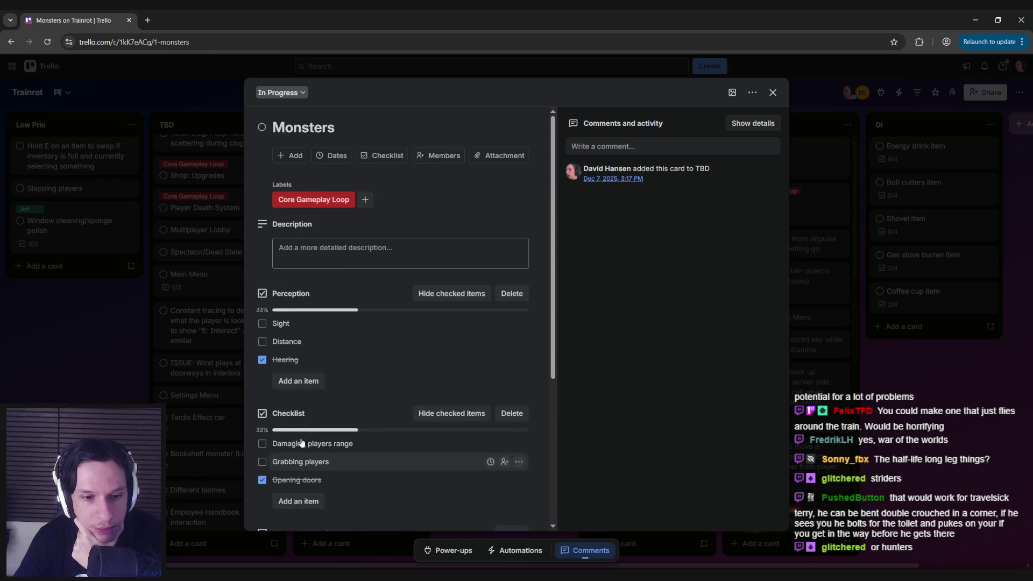
{"action": "scroll", "coordinate": [293, 396], "scroll_direction": "down", "scroll_amount": 3}
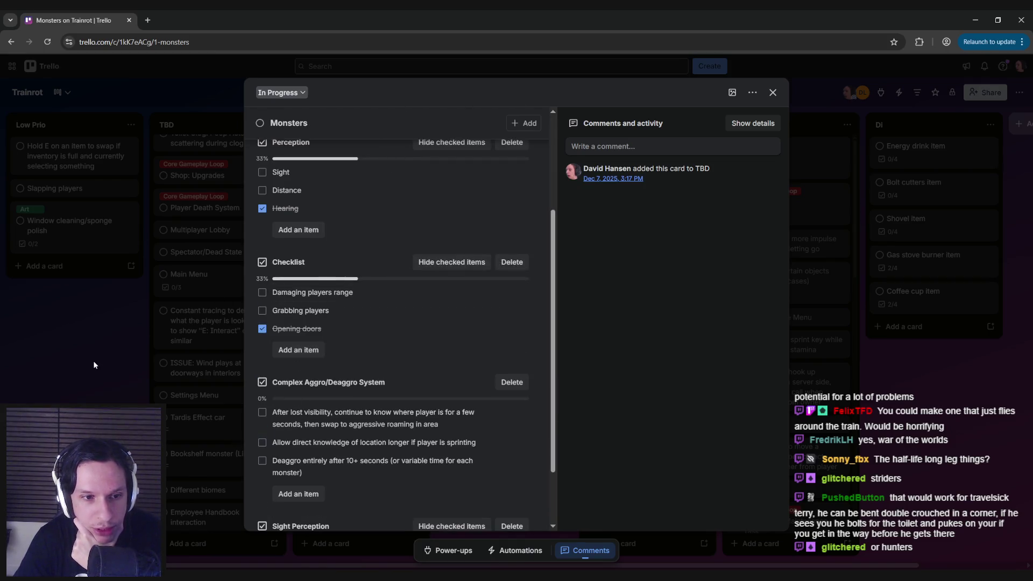
{"action": "left_click", "coordinate": [94, 366]}
{"action": "key", "text": "alt+Tab"}
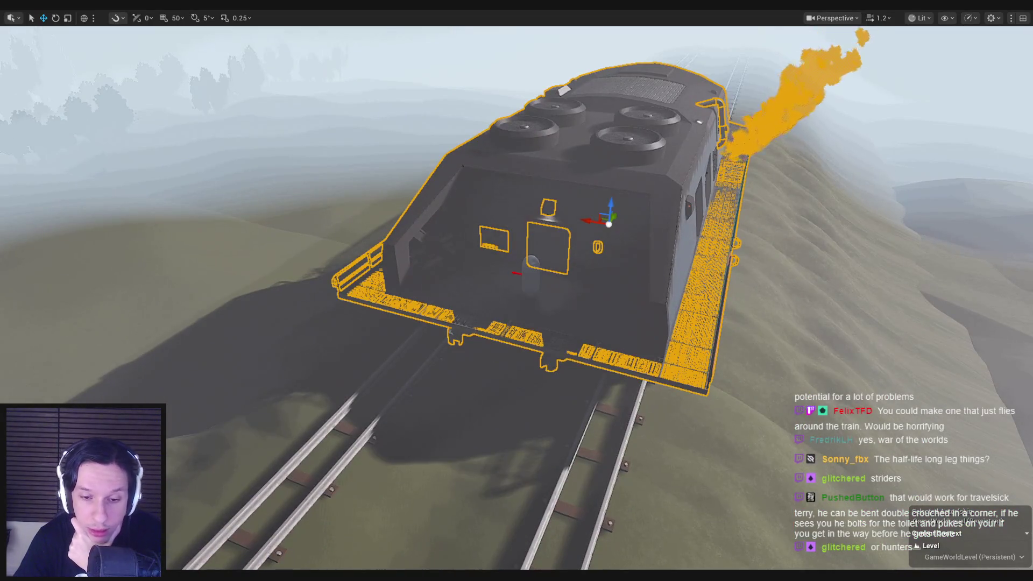
Switch to the Trainrot Notion page and put the cursor after the Flatbed entry.
{"action": "key", "text": "alt+Tab"}
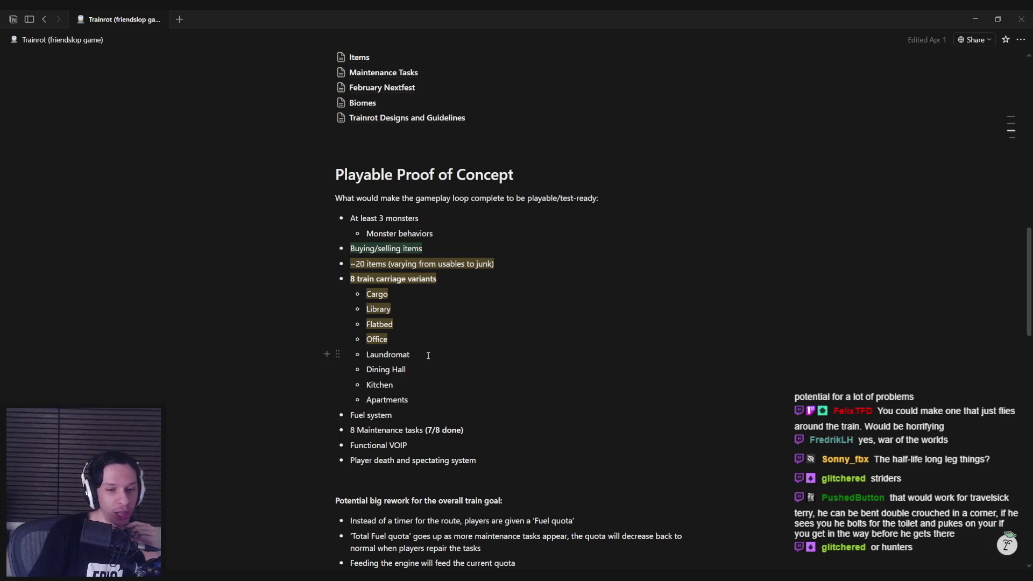
{"action": "left_click", "coordinate": [409, 325]}
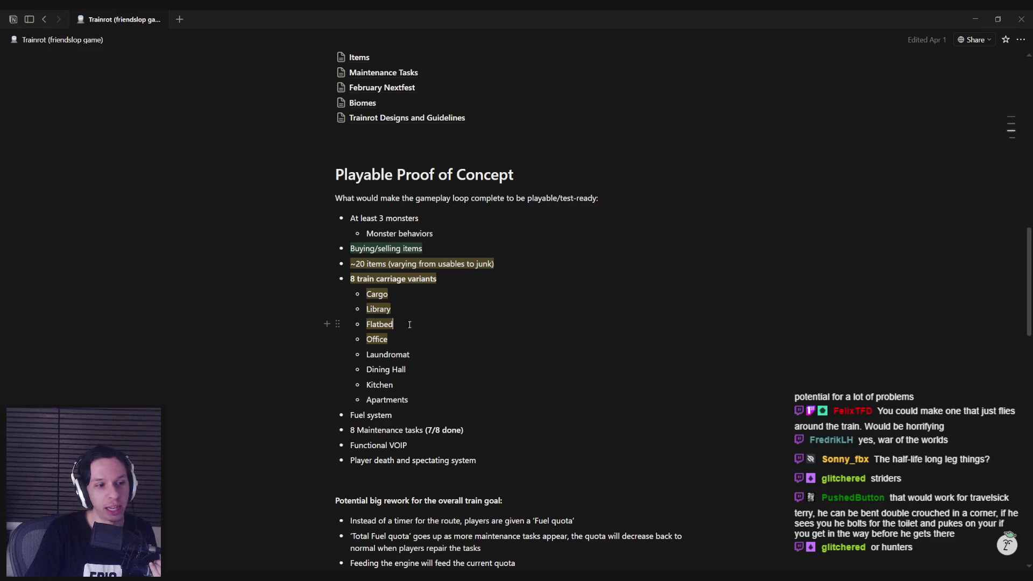
{"action": "left_click", "coordinate": [408, 291]}
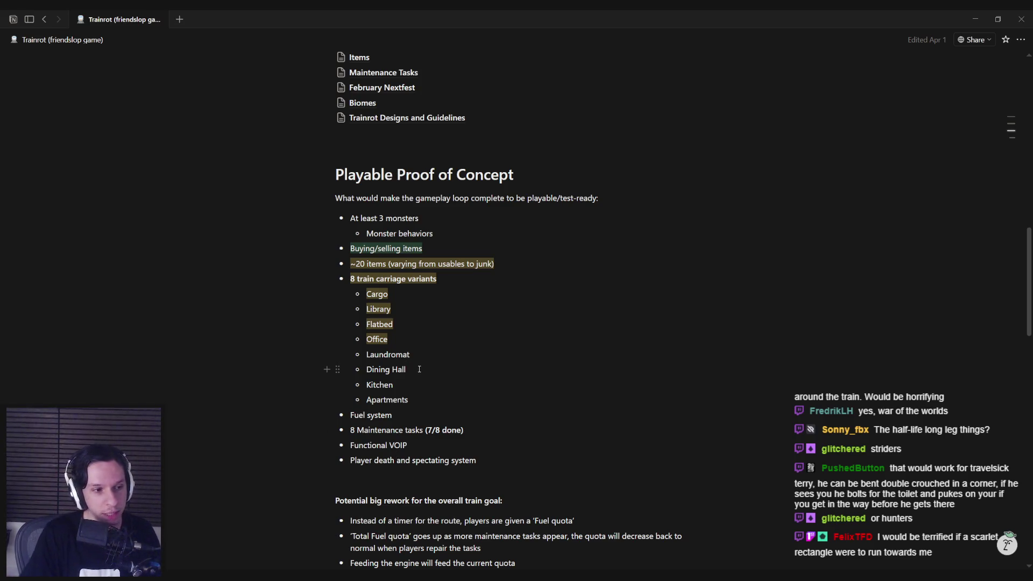
{"action": "double_click", "coordinate": [390, 384]}
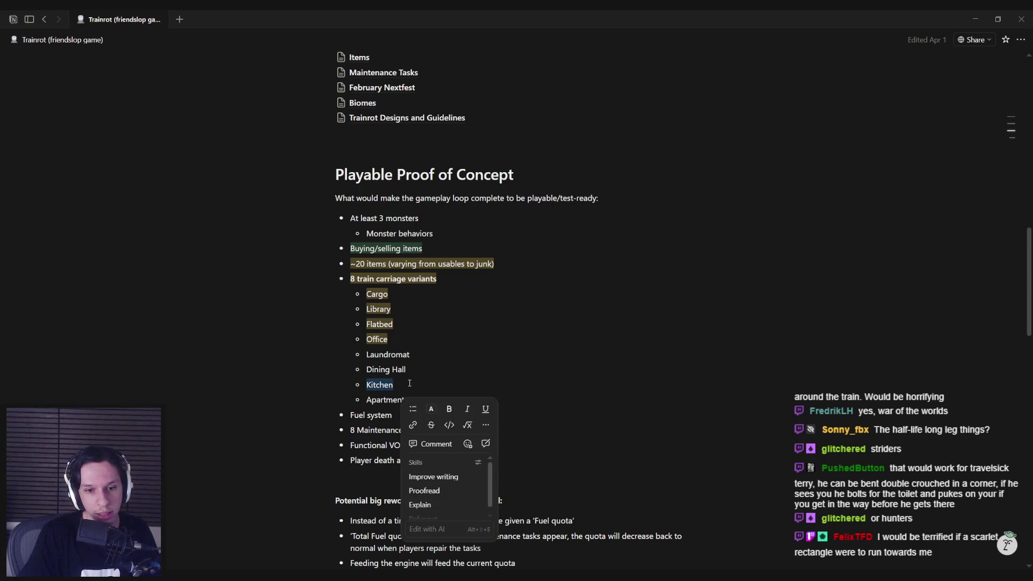
{"action": "left_click", "coordinate": [422, 399]}
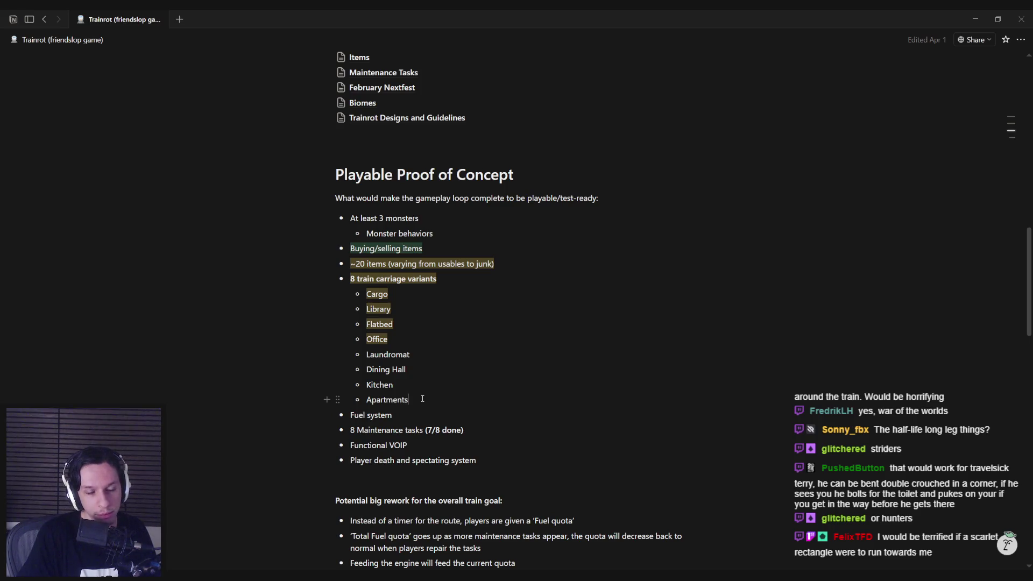
{"action": "left_click", "coordinate": [419, 385]}
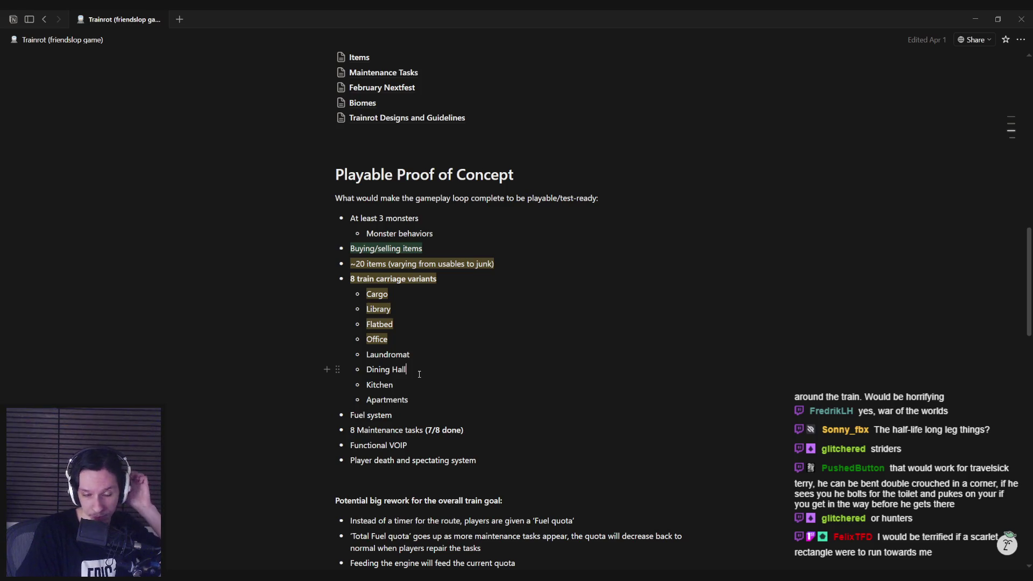
{"action": "left_click", "coordinate": [416, 356]}
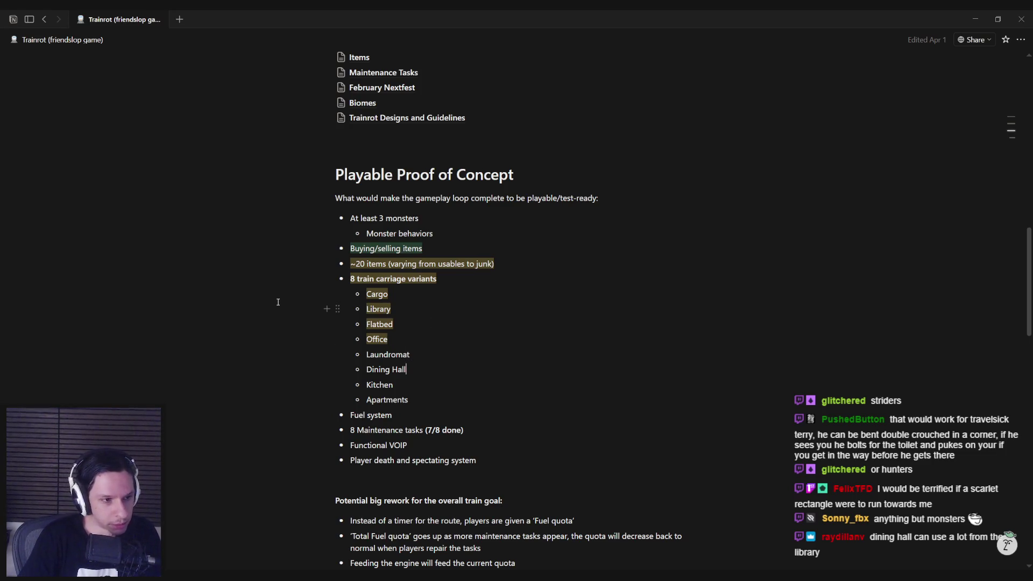
Work in the Dining Hall and Laundromat entries of the carriage variants list.
{"action": "mouse_move", "coordinate": [408, 369]}
{"action": "left_mouse_down"}
{"action": "mouse_move", "coordinate": [366, 369]}
{"action": "mouse_move", "coordinate": [417, 368]}
{"action": "left_mouse_up"}
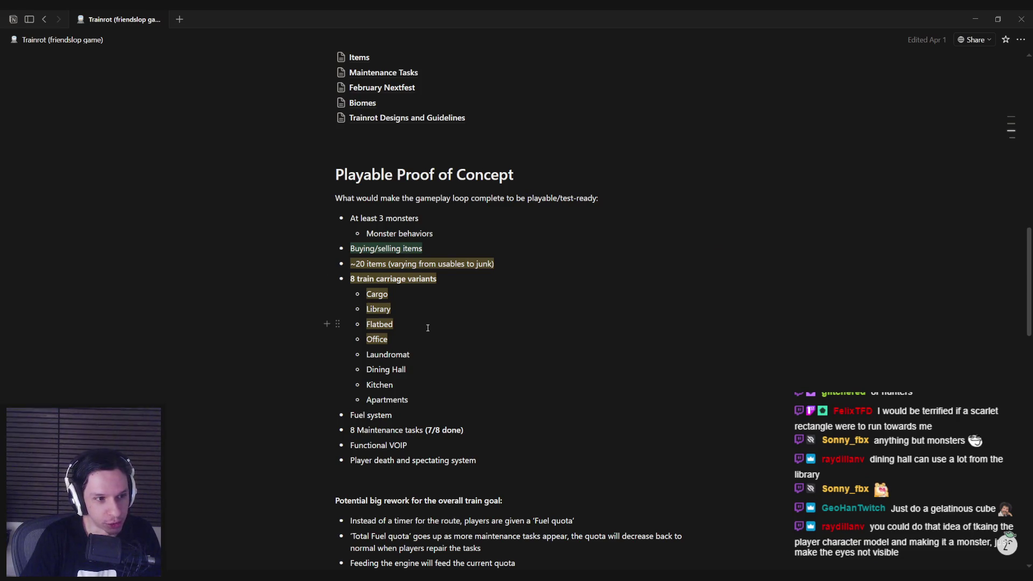
{"action": "left_click", "coordinate": [433, 354]}
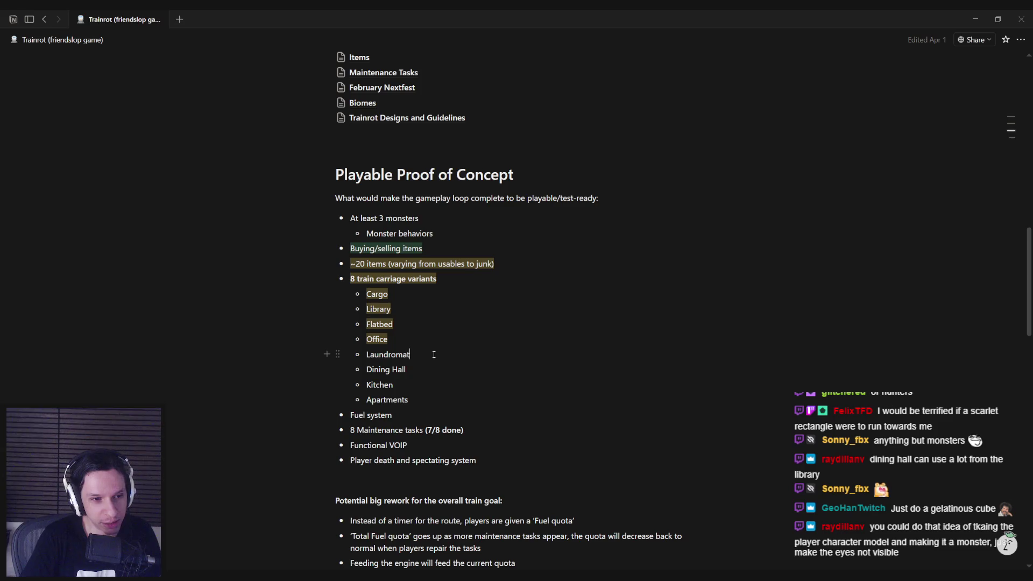
{"action": "left_click", "coordinate": [412, 369]}
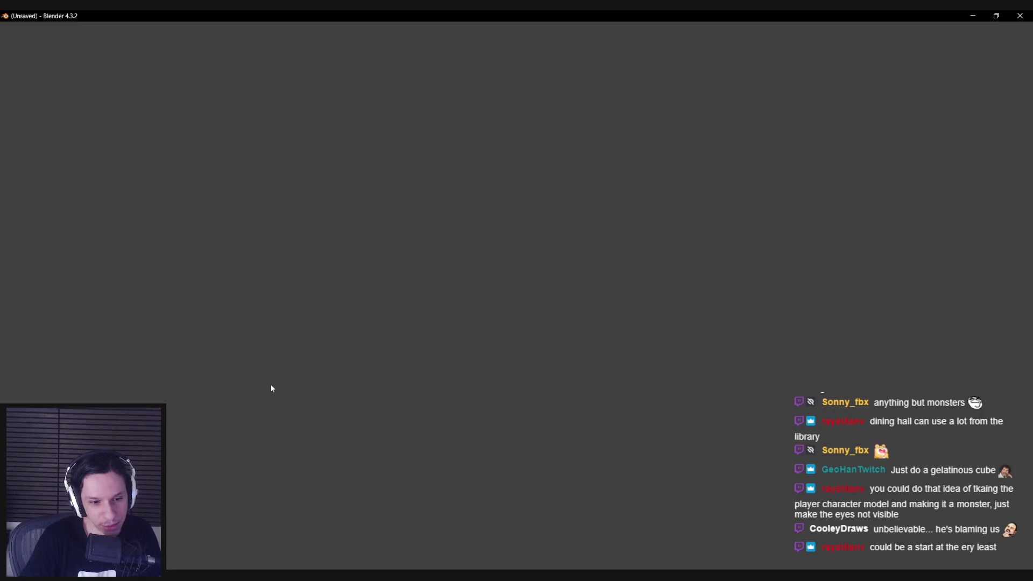
Open the Monster Ideas page and start new lines below the Cyclops section.
{"action": "key", "text": "alt+Tab"}
{"action": "scroll", "coordinate": [398, 217], "scroll_direction": "down", "scroll_amount": 3}
{"action": "scroll", "coordinate": [377, 334], "scroll_direction": "up", "scroll_amount": 8}
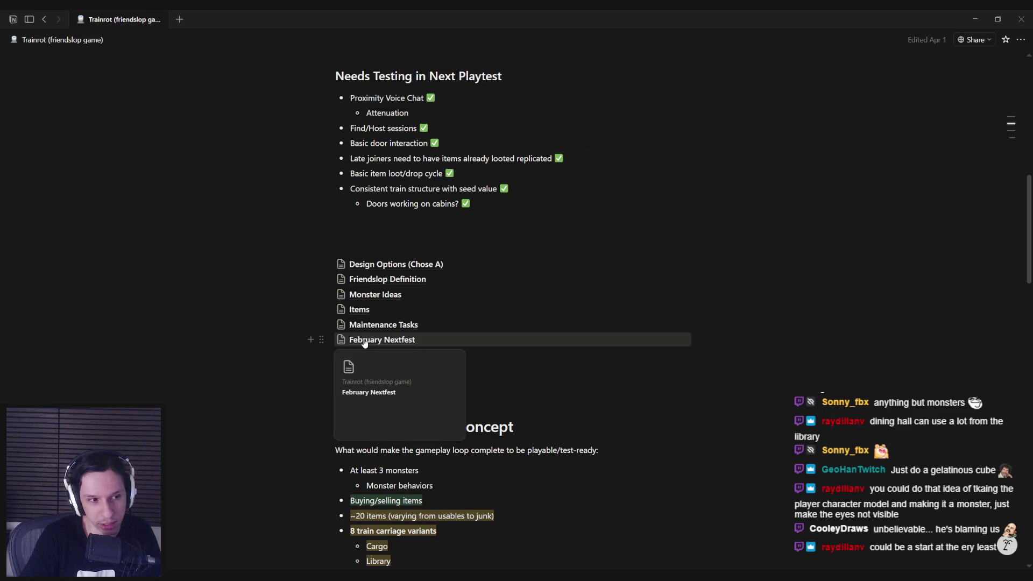
{"action": "mouse_move", "coordinate": [366, 343]}
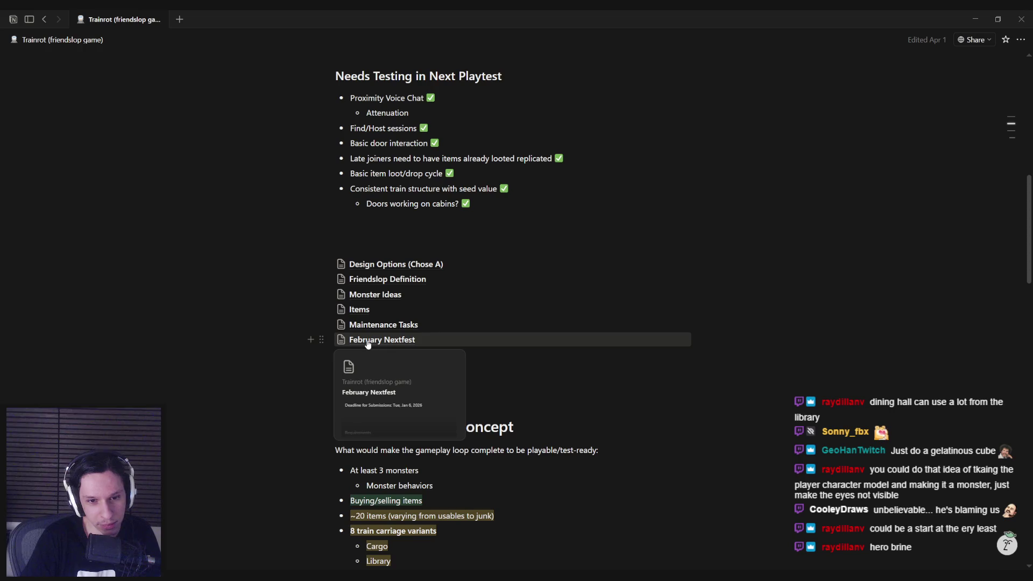
{"action": "left_click", "coordinate": [369, 295]}
{"action": "scroll", "coordinate": [408, 461], "scroll_direction": "down", "scroll_amount": 10}
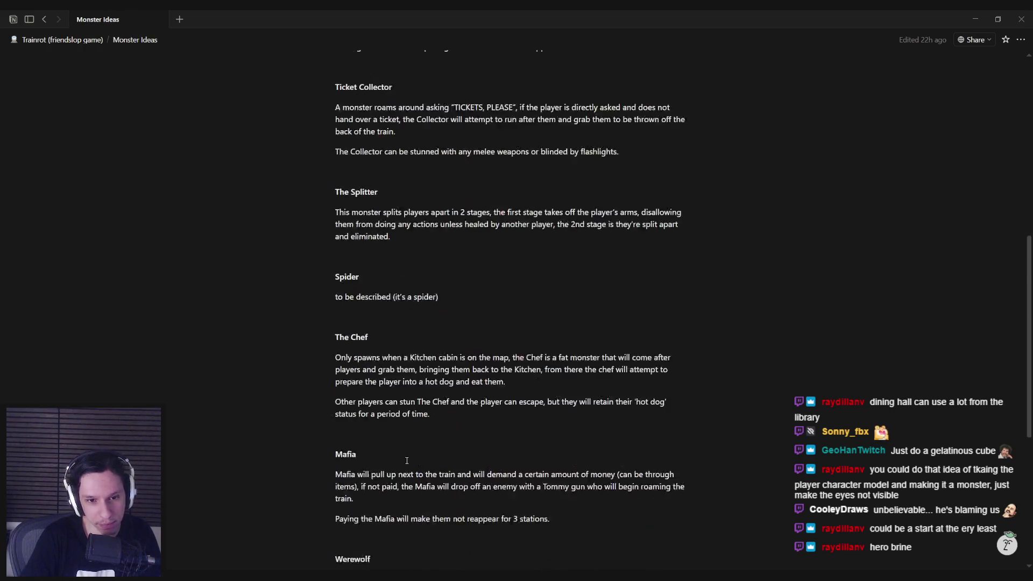
{"action": "left_click", "coordinate": [430, 403]}
{"action": "key", "text": "Return"}
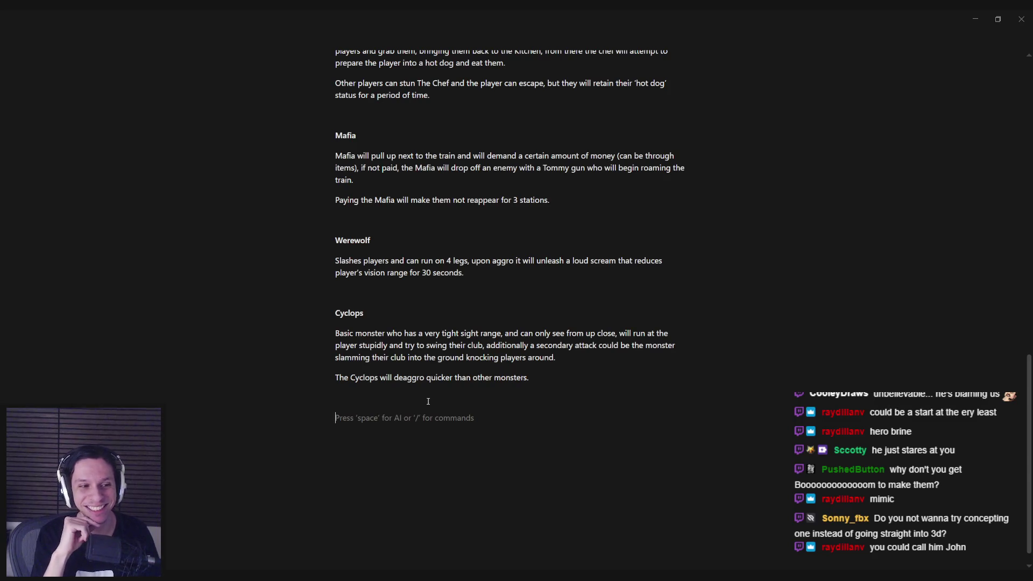
Type a placeholder name, make it bold, and change it to 'Employee 233'.
{"action": "type", "text": "John Employee"}
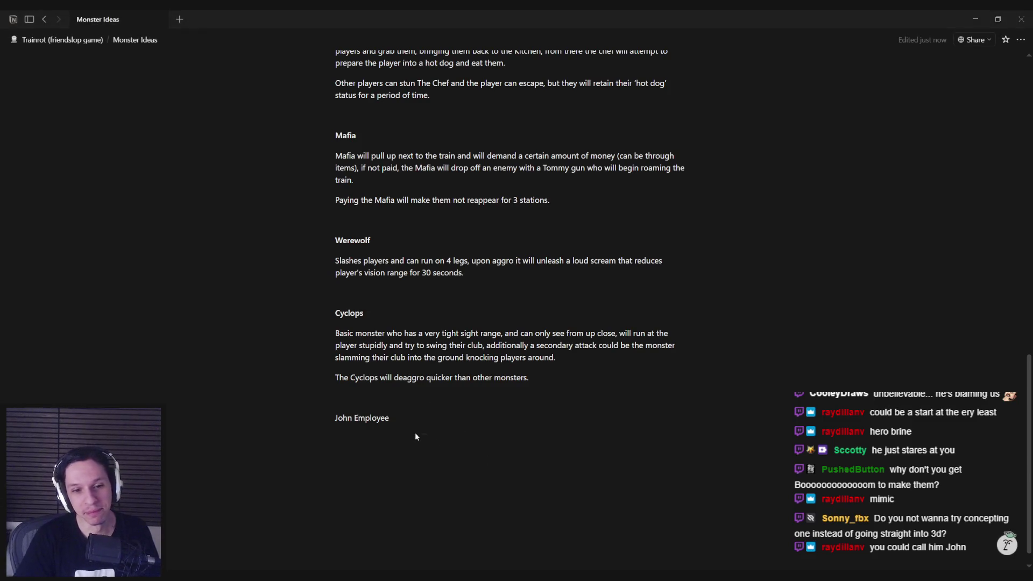
{"action": "left_click_drag", "start_coordinate": [397, 418], "coordinate": [336, 423]}
{"action": "key", "text": "ctrl+b"}
{"action": "left_click", "coordinate": [398, 420]}
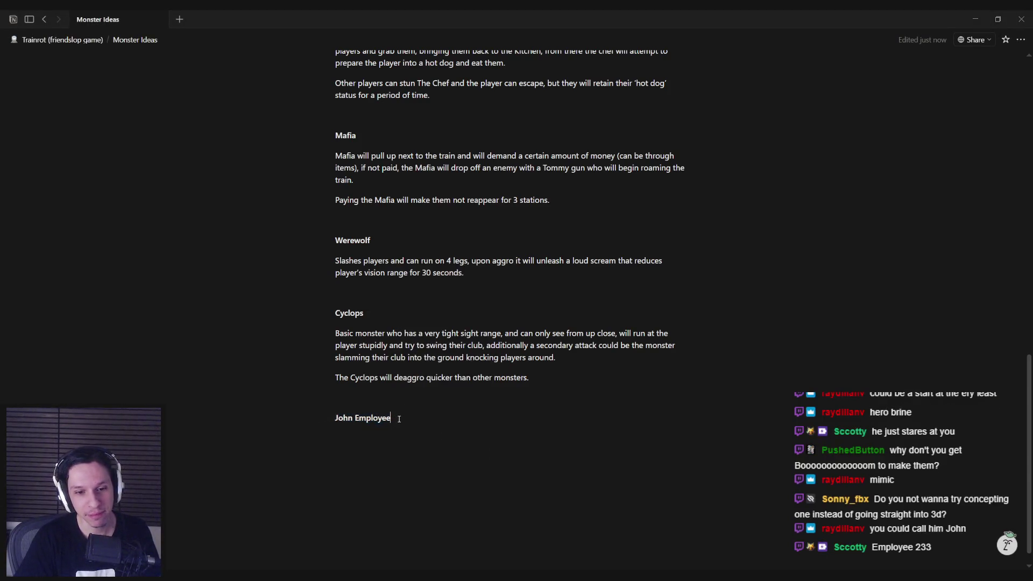
{"action": "key", "text": "Return"}
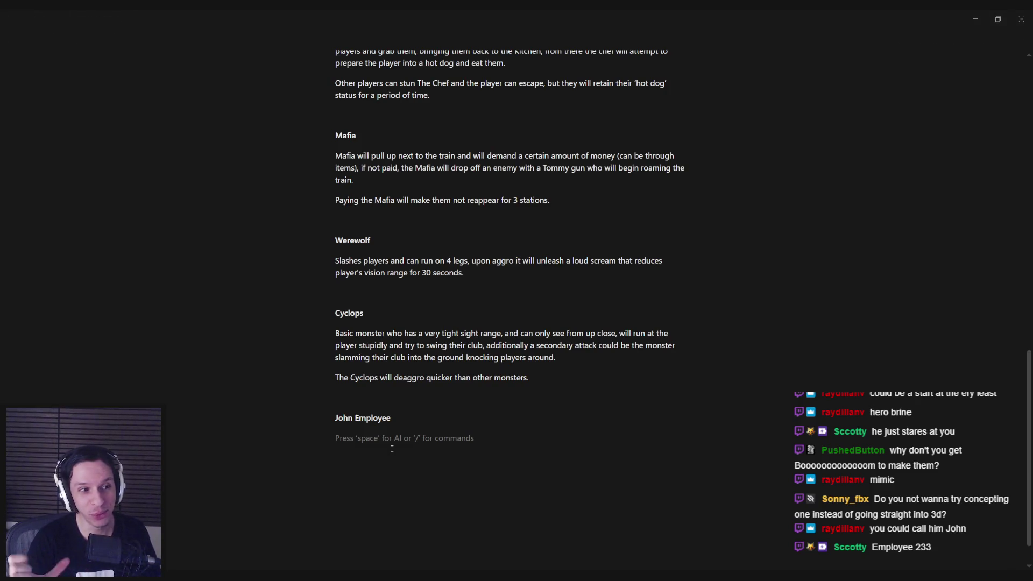
{"action": "key", "text": "BackSpace"}
{"action": "double_click", "coordinate": [344, 418]}
{"action": "key", "text": "BackSpace"}
{"action": "type", "text": "233"}
{"action": "key", "text": "Return"}
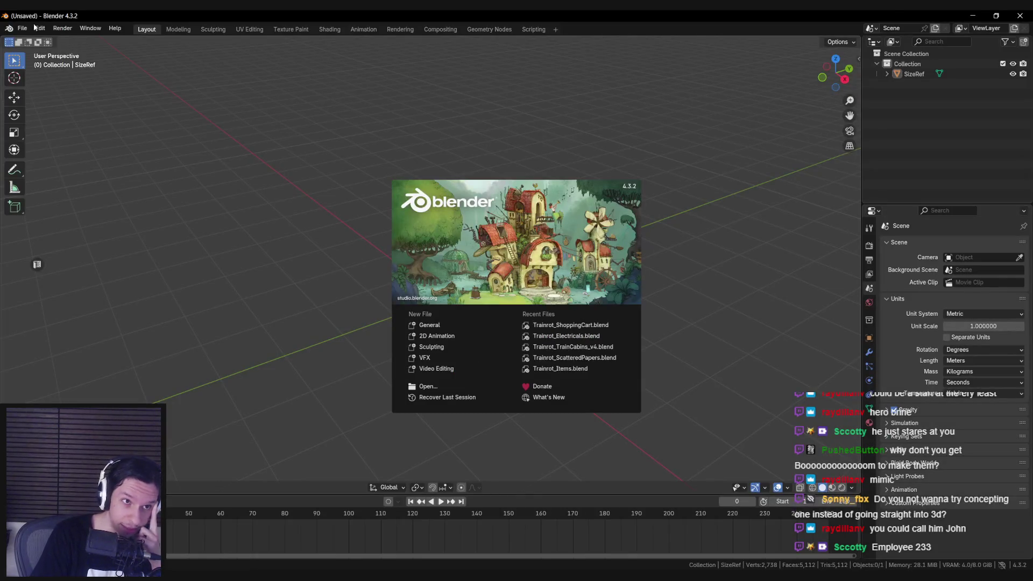
Open Trainrot_Character-AttemptRig3.blend from the recent files list.
{"action": "left_click", "coordinate": [22, 29]}
{"action": "mouse_move", "coordinate": [81, 60]}
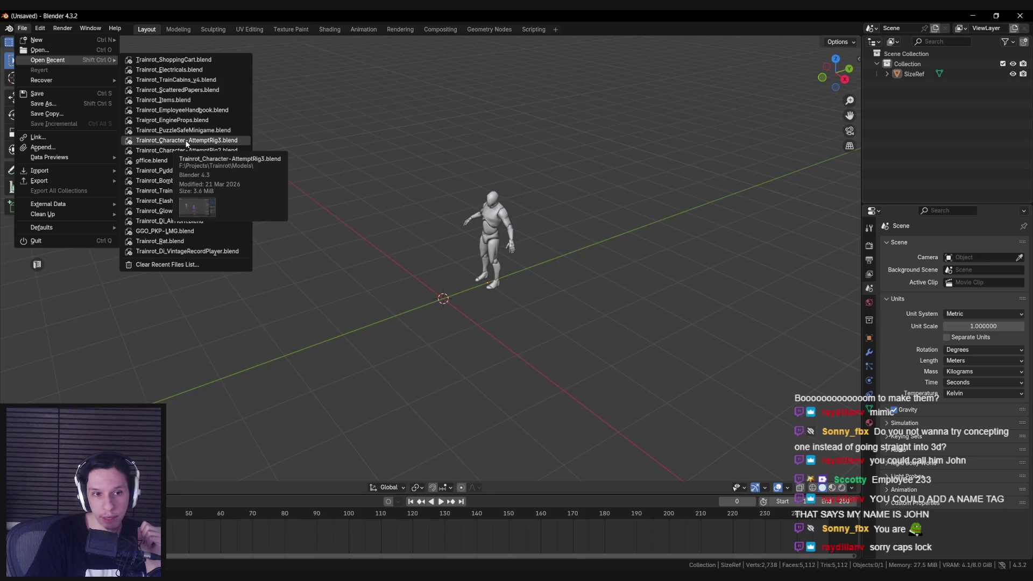
{"action": "left_click", "coordinate": [187, 141]}
{"action": "mouse_move", "coordinate": [314, 240]}
{"action": "left_mouse_down"}
{"action": "mouse_move", "coordinate": [319, 250]}
{"action": "mouse_move", "coordinate": [305, 247]}
{"action": "mouse_move", "coordinate": [314, 287]}
{"action": "left_mouse_up"}
Hide the sidebar, deselect the rig, save the file, and switch to the badge reference board.
{"action": "key", "text": "n"}
{"action": "left_click", "coordinate": [375, 295]}
{"action": "left_click_drag", "start_coordinate": [375, 296], "coordinate": [382, 301]}
{"action": "key", "text": "ctrl+s"}
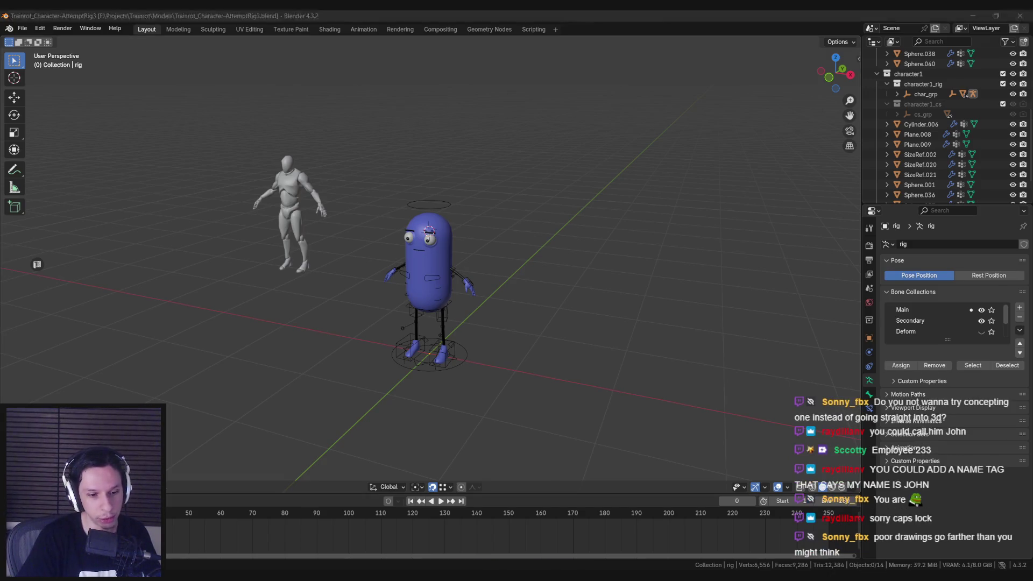
{"action": "key", "text": "alt+Tab"}
{"action": "scroll", "coordinate": [516, 242], "scroll_direction": "up", "scroll_amount": 5}
Zoom around the Lumon employee ID badge images on the PureRef board.
{"action": "scroll", "coordinate": [467, 356], "scroll_direction": "up", "scroll_amount": 6}
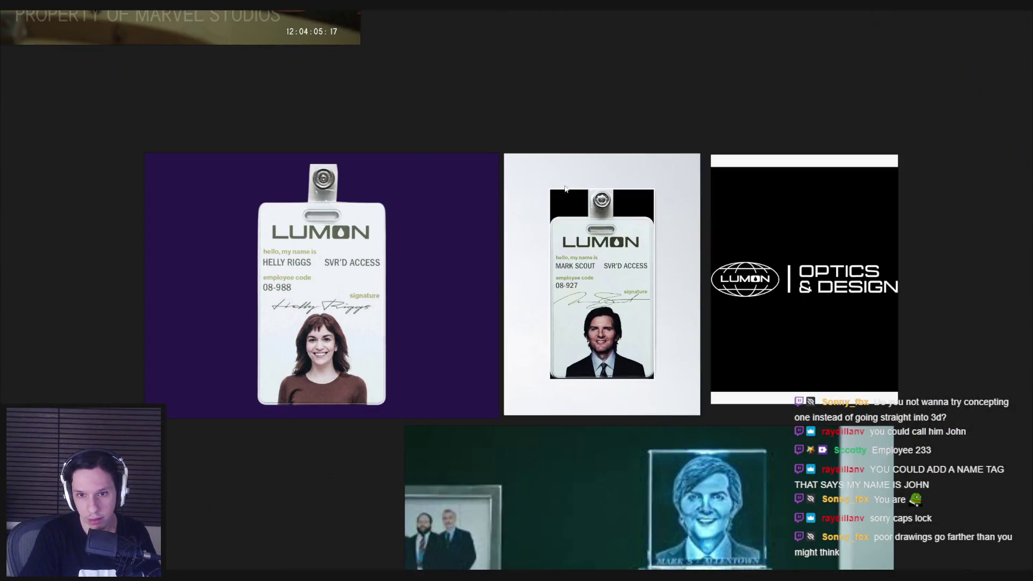
{"action": "scroll", "coordinate": [558, 350], "scroll_direction": "up", "scroll_amount": 2}
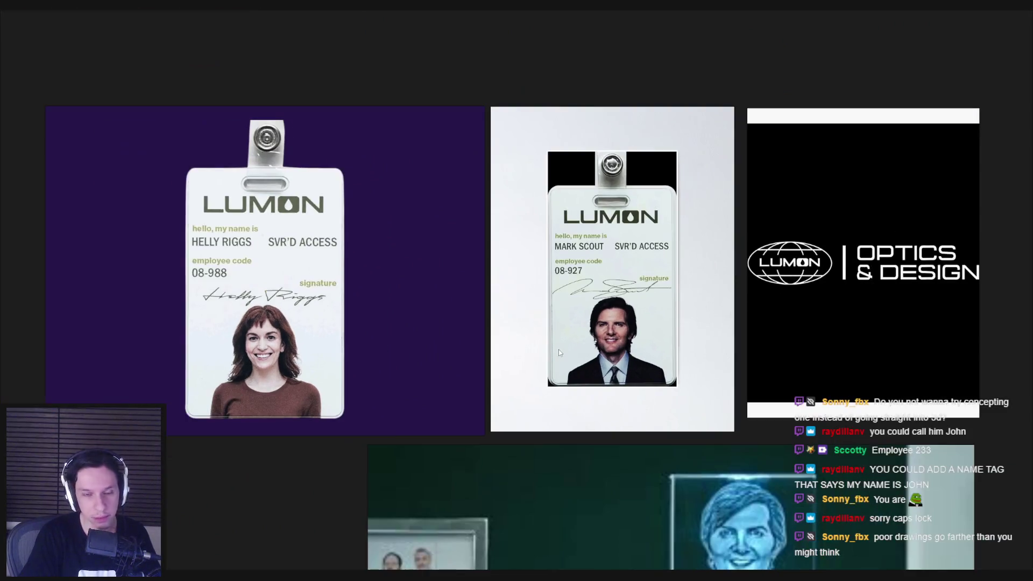
{"action": "scroll", "coordinate": [559, 353], "scroll_direction": "down", "scroll_amount": 2}
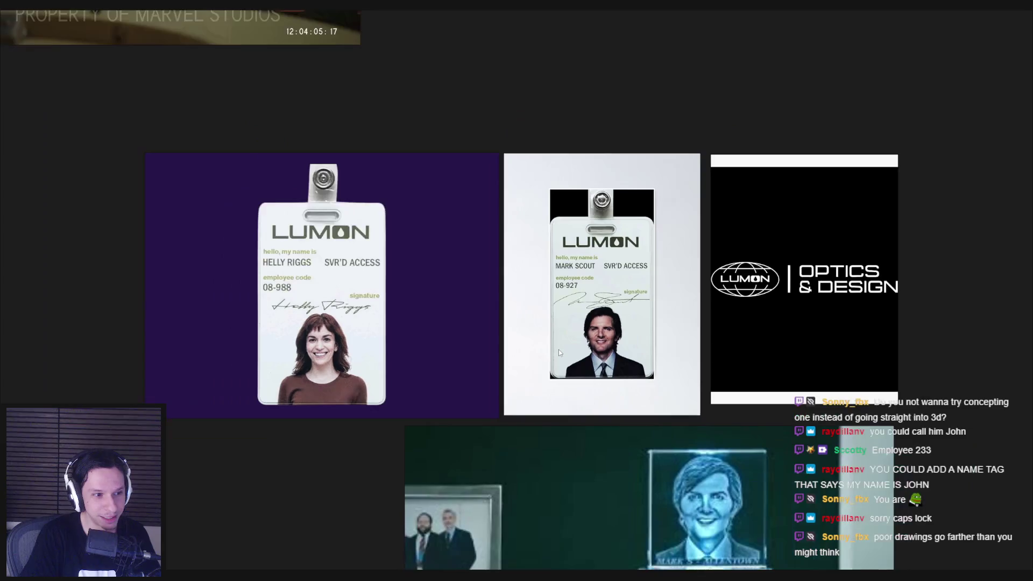
{"action": "scroll", "coordinate": [558, 350], "scroll_direction": "down", "scroll_amount": 2}
{"action": "scroll", "coordinate": [564, 350], "scroll_direction": "down", "scroll_amount": 1}
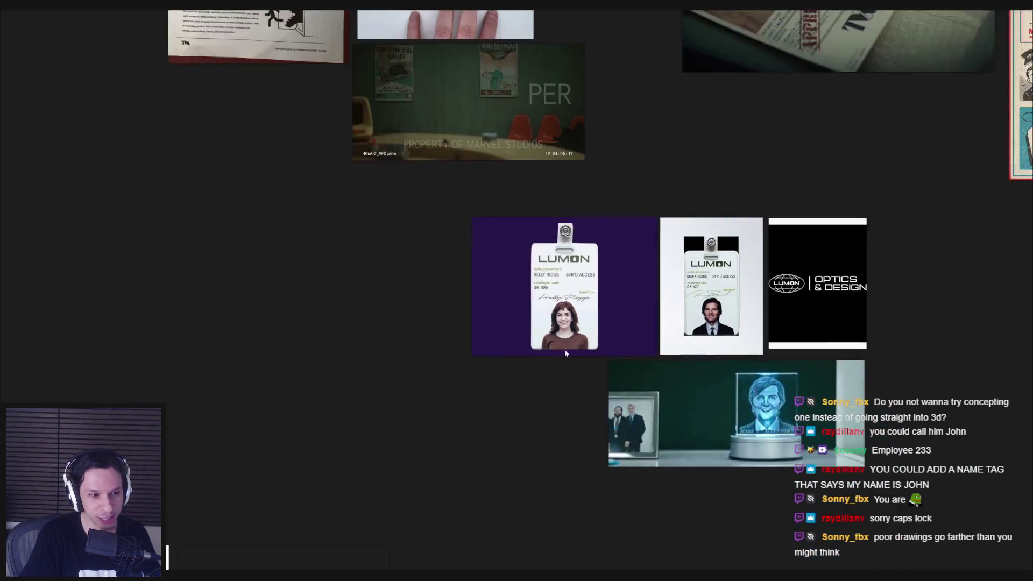
{"action": "scroll", "coordinate": [508, 371], "scroll_direction": "down", "scroll_amount": 2}
{"action": "scroll", "coordinate": [500, 372], "scroll_direction": "up", "scroll_amount": 3}
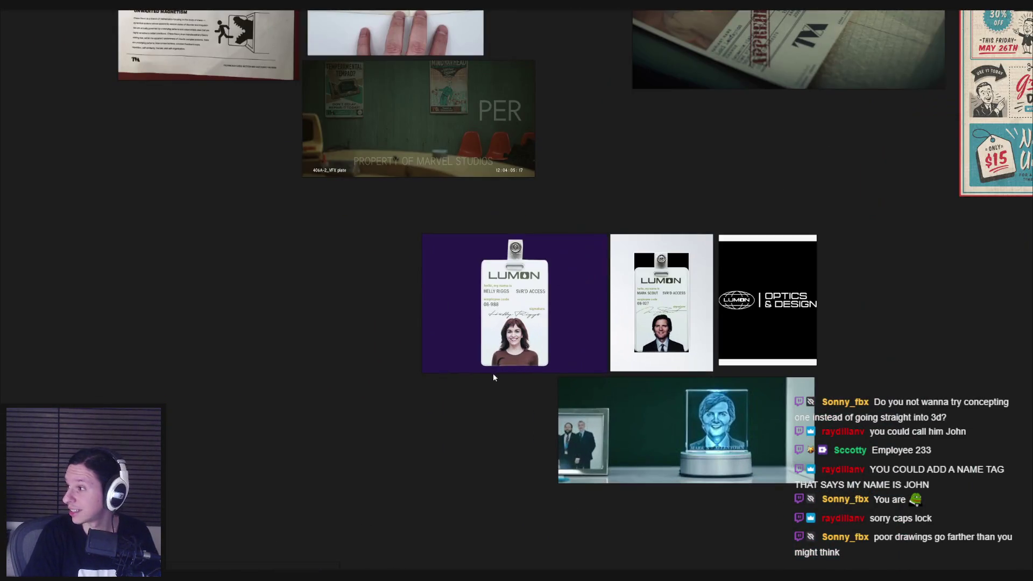
{"action": "scroll", "coordinate": [493, 374], "scroll_direction": "down", "scroll_amount": 2}
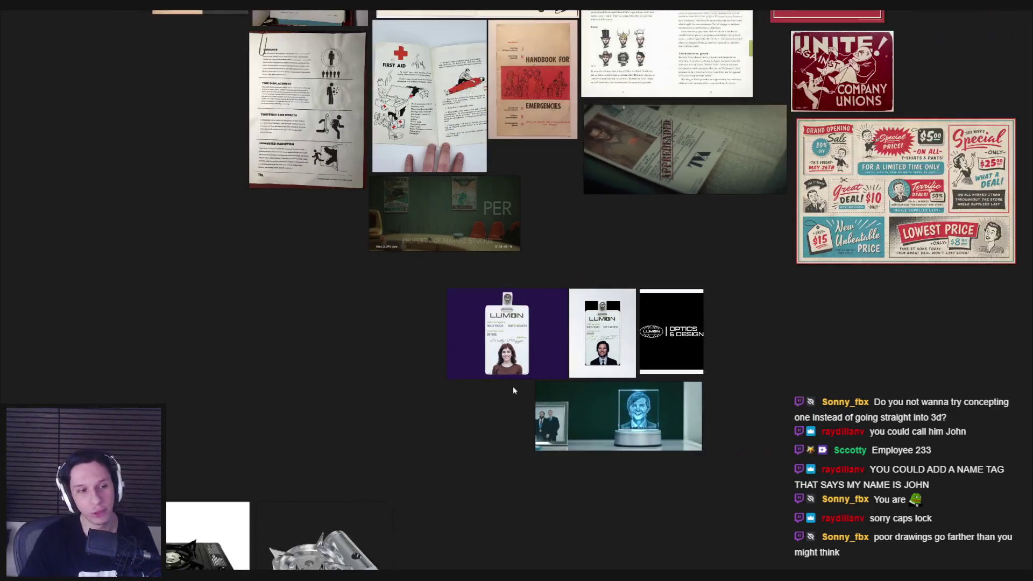
{"action": "scroll", "coordinate": [377, 393], "scroll_direction": "down", "scroll_amount": 2}
{"action": "scroll", "coordinate": [344, 390], "scroll_direction": "down", "scroll_amount": 2}
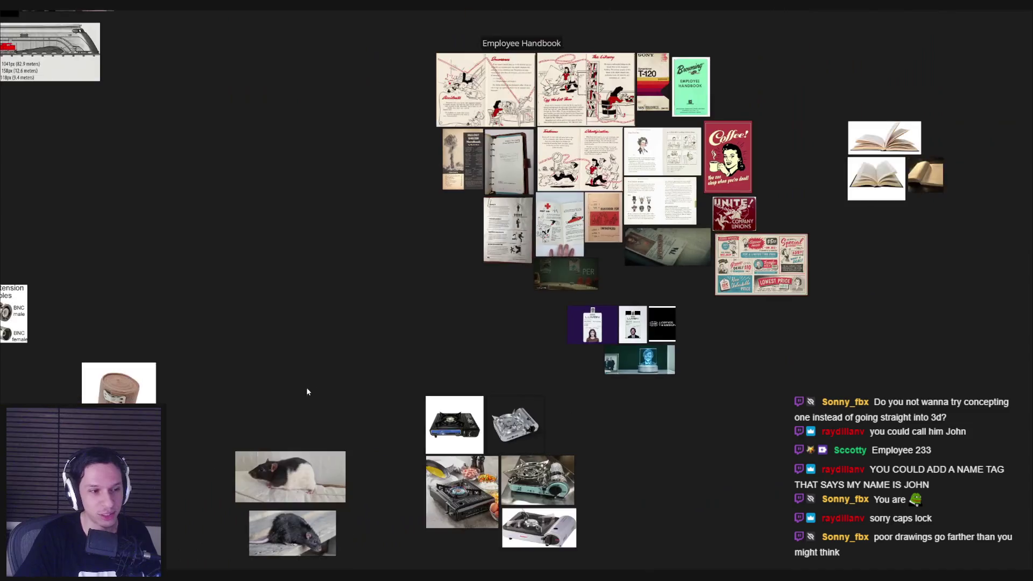
{"action": "scroll", "coordinate": [304, 400], "scroll_direction": "left", "scroll_amount": 3}
Return to Blender, save the blue character file again, and clear the selection.
{"action": "key", "text": "alt+Tab"}
{"action": "scroll", "coordinate": [451, 326], "scroll_direction": "up", "scroll_amount": 3}
{"action": "scroll", "coordinate": [438, 264], "scroll_direction": "down", "scroll_amount": 2}
{"action": "key", "text": "ctrl+s"}
{"action": "key", "text": "alt+a"}
{"action": "scroll", "coordinate": [440, 264], "scroll_direction": "up", "scroll_amount": 3}
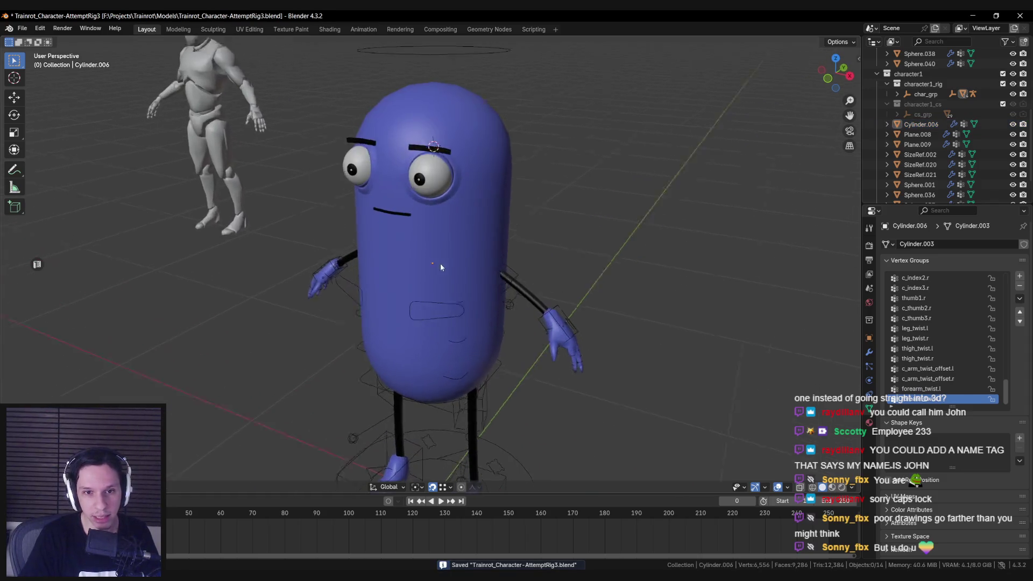
Orbit and zoom around the blue pill character to view it from several sides.
{"action": "mouse_move", "coordinate": [439, 288]}
{"action": "left_mouse_down"}
{"action": "mouse_move", "coordinate": [402, 292]}
{"action": "mouse_move", "coordinate": [400, 311]}
{"action": "mouse_move", "coordinate": [346, 283]}
{"action": "mouse_move", "coordinate": [422, 299]}
{"action": "mouse_move", "coordinate": [308, 311]}
{"action": "mouse_move", "coordinate": [401, 326]}
{"action": "mouse_move", "coordinate": [439, 277]}
{"action": "mouse_move", "coordinate": [440, 292]}
{"action": "mouse_move", "coordinate": [420, 306]}
{"action": "mouse_move", "coordinate": [355, 291]}
{"action": "mouse_move", "coordinate": [500, 319]}
{"action": "left_mouse_up"}
{"action": "scroll", "coordinate": [419, 300], "scroll_direction": "down", "scroll_amount": 2}
{"action": "scroll", "coordinate": [410, 307], "scroll_direction": "up", "scroll_amount": 4}
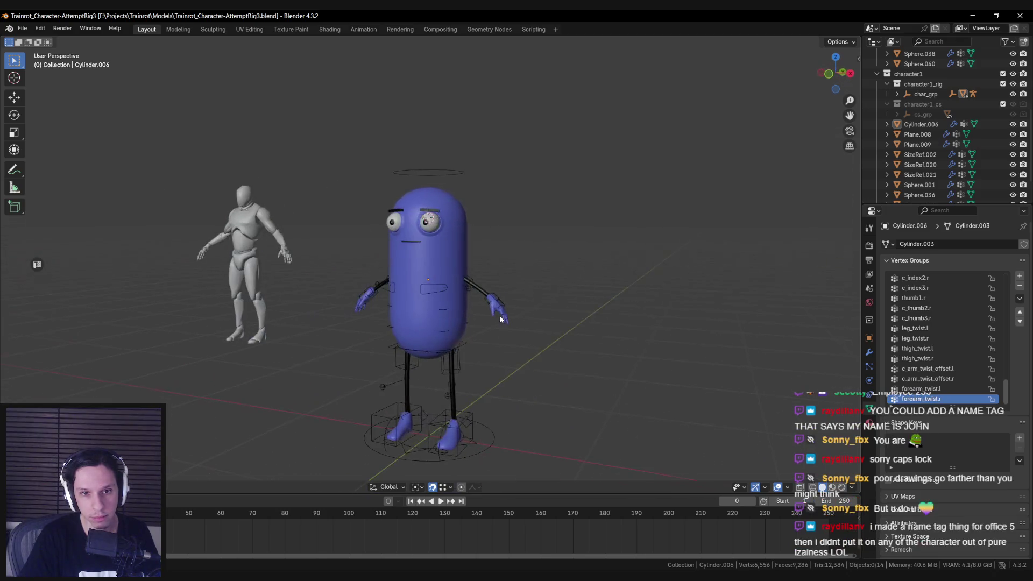
{"action": "left_click_drag", "start_coordinate": [430, 288], "coordinate": [439, 288]}
{"action": "scroll", "coordinate": [439, 288], "scroll_direction": "up", "scroll_amount": 5}
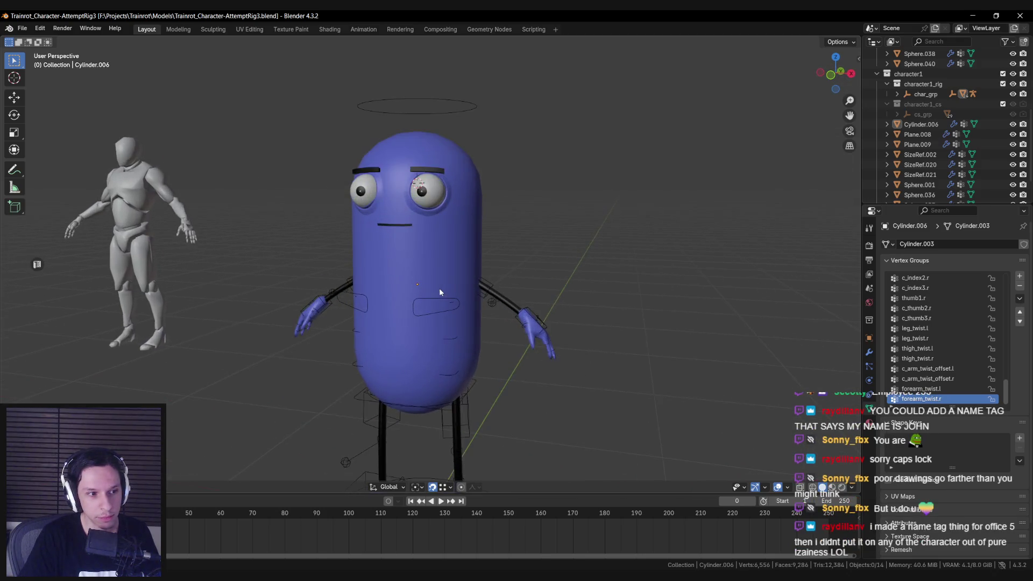
{"action": "scroll", "coordinate": [439, 289], "scroll_direction": "down", "scroll_amount": 5}
Open the Save As file browser in the Trainrot Models folder.
{"action": "scroll", "coordinate": [440, 288], "scroll_direction": "up", "scroll_amount": 2}
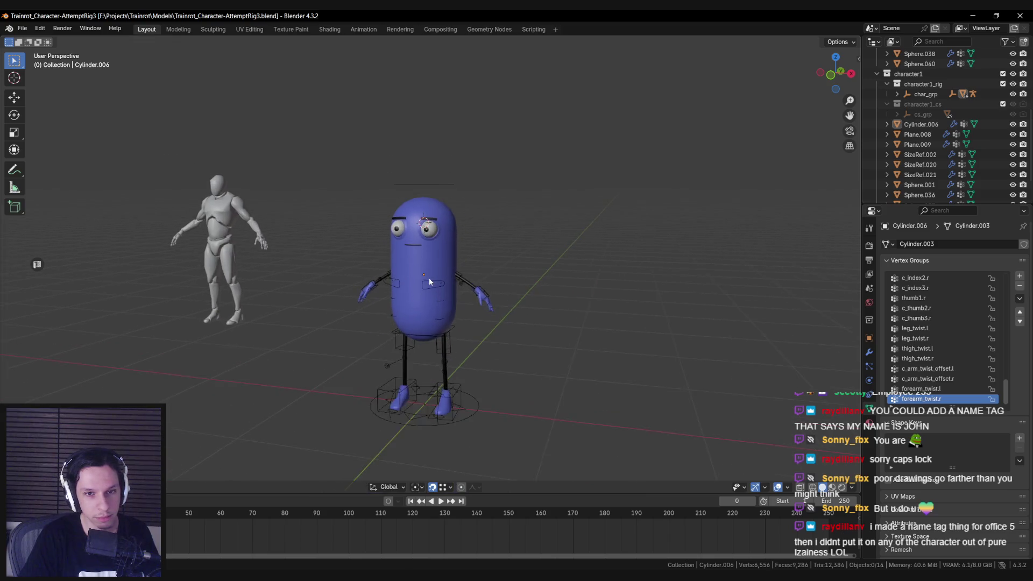
{"action": "scroll", "coordinate": [436, 291], "scroll_direction": "down", "scroll_amount": 2}
{"action": "left_click", "coordinate": [26, 29]}
{"action": "left_click", "coordinate": [43, 103]}
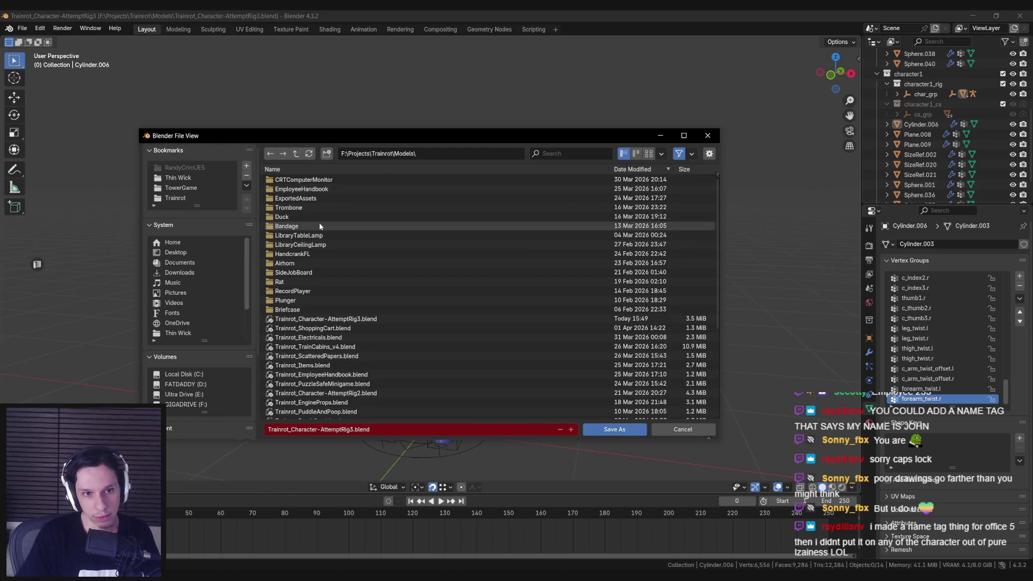
Create a new Monsters folder inside Models and enter it.
{"action": "scroll", "coordinate": [333, 243], "scroll_direction": "down", "scroll_amount": 3}
{"action": "scroll", "coordinate": [334, 242], "scroll_direction": "up", "scroll_amount": 3}
{"action": "left_click", "coordinate": [326, 154]}
{"action": "type", "text": "Monster"}
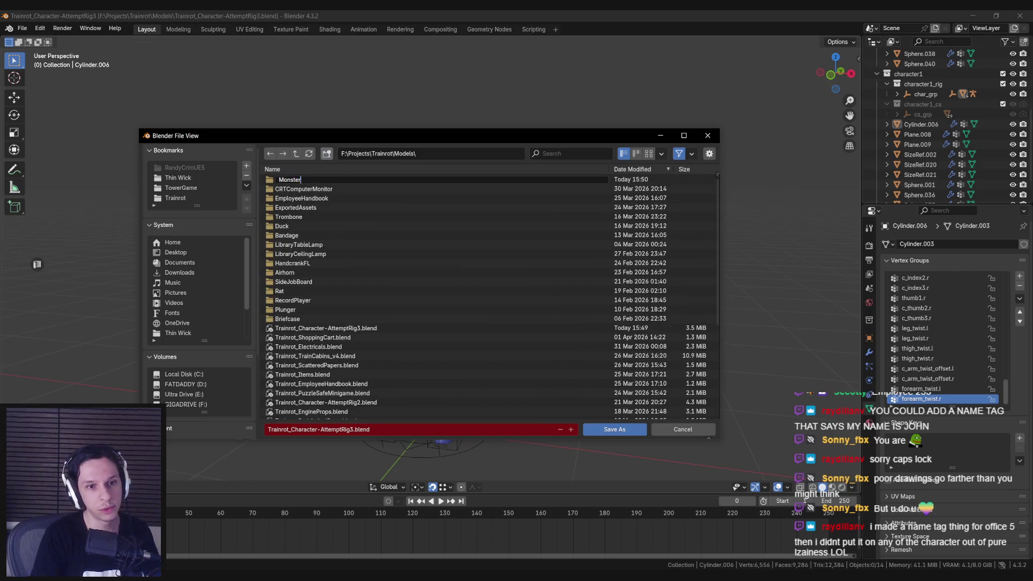
{"action": "type", "text": "s"}
{"action": "key", "text": "Return"}
{"action": "double_click", "coordinate": [307, 177]}
Create and enter an Employee233 folder, then save as Trainrot_Character-Employee233.blend.
{"action": "left_click", "coordinate": [327, 154]}
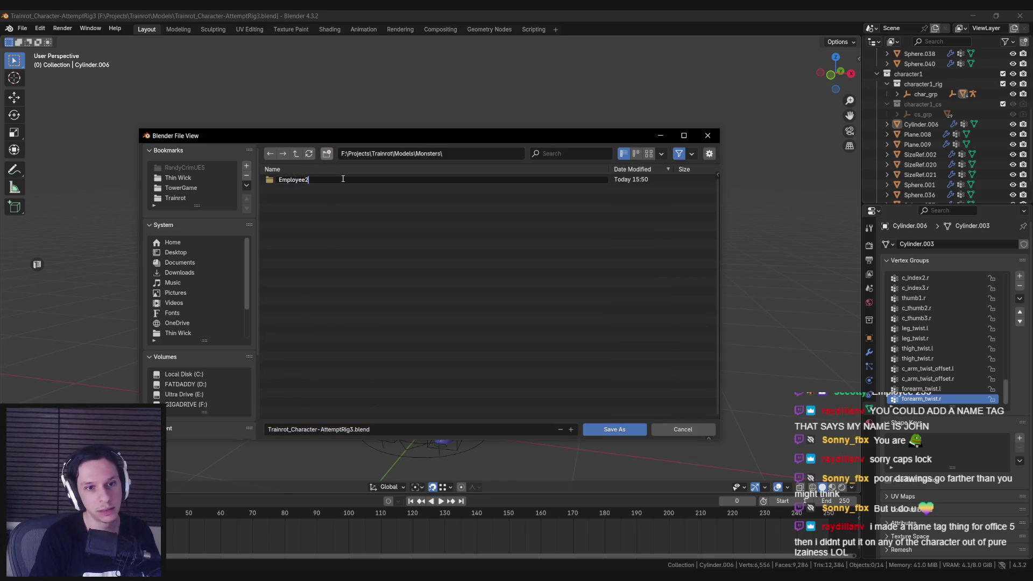
{"action": "type", "text": "33"}
{"action": "key", "text": "Return"}
{"action": "double_click", "coordinate": [343, 181]}
{"action": "left_click", "coordinate": [347, 429]}
{"action": "type", "text": "Employee23"}
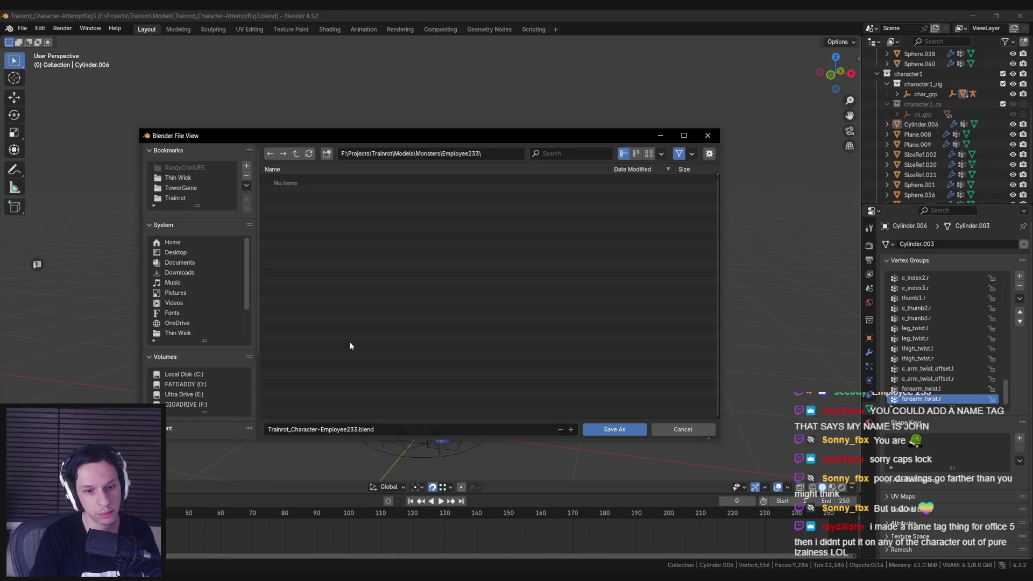
{"action": "left_click", "coordinate": [615, 429]}
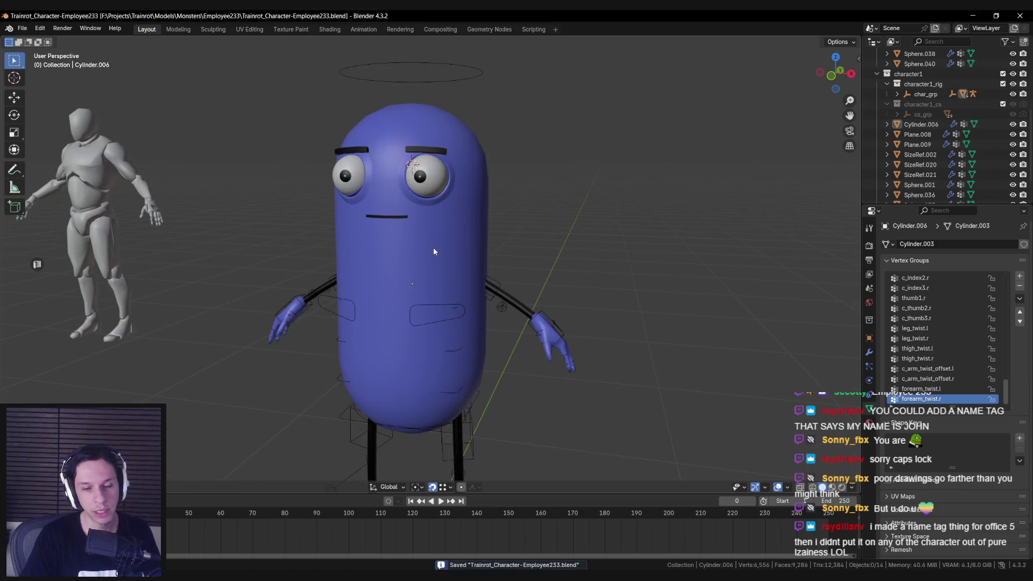
Delete one of the eye mesh objects and orbit to a side-front view.
{"action": "left_click", "coordinate": [426, 178]}
{"action": "scroll", "coordinate": [444, 247], "scroll_direction": "up", "scroll_amount": 3}
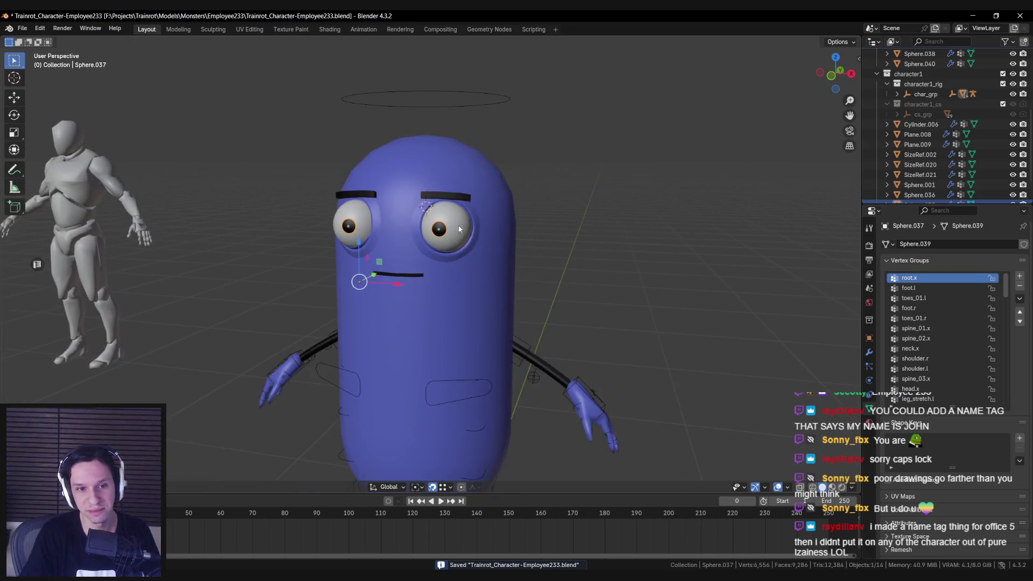
{"action": "scroll", "coordinate": [460, 229], "scroll_direction": "down", "scroll_amount": 2}
{"action": "key", "text": "Delete"}
{"action": "scroll", "coordinate": [447, 272], "scroll_direction": "down", "scroll_amount": 1}
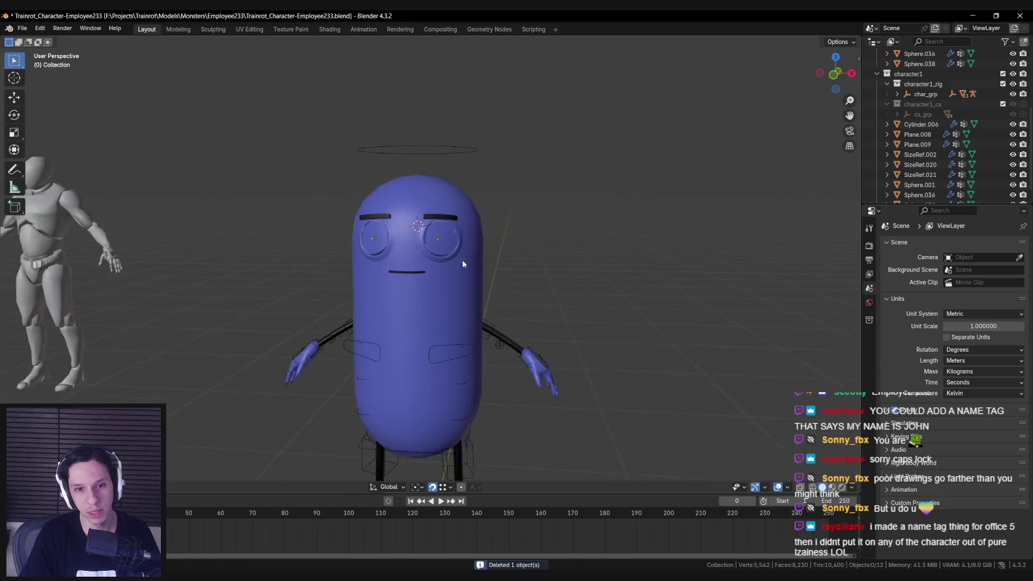
{"action": "left_click_drag", "start_coordinate": [463, 260], "coordinate": [365, 274]}
{"action": "scroll", "coordinate": [364, 282], "scroll_direction": "up", "scroll_amount": 3}
{"action": "scroll", "coordinate": [364, 292], "scroll_direction": "down", "scroll_amount": 3}
{"action": "mouse_move", "coordinate": [481, 272]}
{"action": "left_mouse_down"}
{"action": "mouse_move", "coordinate": [543, 283]}
{"action": "mouse_move", "coordinate": [460, 295]}
{"action": "left_mouse_up"}
Briefly inspect the pill body's mesh in Edit Mode, then return to Object Mode.
{"action": "left_click", "coordinate": [444, 266]}
{"action": "scroll", "coordinate": [443, 266], "scroll_direction": "up", "scroll_amount": 3}
{"action": "key", "text": "Tab"}
{"action": "scroll", "coordinate": [409, 258], "scroll_direction": "up", "scroll_amount": 2}
{"action": "scroll", "coordinate": [409, 258], "scroll_direction": "down", "scroll_amount": 3}
{"action": "mouse_move", "coordinate": [409, 258]}
{"action": "left_mouse_down"}
{"action": "mouse_move", "coordinate": [322, 250]}
{"action": "mouse_move", "coordinate": [477, 273]}
{"action": "mouse_move", "coordinate": [417, 280]}
{"action": "mouse_move", "coordinate": [447, 260]}
{"action": "mouse_move", "coordinate": [451, 243]}
{"action": "mouse_move", "coordinate": [469, 243]}
{"action": "left_mouse_up"}
{"action": "key", "text": "Tab"}
Select the eye sphere Sphere.040 in wireframe and remove its Armature modifier.
{"action": "left_click", "coordinate": [477, 273]}
{"action": "scroll", "coordinate": [447, 260], "scroll_direction": "up", "scroll_amount": 2}
{"action": "key", "text": "shift+z"}
{"action": "key", "text": "shift+z"}
{"action": "scroll", "coordinate": [469, 243], "scroll_direction": "up", "scroll_amount": 3}
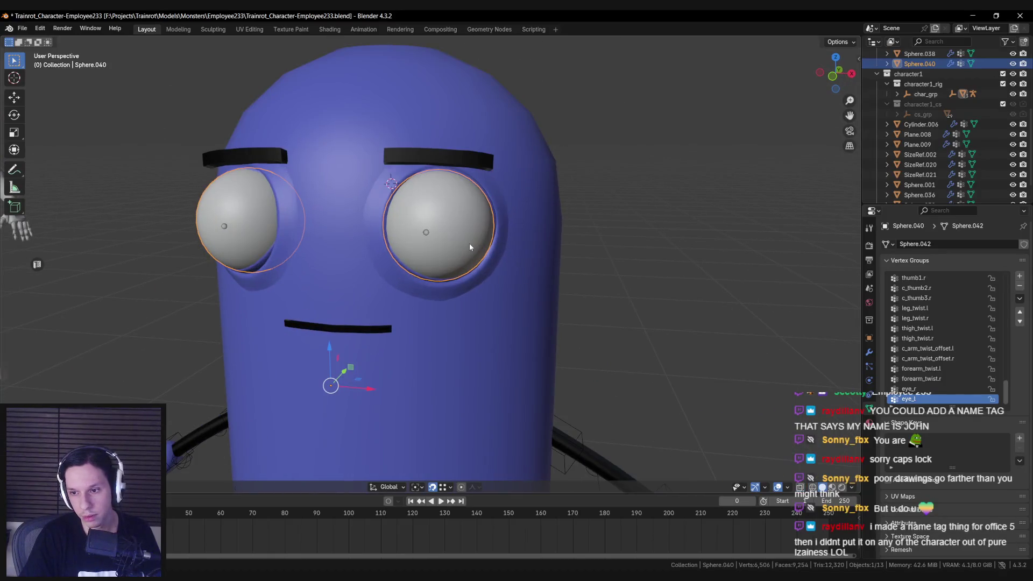
{"action": "left_click", "coordinate": [869, 353]}
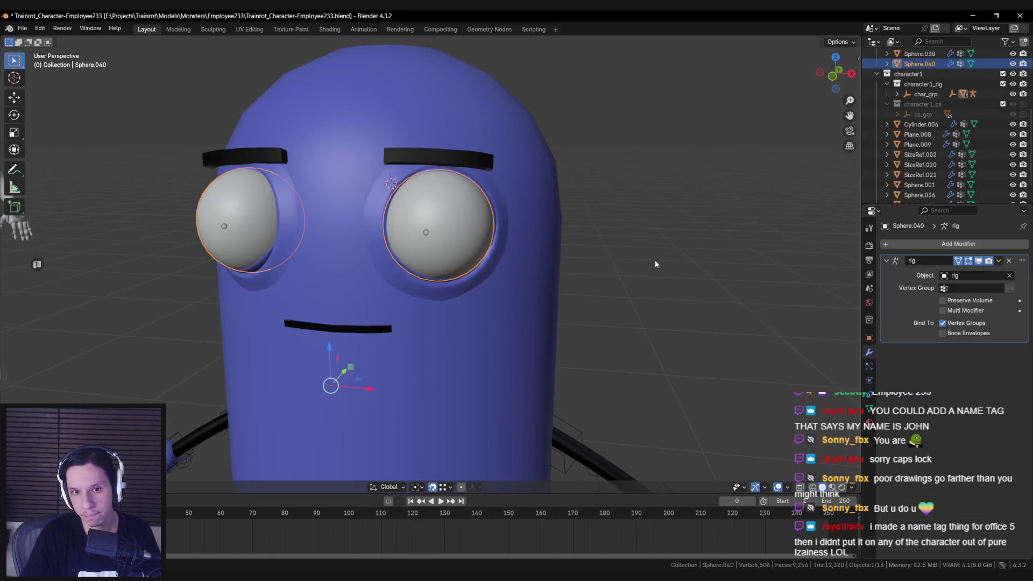
{"action": "scroll", "coordinate": [606, 261], "scroll_direction": "down", "scroll_amount": 5}
{"action": "scroll", "coordinate": [672, 273], "scroll_direction": "up", "scroll_amount": 3}
{"action": "left_click", "coordinate": [1009, 261]}
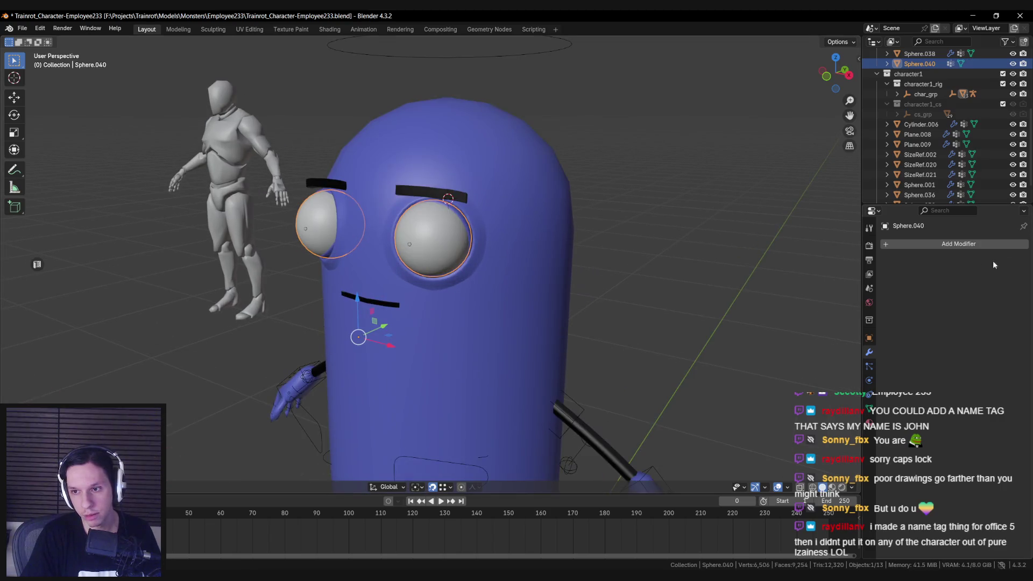
Add a Decimate modifier to Sphere.040 set to Un-Subdivide with 2 iterations.
{"action": "left_click", "coordinate": [922, 246]}
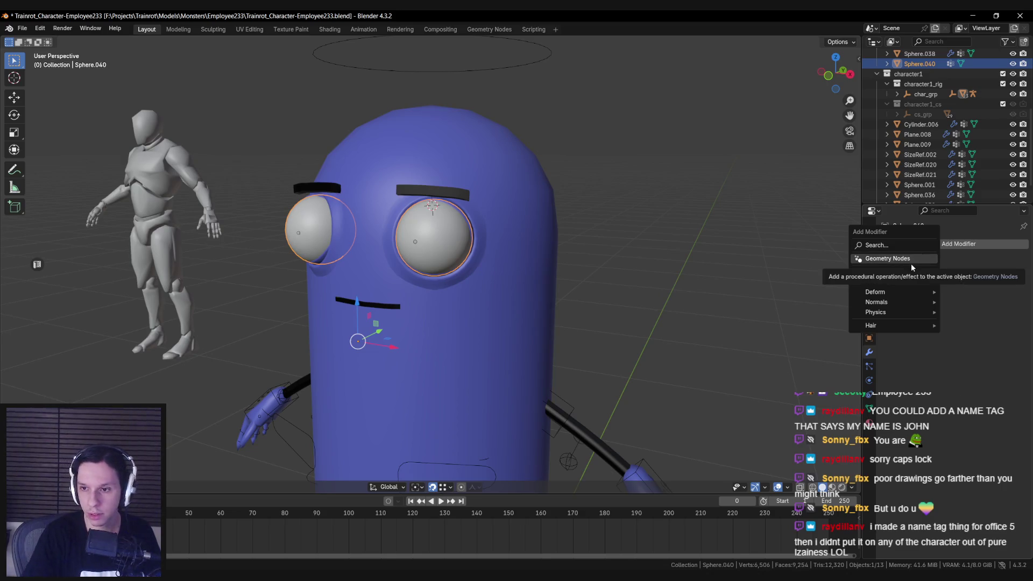
{"action": "mouse_move", "coordinate": [893, 280]}
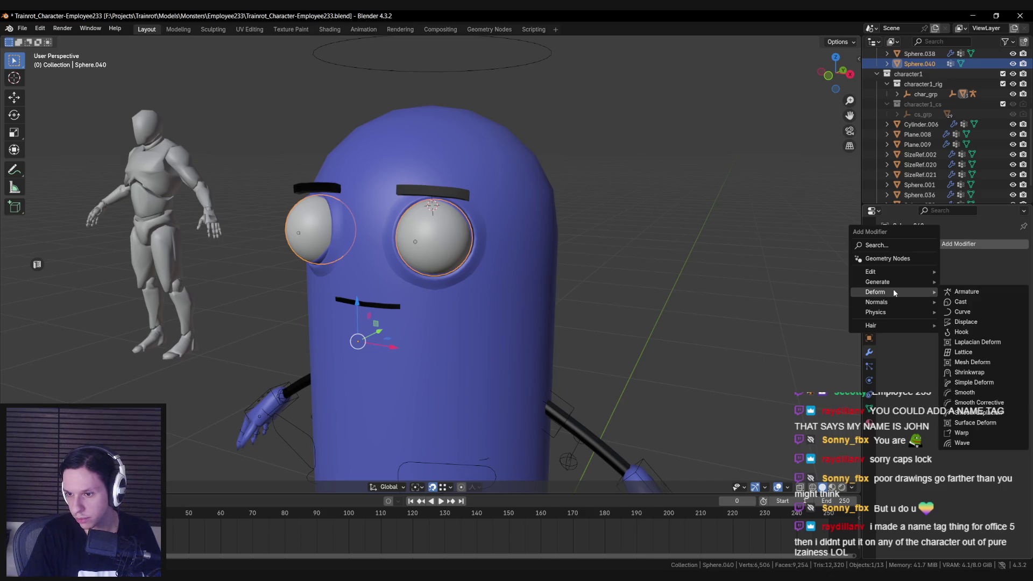
{"action": "mouse_move", "coordinate": [895, 317]}
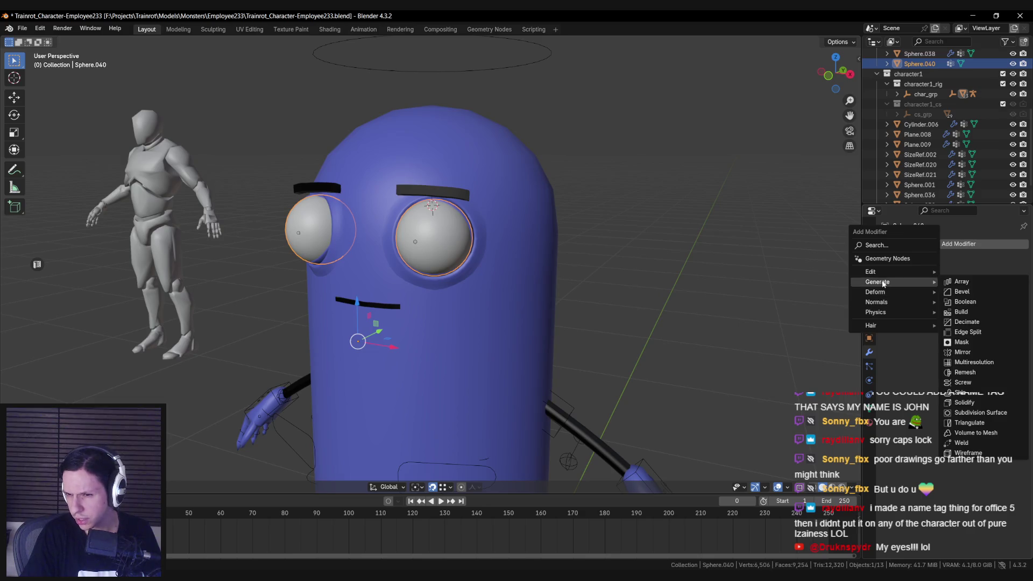
{"action": "left_click", "coordinate": [990, 322]}
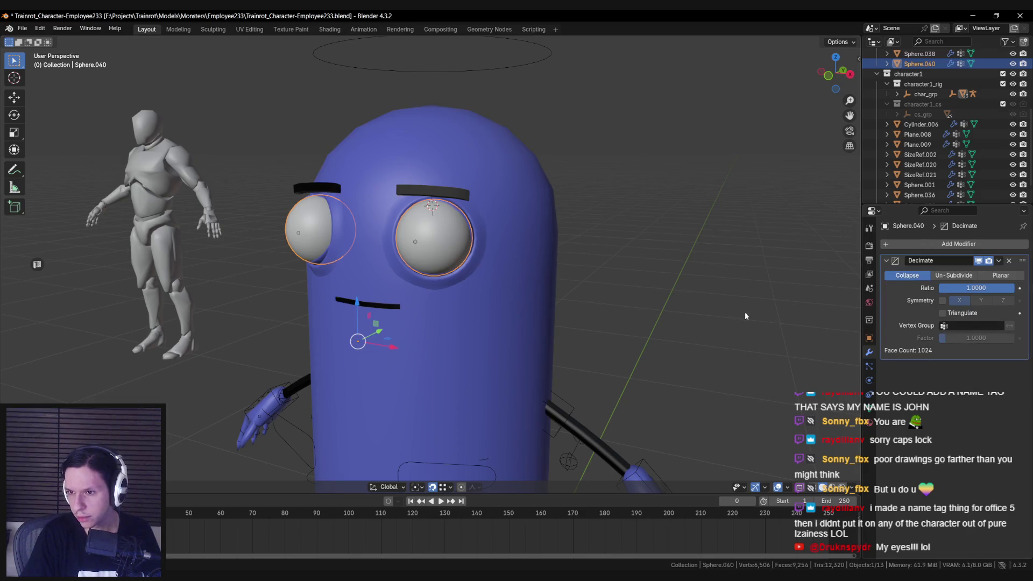
{"action": "left_click", "coordinate": [956, 277]}
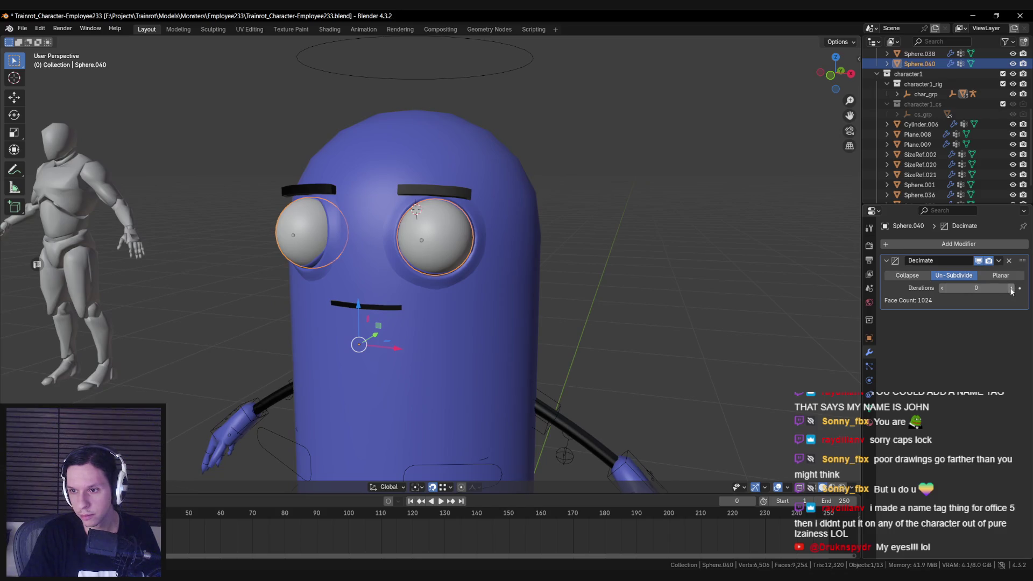
{"action": "mouse_move", "coordinate": [768, 299]}
{"action": "left_mouse_down"}
{"action": "mouse_move", "coordinate": [569, 290]}
{"action": "mouse_move", "coordinate": [535, 302]}
{"action": "mouse_move", "coordinate": [660, 288]}
{"action": "left_mouse_up"}
{"action": "left_click", "coordinate": [1012, 288]}
{"action": "left_click", "coordinate": [941, 288]}
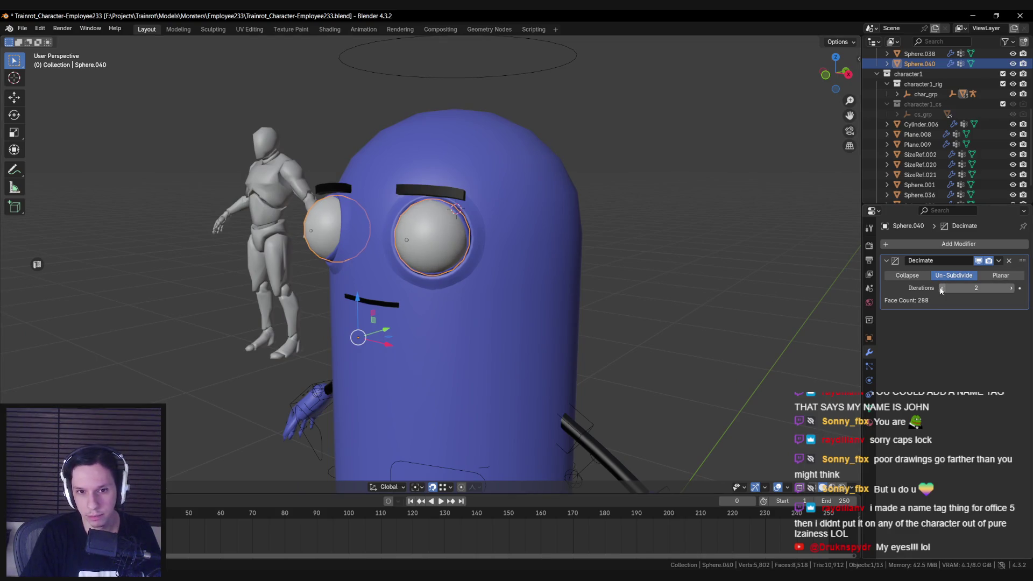
{"action": "mouse_move", "coordinate": [808, 285]}
{"action": "left_mouse_down"}
{"action": "mouse_move", "coordinate": [590, 286]}
{"action": "mouse_move", "coordinate": [524, 304]}
{"action": "mouse_move", "coordinate": [437, 262]}
{"action": "left_mouse_up"}
Apply the Decimate modifier permanently to the eye sphere mesh.
{"action": "left_click", "coordinate": [999, 261]}
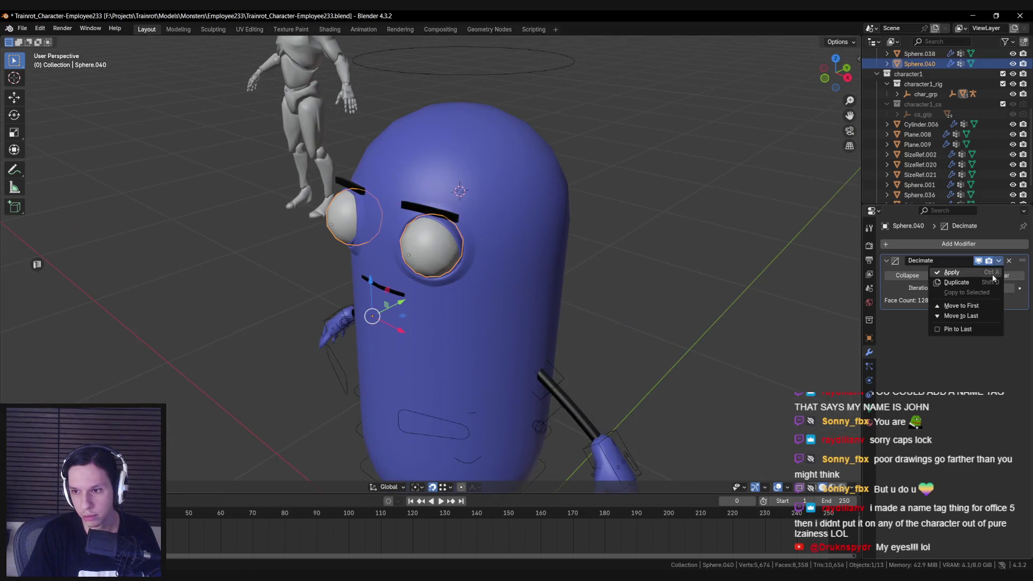
{"action": "left_click", "coordinate": [992, 273]}
{"action": "mouse_move", "coordinate": [842, 278]}
{"action": "left_mouse_down"}
{"action": "mouse_move", "coordinate": [660, 257]}
{"action": "mouse_move", "coordinate": [601, 268]}
{"action": "left_mouse_up"}
{"action": "scroll", "coordinate": [659, 252], "scroll_direction": "up", "scroll_amount": 2}
{"action": "scroll", "coordinate": [602, 267], "scroll_direction": "down", "scroll_amount": 2}
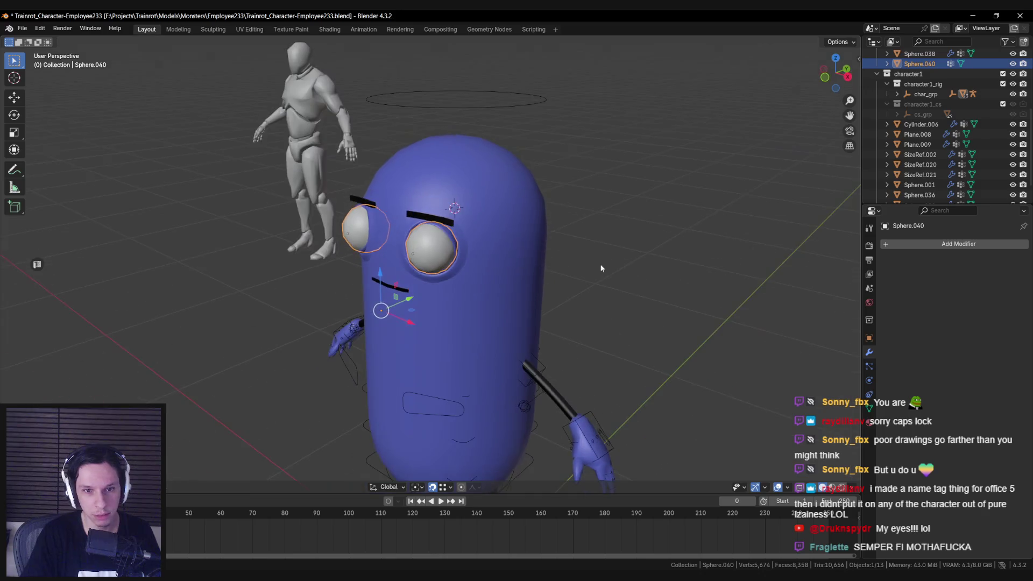
{"action": "left_click", "coordinate": [921, 124]}
Add a Boolean Difference modifier with Sphere.040 to Cylinder.006, move it first, and apply it.
{"action": "left_click", "coordinate": [941, 243]}
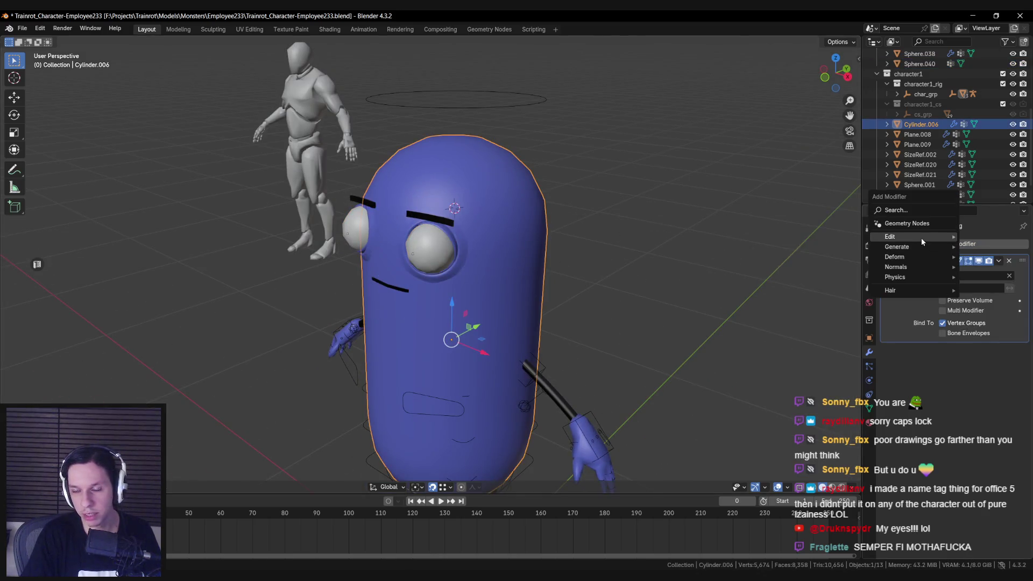
{"action": "mouse_move", "coordinate": [920, 239]}
{"action": "type", "text": "bool"}
{"action": "key", "text": "Return"}
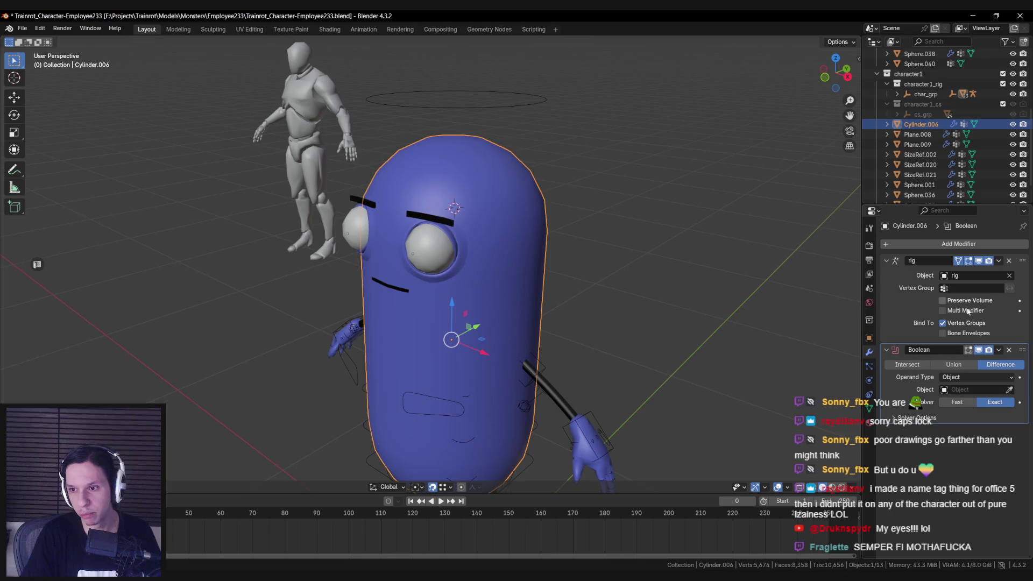
{"action": "left_click_drag", "start_coordinate": [1024, 355], "coordinate": [1022, 263]}
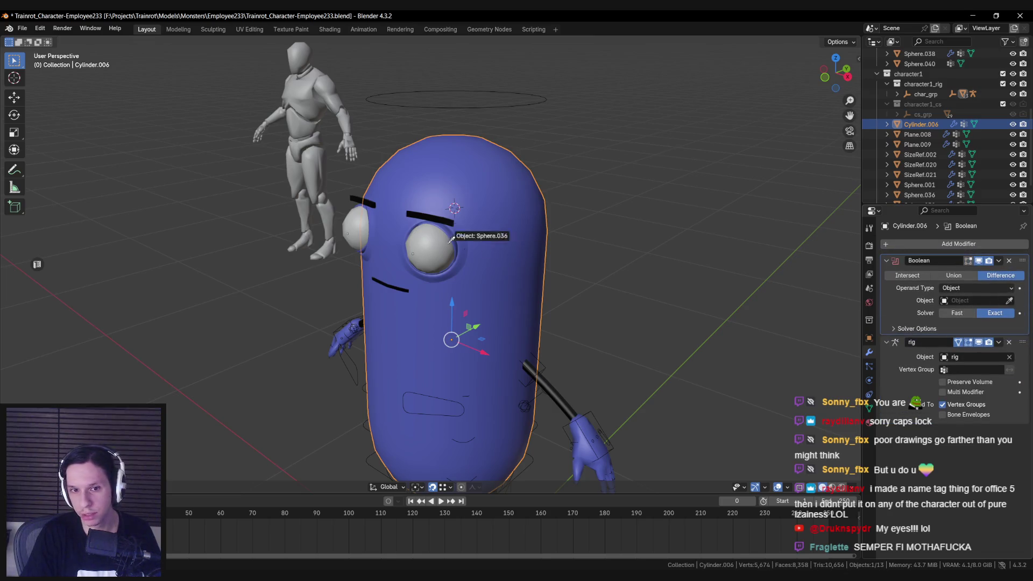
{"action": "scroll", "coordinate": [439, 256], "scroll_direction": "up", "scroll_amount": 2}
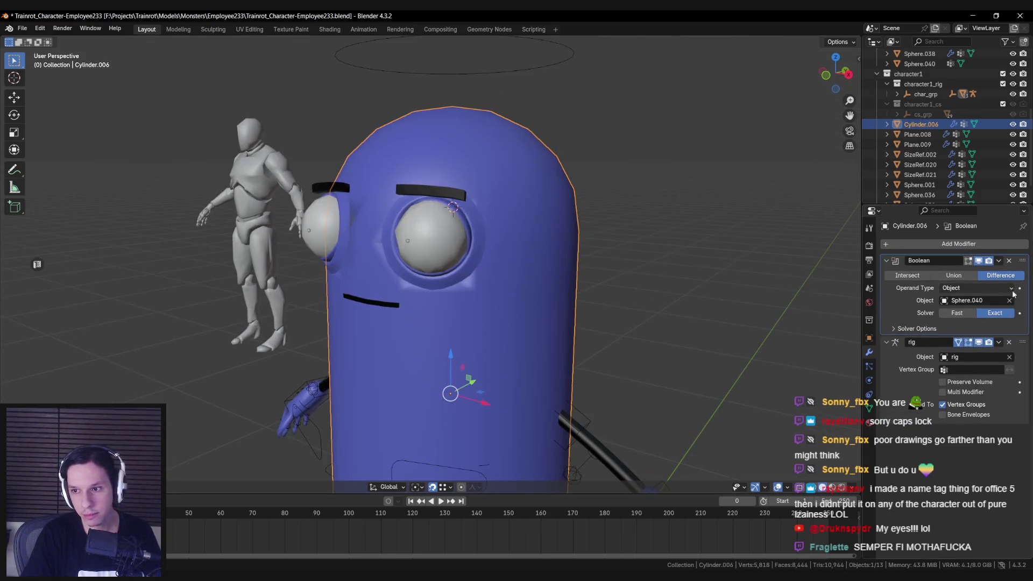
{"action": "left_click", "coordinate": [999, 261]}
{"action": "left_click", "coordinate": [952, 272]}
Delete the Sphere.040 cutter and show the body alone in Edit Mode.
{"action": "left_click", "coordinate": [437, 222]}
{"action": "key", "text": "Delete"}
{"action": "left_click", "coordinate": [517, 276]}
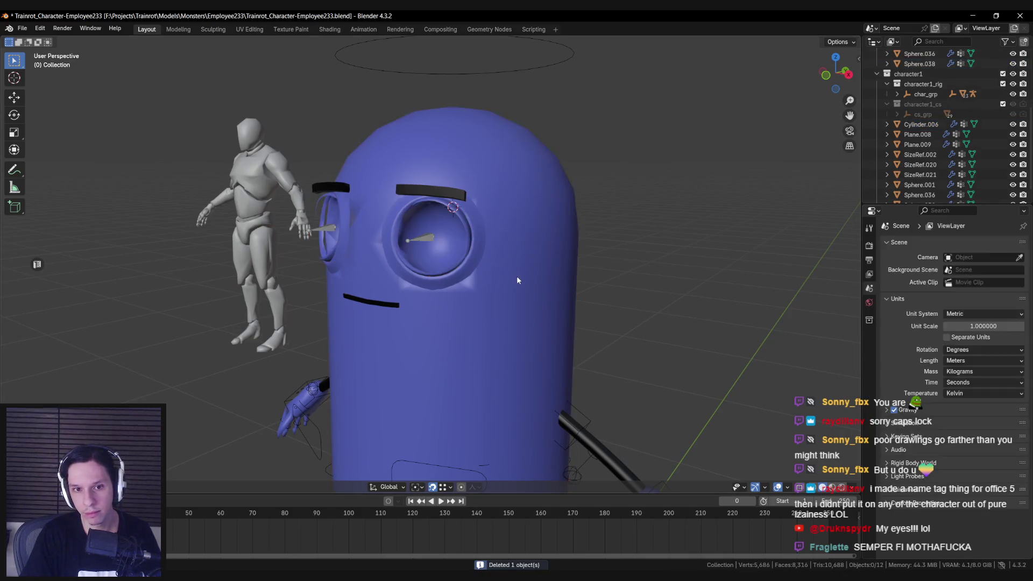
{"action": "key", "text": "Tab"}
{"action": "mouse_move", "coordinate": [448, 251]}
{"action": "left_mouse_down"}
{"action": "mouse_move", "coordinate": [480, 314]}
{"action": "mouse_move", "coordinate": [476, 248]}
{"action": "left_mouse_up"}
{"action": "key", "text": "KP_Divide"}
{"action": "key", "text": "alt+a"}
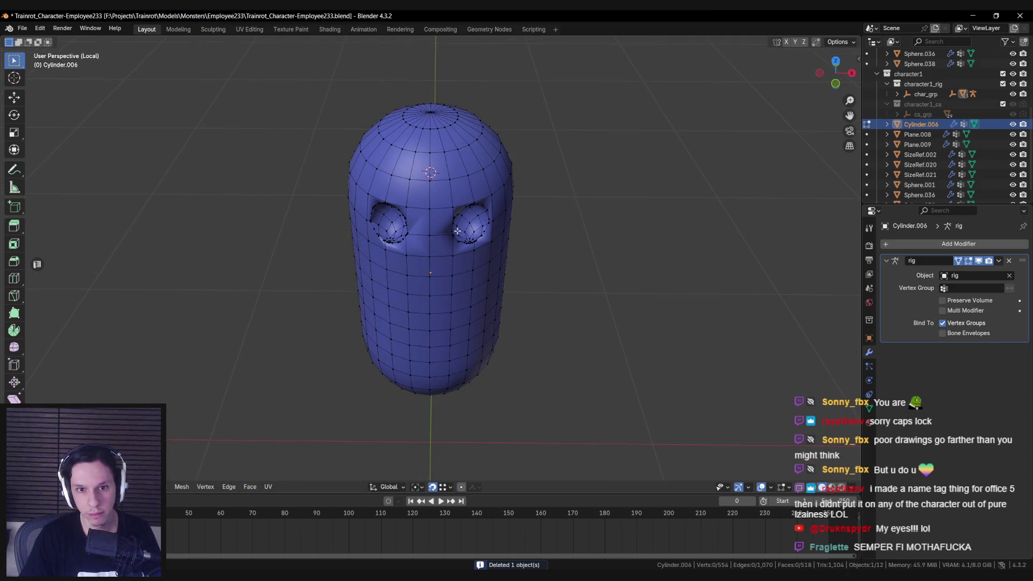
Merge the pinched vertices on the upper eye-socket rim at their centre.
{"action": "scroll", "coordinate": [410, 182], "scroll_direction": "up", "scroll_amount": 6}
{"action": "scroll", "coordinate": [374, 155], "scroll_direction": "up", "scroll_amount": 3}
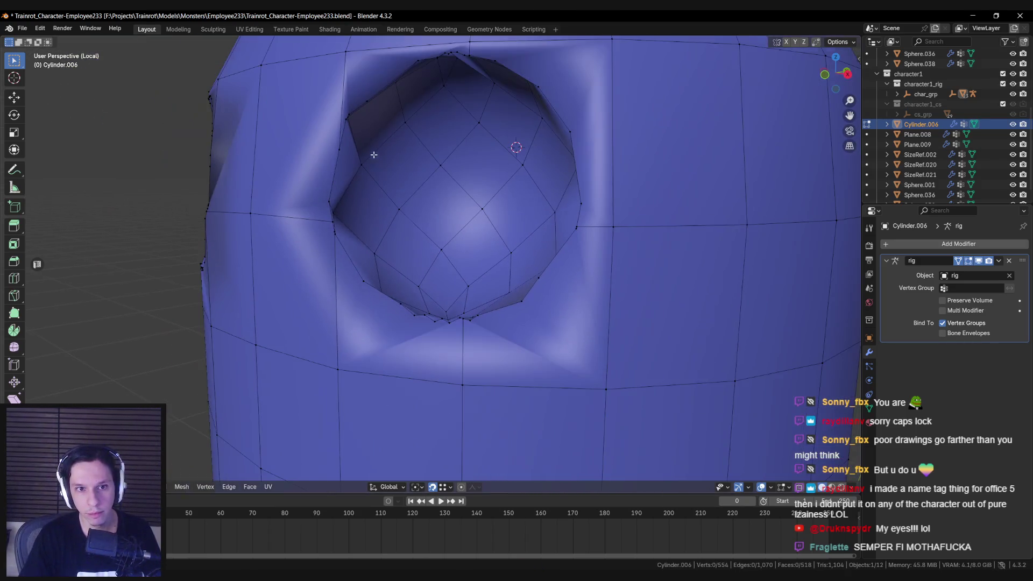
{"action": "mouse_move", "coordinate": [378, 150]}
{"action": "left_mouse_down"}
{"action": "mouse_move", "coordinate": [373, 240]}
{"action": "mouse_move", "coordinate": [399, 180]}
{"action": "mouse_move", "coordinate": [462, 166]}
{"action": "mouse_move", "coordinate": [435, 248]}
{"action": "left_mouse_up"}
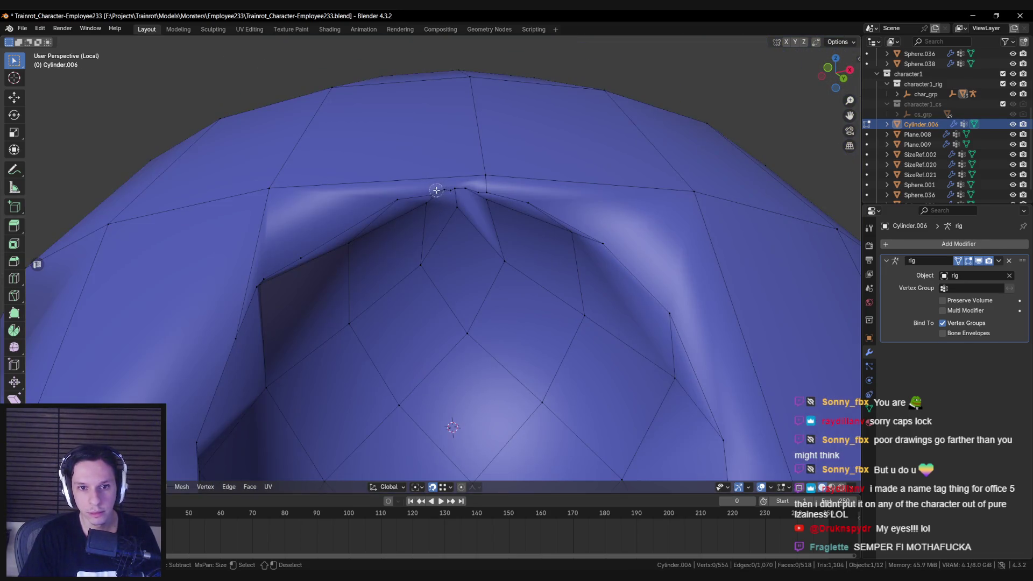
{"action": "key", "text": "m"}
{"action": "left_click", "coordinate": [472, 193]}
{"action": "left_click_drag", "start_coordinate": [468, 191], "coordinate": [391, 188]}
{"action": "left_click", "coordinate": [391, 187], "text": "shift"}
{"action": "left_click_drag", "start_coordinate": [469, 184], "coordinate": [531, 194]}
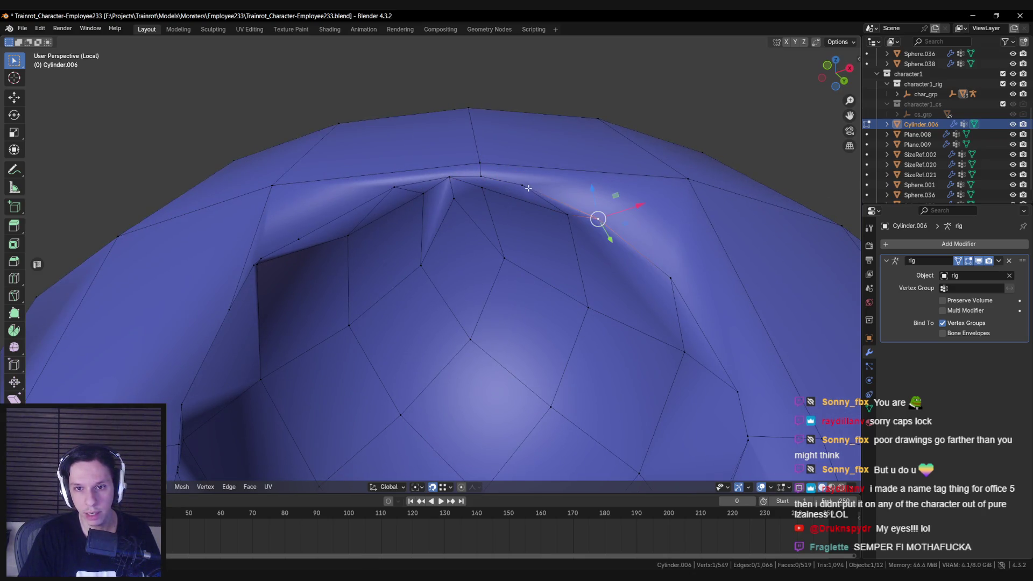
{"action": "left_click", "coordinate": [524, 186], "text": "shift"}
{"action": "key", "text": "m"}
{"action": "left_click", "coordinate": [542, 212]}
Merge three neighbouring rim vertices into a single vertex.
{"action": "mouse_move", "coordinate": [565, 202]}
{"action": "left_mouse_down"}
{"action": "mouse_move", "coordinate": [583, 254]}
{"action": "mouse_move", "coordinate": [576, 224]}
{"action": "left_mouse_up"}
{"action": "key", "text": "shift+v"}
{"action": "right_click", "coordinate": [604, 239]}
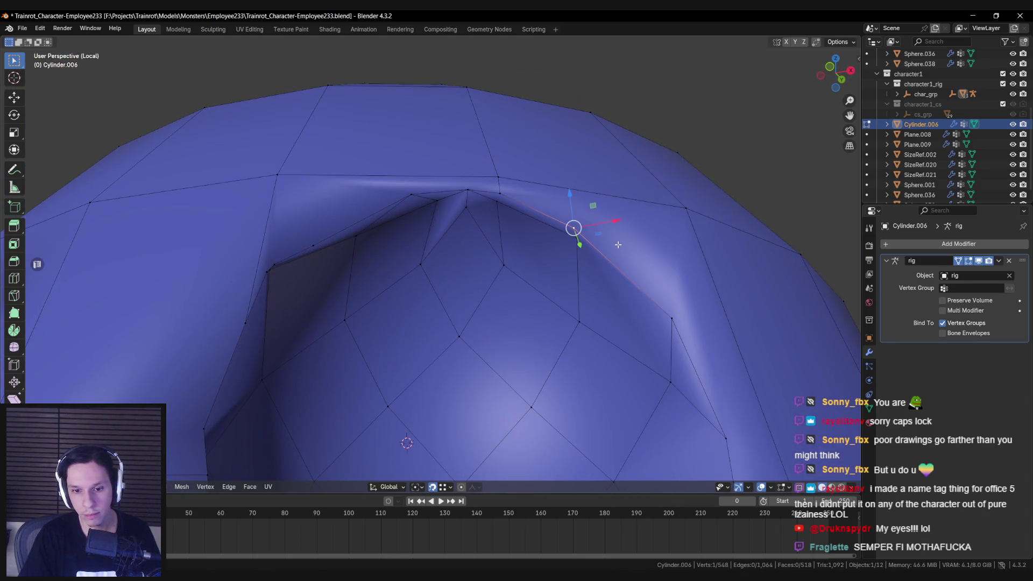
{"action": "key", "text": "alt+a"}
{"action": "mouse_move", "coordinate": [614, 244]}
{"action": "left_mouse_down"}
{"action": "mouse_move", "coordinate": [475, 179]}
{"action": "mouse_move", "coordinate": [396, 185]}
{"action": "mouse_move", "coordinate": [369, 204]}
{"action": "mouse_move", "coordinate": [378, 281]}
{"action": "left_mouse_up"}
{"action": "left_click", "coordinate": [425, 163]}
{"action": "left_click", "coordinate": [380, 277], "text": "shift"}
{"action": "key", "text": "j"}
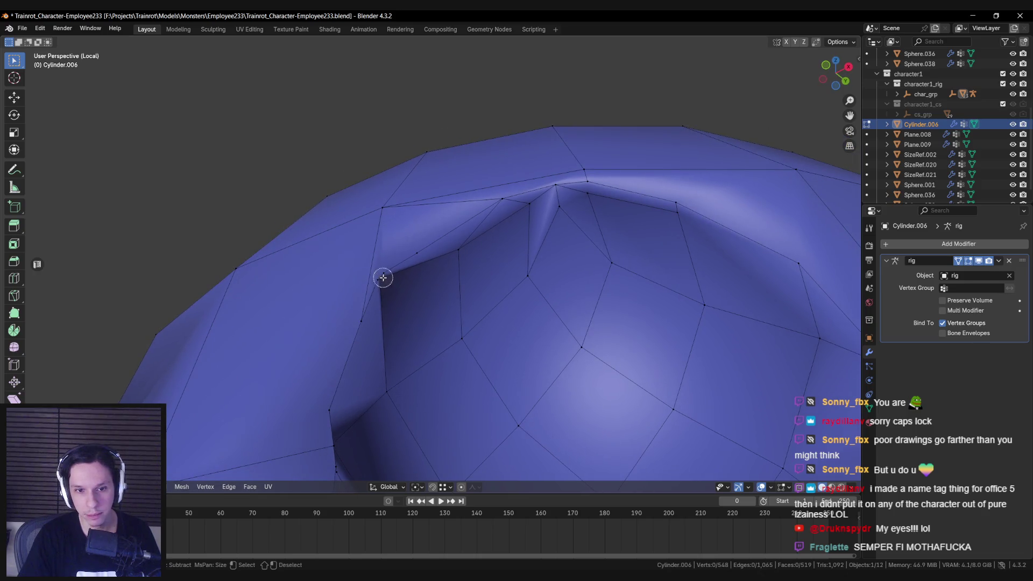
{"action": "key", "text": "m"}
{"action": "left_click", "coordinate": [396, 279]}
Merge a vertex pair on the far side of the socket and dissolve a stray rim vertex.
{"action": "key", "text": "alt+a"}
{"action": "left_click_drag", "start_coordinate": [396, 279], "coordinate": [361, 263]}
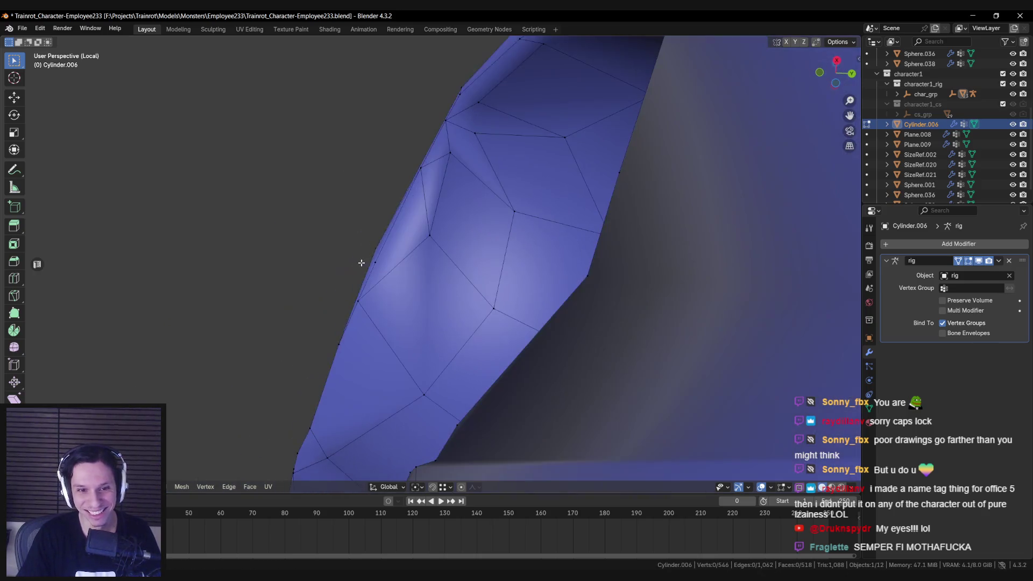
{"action": "left_click_drag", "start_coordinate": [385, 321], "coordinate": [461, 296]}
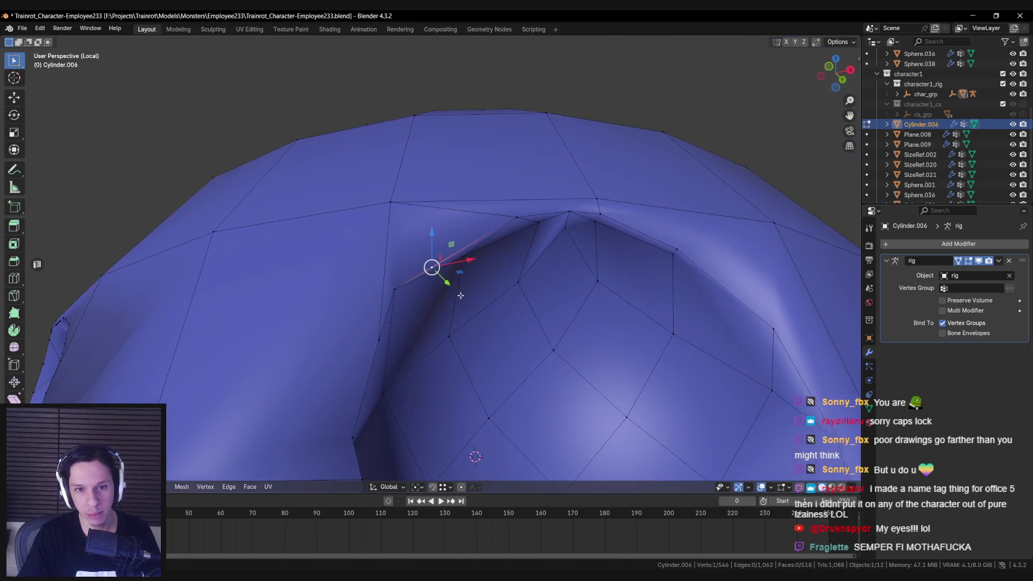
{"action": "key", "text": "m"}
{"action": "left_click", "coordinate": [382, 337]}
{"action": "key", "text": "j"}
{"action": "mouse_move", "coordinate": [391, 201]}
{"action": "left_mouse_down"}
{"action": "mouse_move", "coordinate": [396, 281]}
{"action": "mouse_move", "coordinate": [375, 306]}
{"action": "mouse_move", "coordinate": [413, 284]}
{"action": "left_mouse_up"}
{"action": "left_click", "coordinate": [412, 284]}
{"action": "key", "text": "x"}
{"action": "left_click", "coordinate": [399, 340]}
Collapse a short rim edge into one vertex and settle its position.
{"action": "mouse_move", "coordinate": [398, 340]}
{"action": "left_mouse_down"}
{"action": "mouse_move", "coordinate": [441, 314]}
{"action": "mouse_move", "coordinate": [415, 323]}
{"action": "mouse_move", "coordinate": [408, 362]}
{"action": "left_mouse_up"}
{"action": "left_click", "coordinate": [399, 345]}
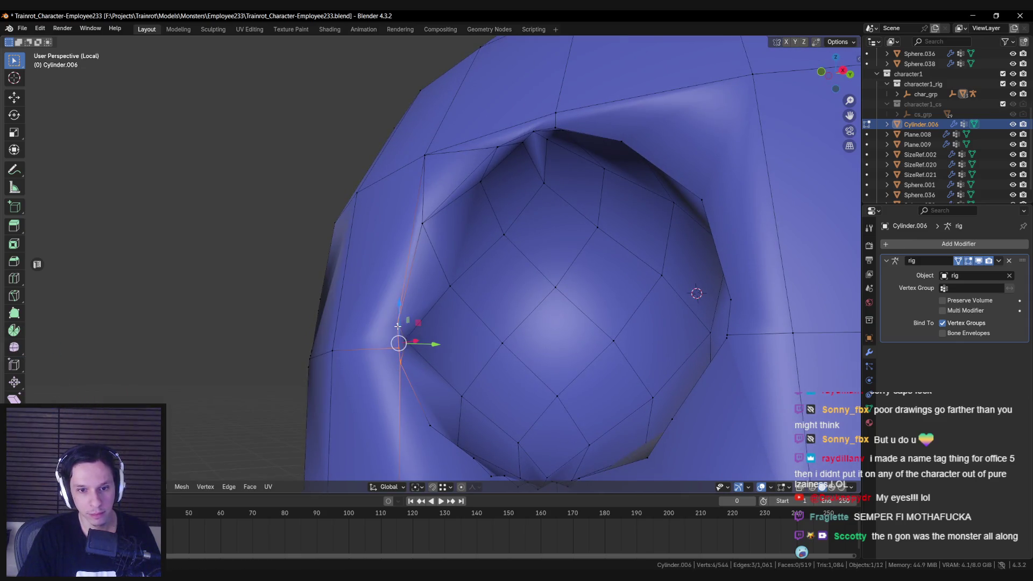
{"action": "key", "text": "m"}
{"action": "left_click", "coordinate": [380, 286]}
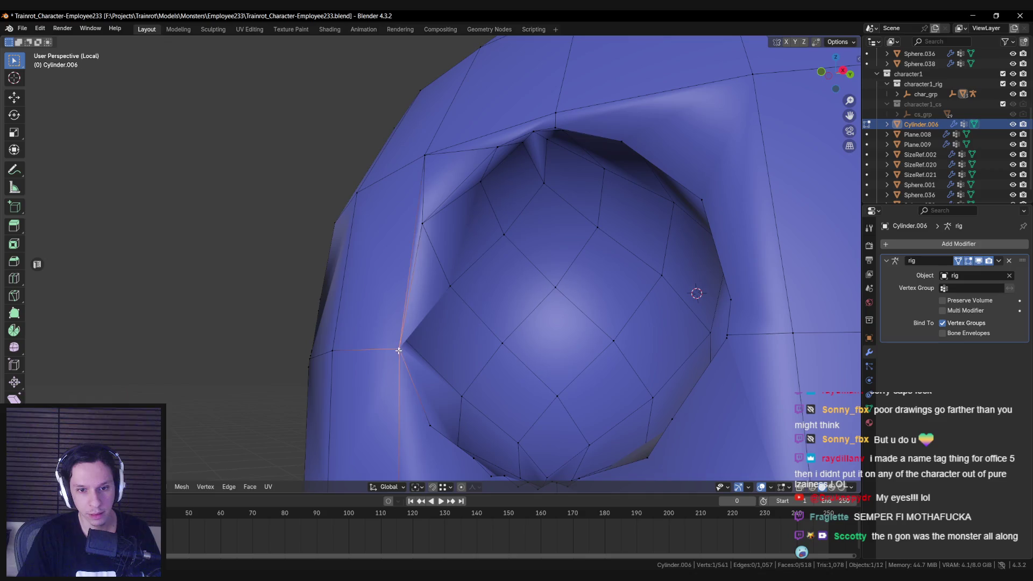
{"action": "mouse_move", "coordinate": [404, 341]}
{"action": "left_mouse_down"}
{"action": "mouse_move", "coordinate": [468, 354]}
{"action": "mouse_move", "coordinate": [474, 326]}
{"action": "mouse_move", "coordinate": [460, 339]}
{"action": "mouse_move", "coordinate": [357, 336]}
{"action": "mouse_move", "coordinate": [438, 312]}
{"action": "mouse_move", "coordinate": [482, 318]}
{"action": "mouse_move", "coordinate": [454, 334]}
{"action": "mouse_move", "coordinate": [457, 362]}
{"action": "mouse_move", "coordinate": [477, 353]}
{"action": "mouse_move", "coordinate": [463, 332]}
{"action": "left_mouse_up"}
{"action": "left_click", "coordinate": [457, 319]}
{"action": "left_click", "coordinate": [456, 362]}
Merge the crowded vertices below the socket at their centre, then the remaining pair at last.
{"action": "key", "text": "c"}
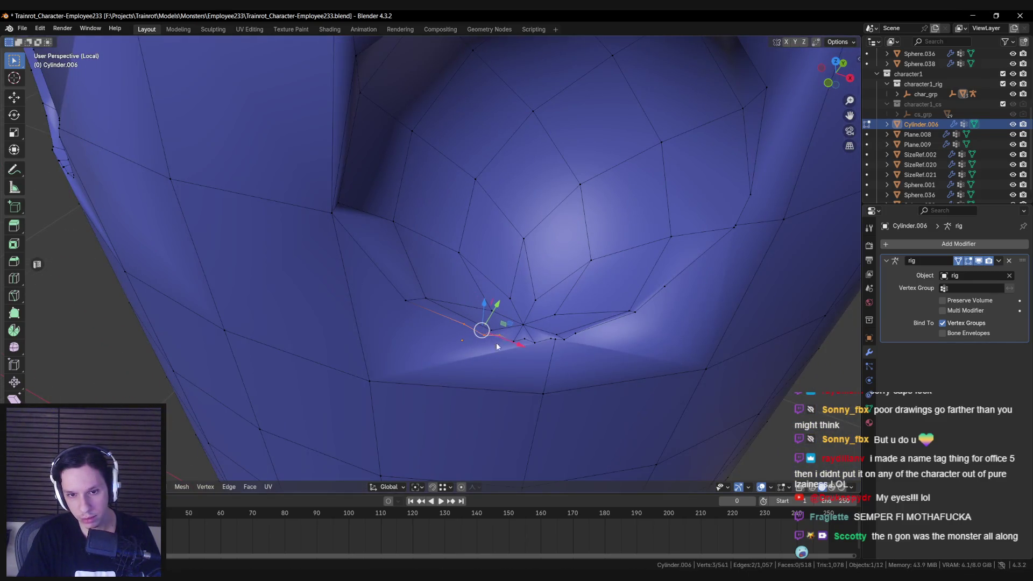
{"action": "left_click", "coordinate": [533, 370]}
{"action": "left_click_drag", "start_coordinate": [473, 336], "coordinate": [507, 339]}
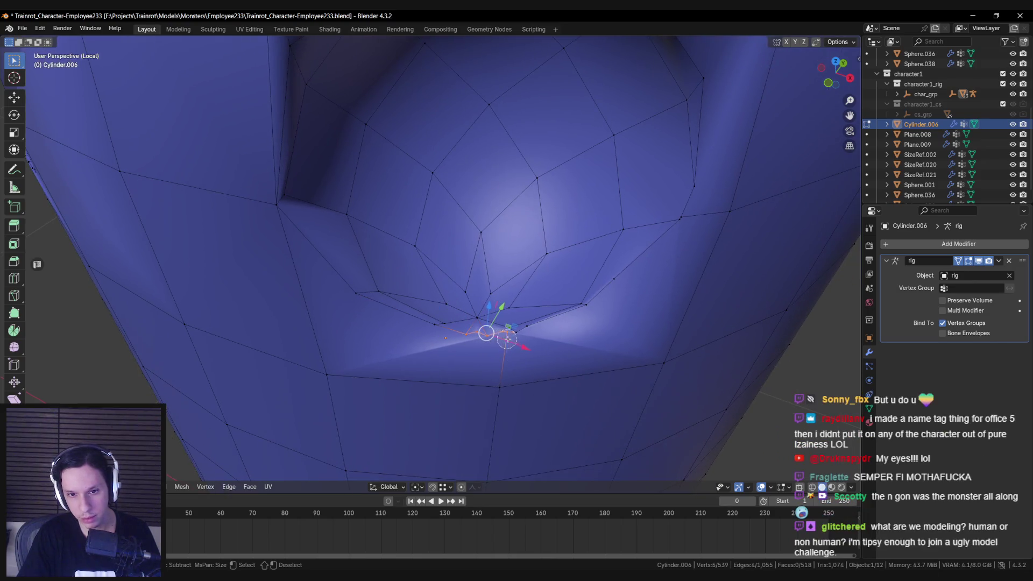
{"action": "left_click", "coordinate": [514, 337]}
{"action": "left_click", "coordinate": [526, 341], "text": "shift"}
{"action": "key", "text": "m"}
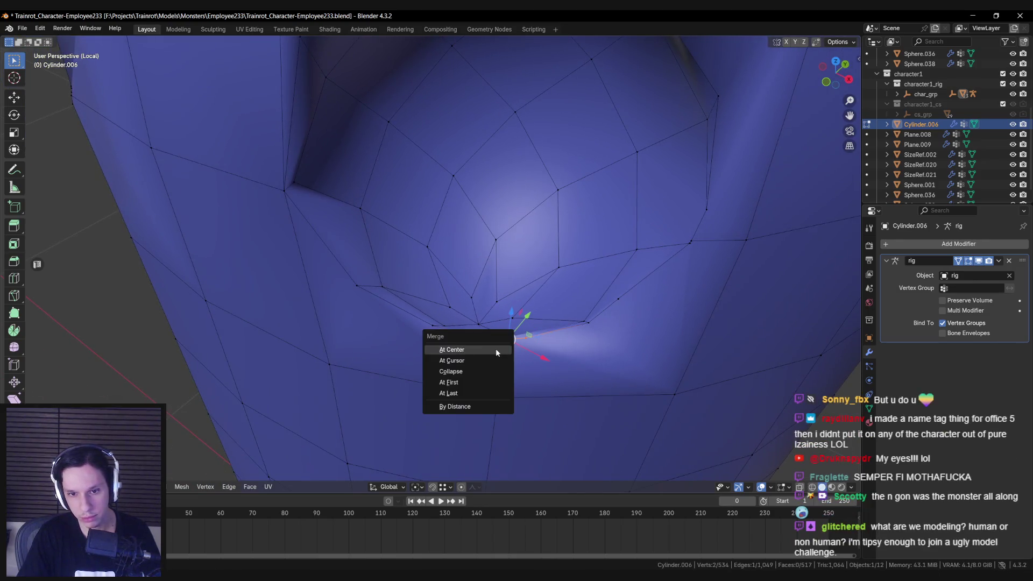
{"action": "left_click", "coordinate": [476, 393]}
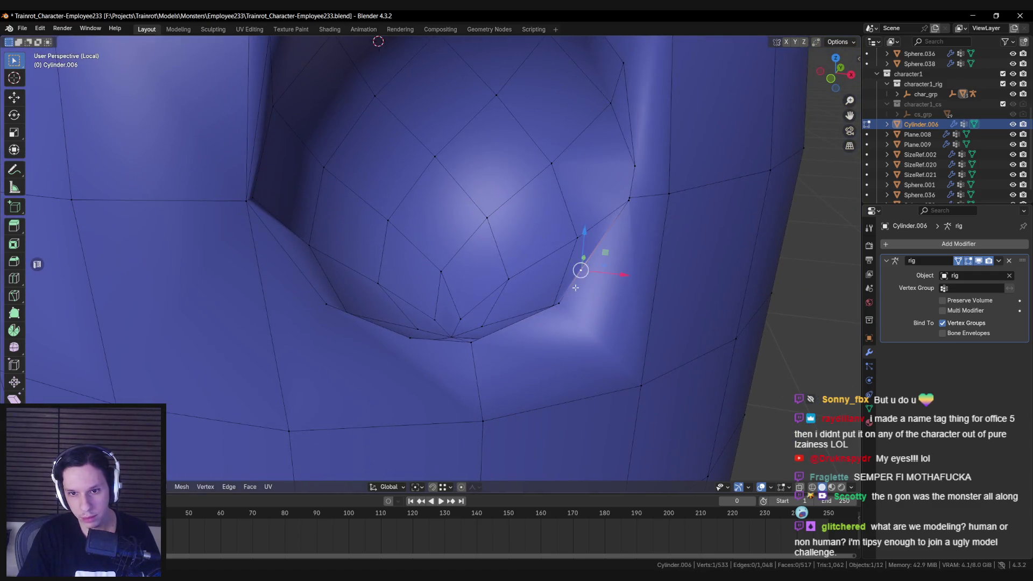
Dissolve the extra upper-rim vertices and collapse the short rim edge.
{"action": "scroll", "coordinate": [630, 203], "scroll_direction": "down", "scroll_amount": 5}
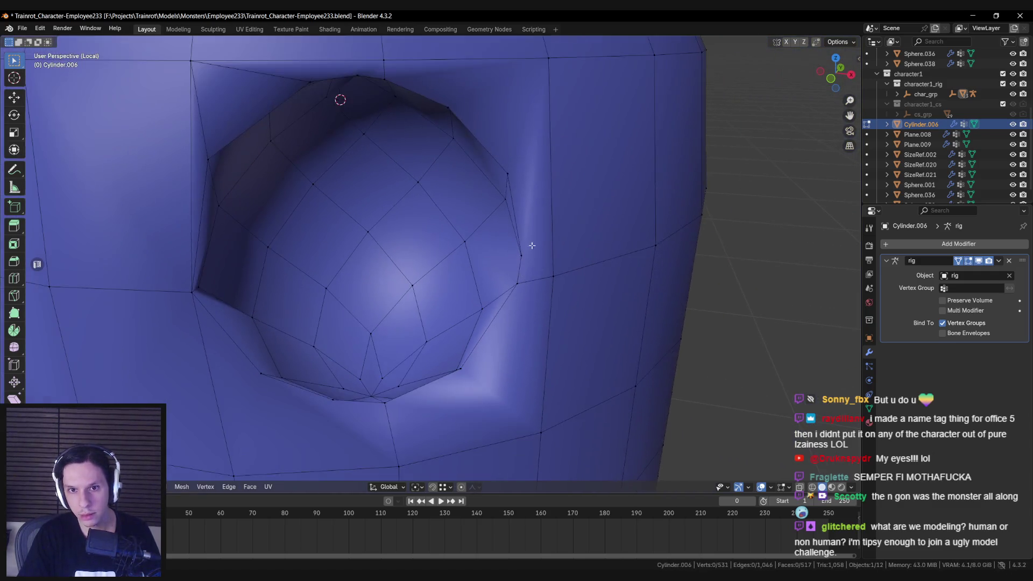
{"action": "scroll", "coordinate": [384, 128], "scroll_direction": "up", "scroll_amount": 5}
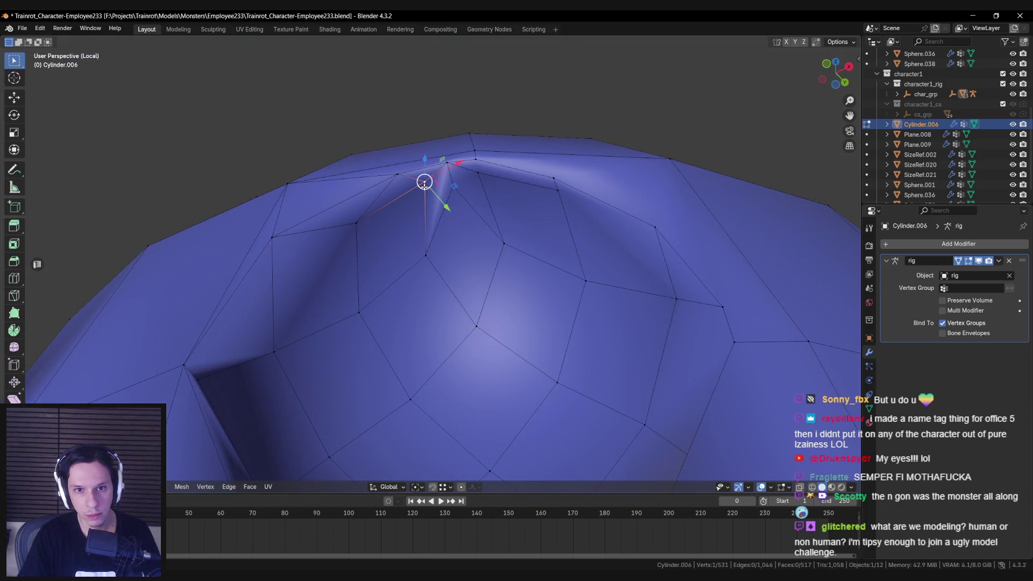
{"action": "key", "text": "m"}
{"action": "left_click", "coordinate": [389, 193]}
{"action": "key", "text": "ctrl+x"}
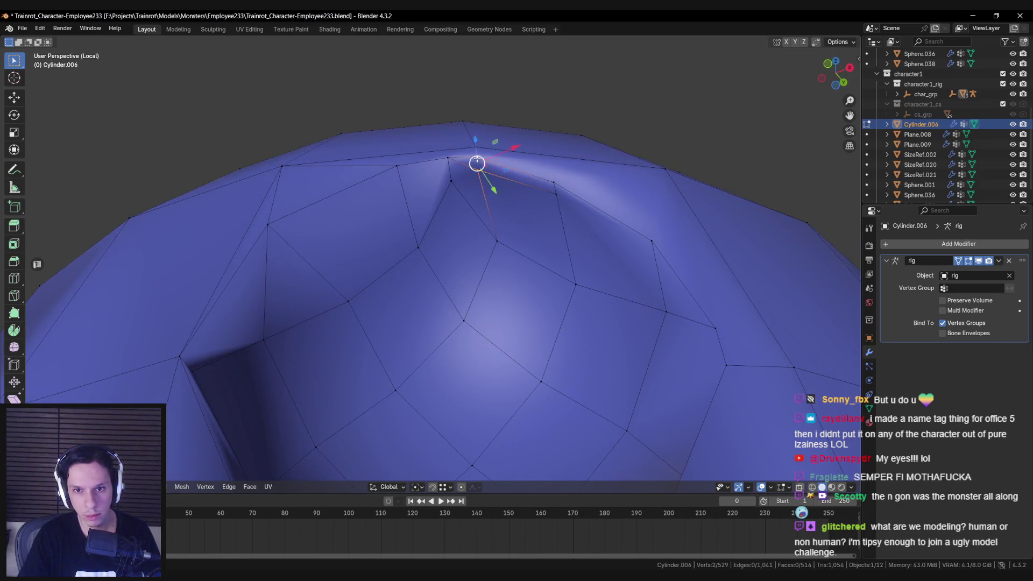
{"action": "key", "text": "ctrl+x"}
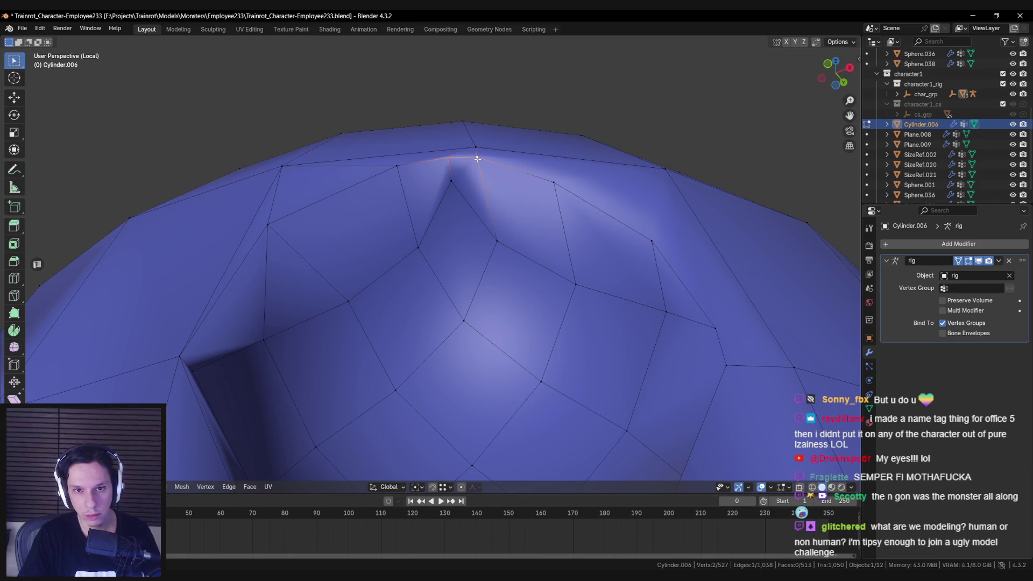
{"action": "key", "text": "m"}
{"action": "left_click", "coordinate": [451, 184]}
{"action": "key", "text": "m"}
{"action": "left_click", "coordinate": [493, 237]}
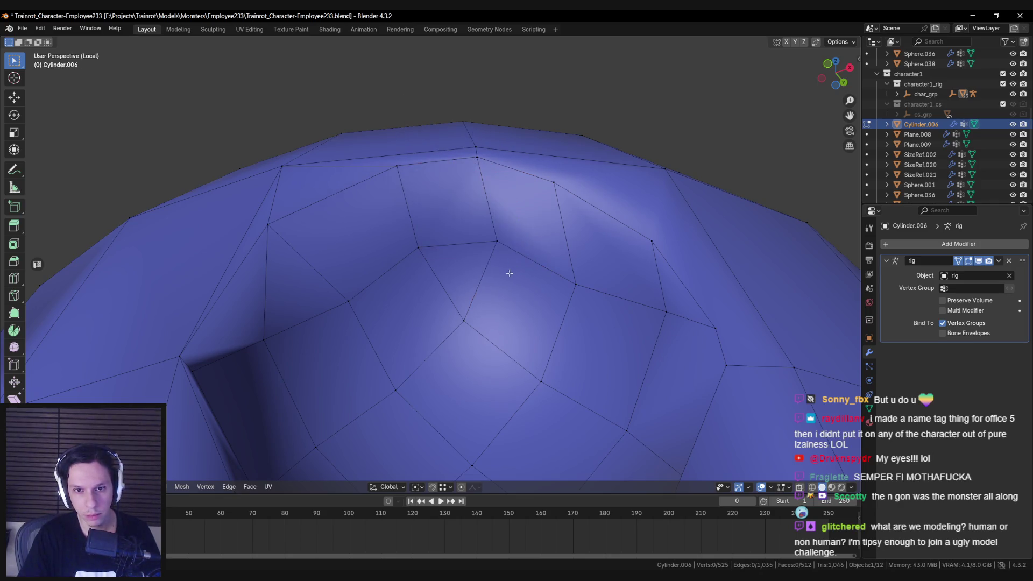
Merge the edge under the eye socket onto its last vertex and move the stray vertex beside it.
{"action": "scroll", "coordinate": [485, 295], "scroll_direction": "up", "scroll_amount": 2}
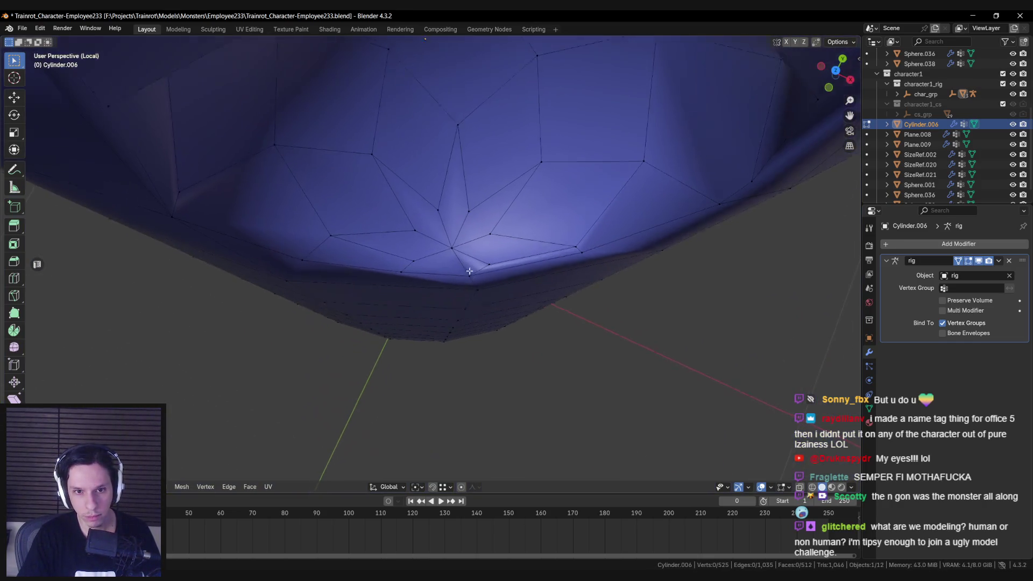
{"action": "left_click", "coordinate": [431, 296]}
{"action": "key", "text": "m"}
{"action": "left_click", "coordinate": [418, 305]}
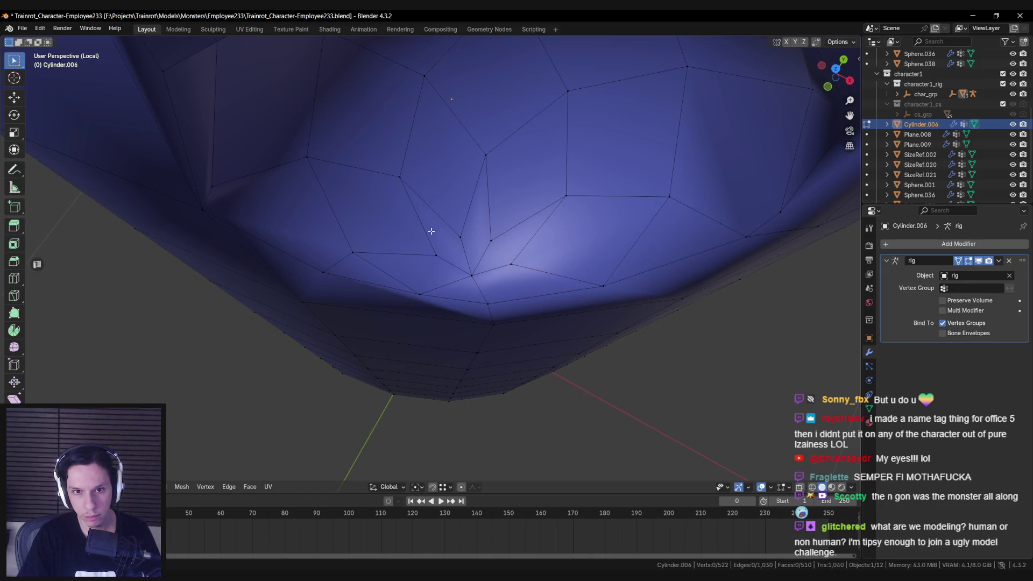
{"action": "key", "text": "g"}
{"action": "left_click", "coordinate": [485, 239]}
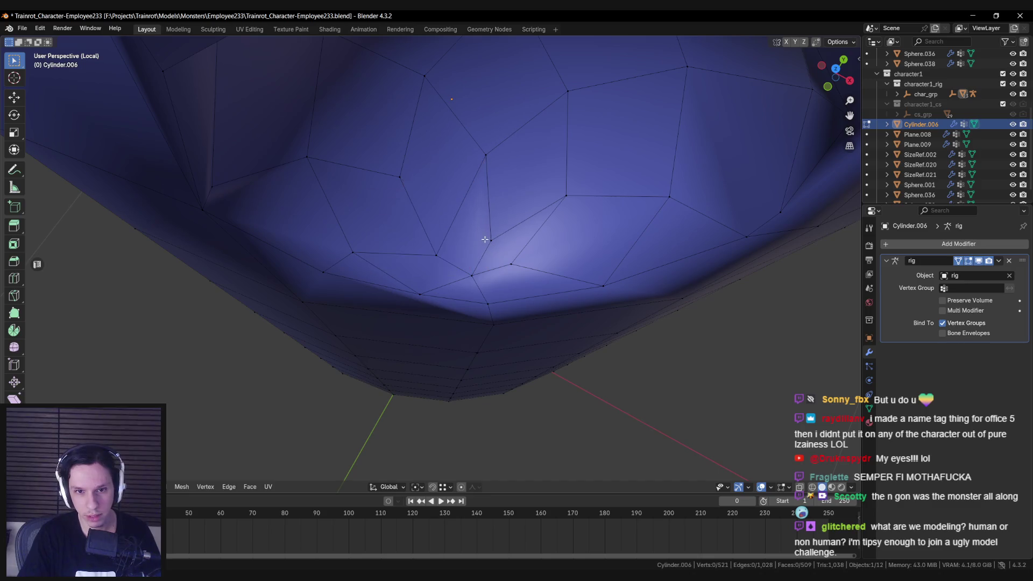
{"action": "scroll", "coordinate": [506, 289], "scroll_direction": "up", "scroll_amount": 5}
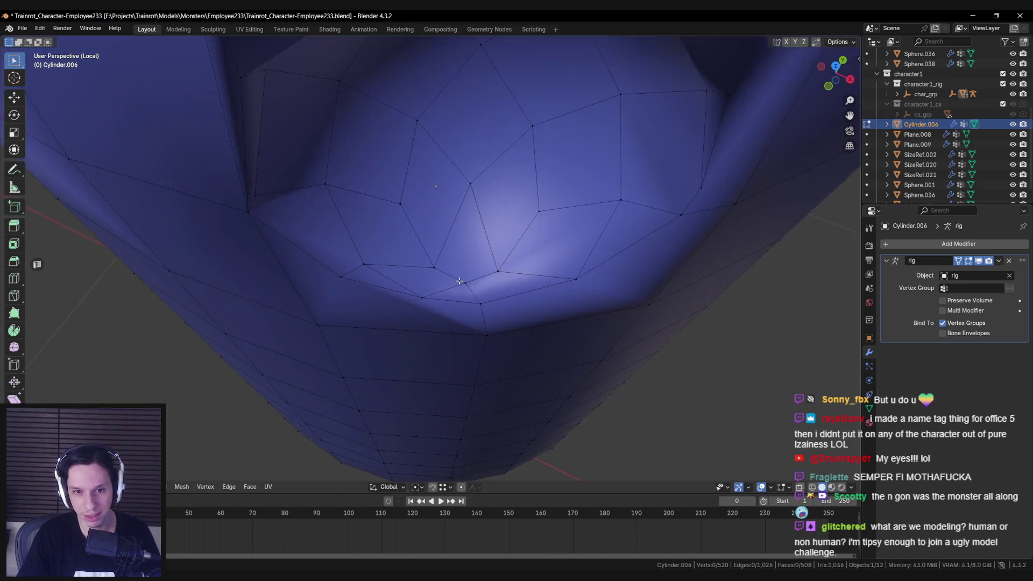
{"action": "scroll", "coordinate": [465, 246], "scroll_direction": "down", "scroll_amount": 6}
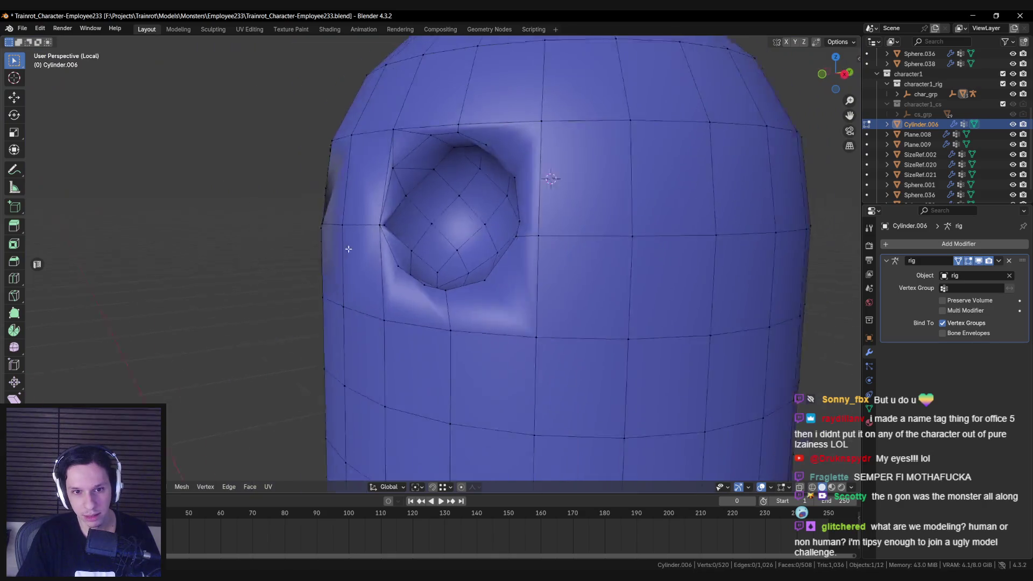
Merge five eye-socket rim vertices into one.
{"action": "scroll", "coordinate": [430, 258], "scroll_direction": "up", "scroll_amount": 5}
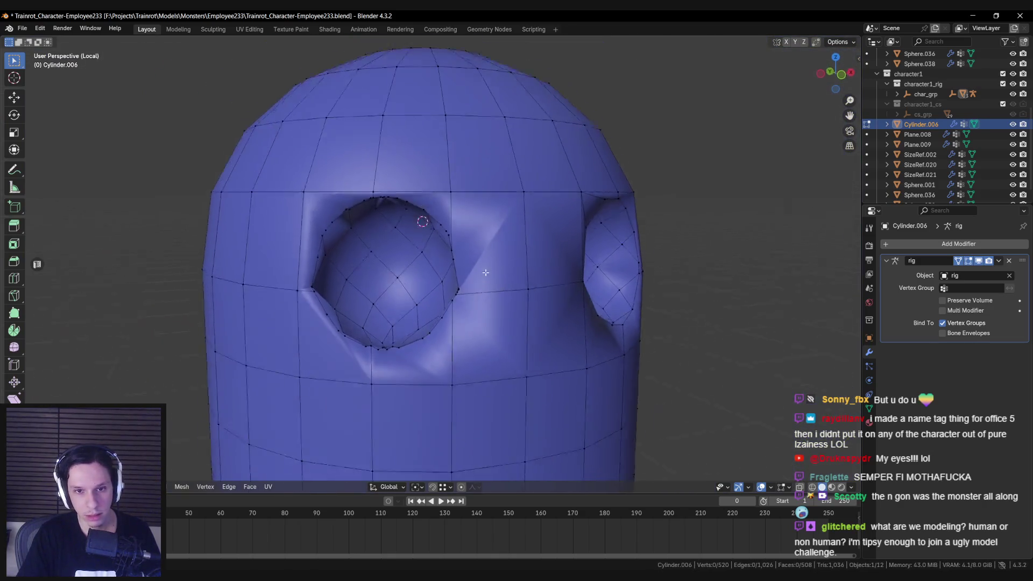
{"action": "scroll", "coordinate": [432, 218], "scroll_direction": "up", "scroll_amount": 3}
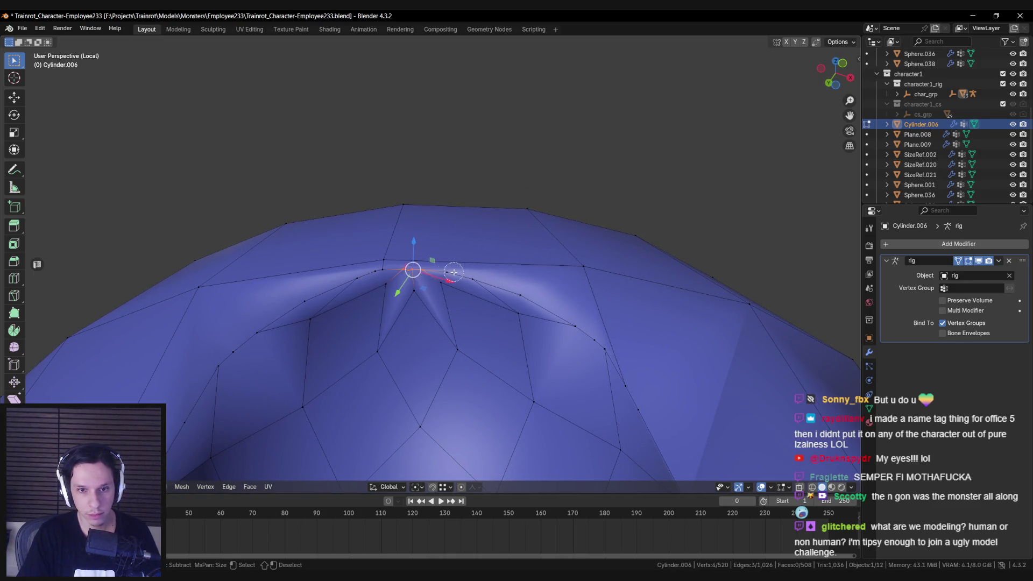
{"action": "key", "text": "m"}
{"action": "left_click", "coordinate": [381, 273]}
{"action": "key", "text": "alt+a"}
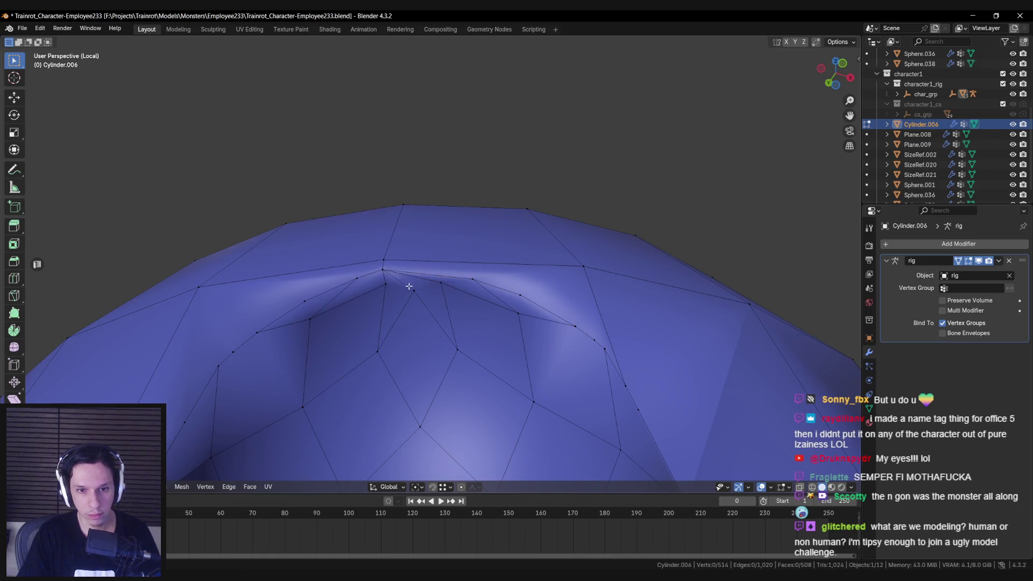
Merge pairs of upper-rim vertices and move a stray vertex onto its neighbour.
{"action": "left_click", "coordinate": [403, 255]}
{"action": "left_click", "coordinate": [434, 276], "text": "shift"}
{"action": "key", "text": "m"}
{"action": "left_click", "coordinate": [408, 267]}
{"action": "left_click", "coordinate": [404, 258], "text": "shift"}
{"action": "key", "text": "m"}
{"action": "left_click", "coordinate": [409, 267]}
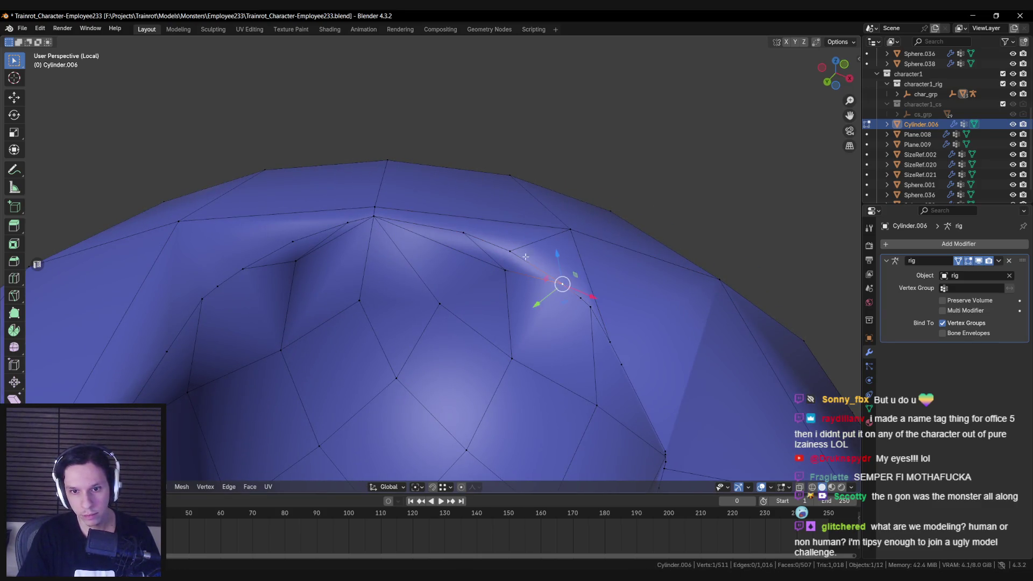
{"action": "key", "text": "g"}
{"action": "left_click", "coordinate": [459, 235]}
Merge the vertices inside the other eye socket at centre and collapse a remaining pair.
{"action": "key", "text": "a"}
{"action": "key", "text": "m"}
{"action": "left_click", "coordinate": [583, 279]}
{"action": "left_click", "coordinate": [595, 319]}
{"action": "left_click", "coordinate": [575, 286]}
{"action": "scroll", "coordinate": [570, 323], "scroll_direction": "up", "scroll_amount": 2}
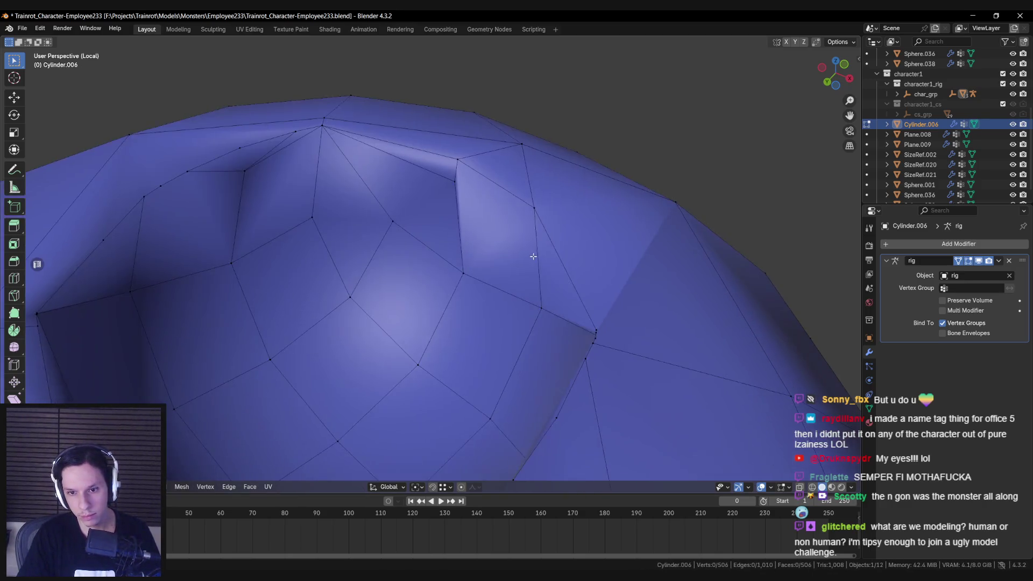
{"action": "left_click", "coordinate": [550, 315]}
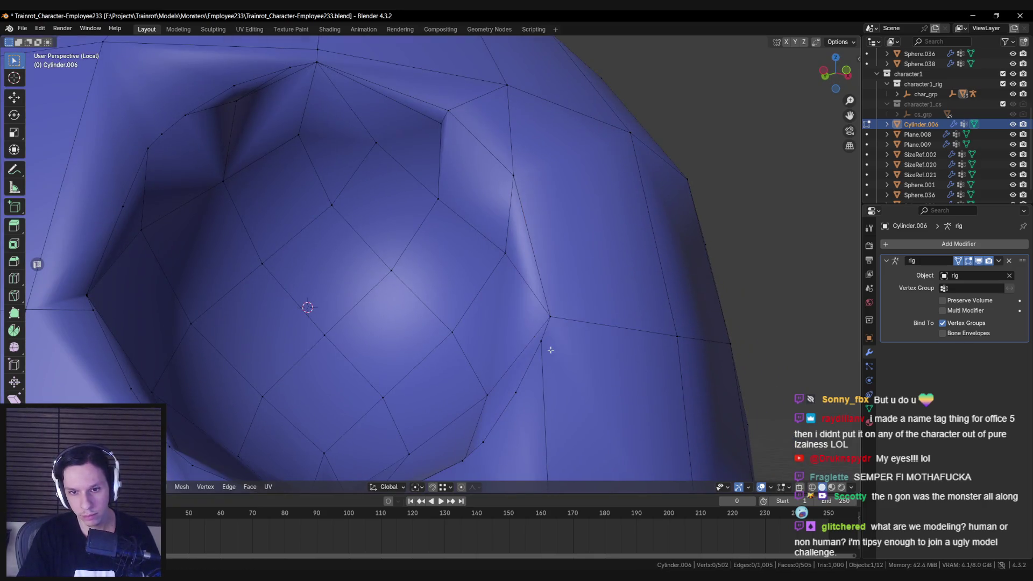
{"action": "left_click", "coordinate": [544, 292], "text": "shift"}
{"action": "key", "text": "m"}
{"action": "left_click", "coordinate": [538, 319]}
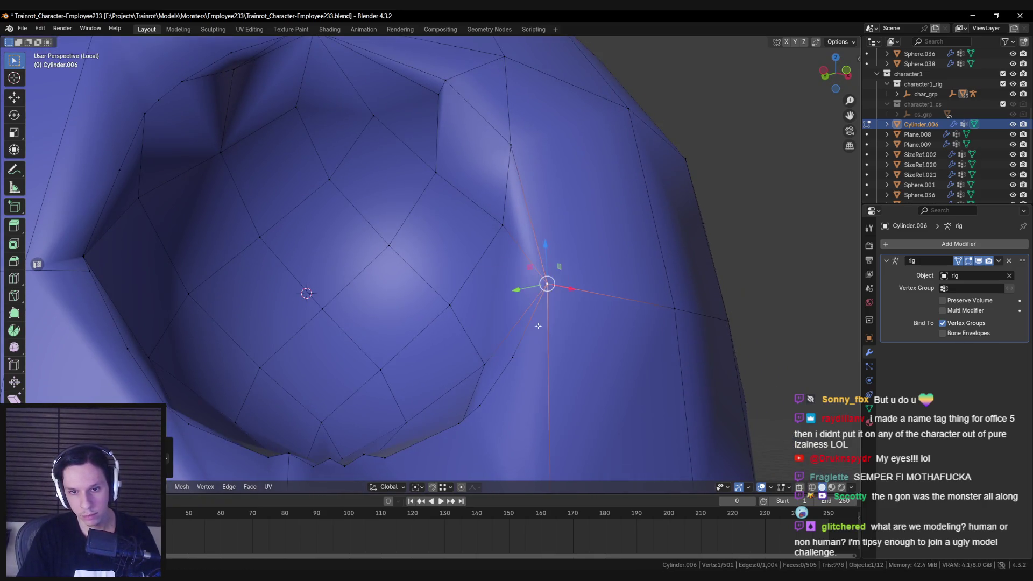
Merge vertices along the socket's side, collapsing a cluster of eight at their centre.
{"action": "mouse_move", "coordinate": [510, 288]}
{"action": "left_mouse_down"}
{"action": "mouse_move", "coordinate": [452, 323]}
{"action": "mouse_move", "coordinate": [363, 309]}
{"action": "mouse_move", "coordinate": [368, 324]}
{"action": "left_mouse_up"}
{"action": "key", "text": "m"}
{"action": "left_click", "coordinate": [477, 299]}
{"action": "key", "text": "m"}
{"action": "left_click", "coordinate": [485, 294]}
{"action": "key", "text": "c"}
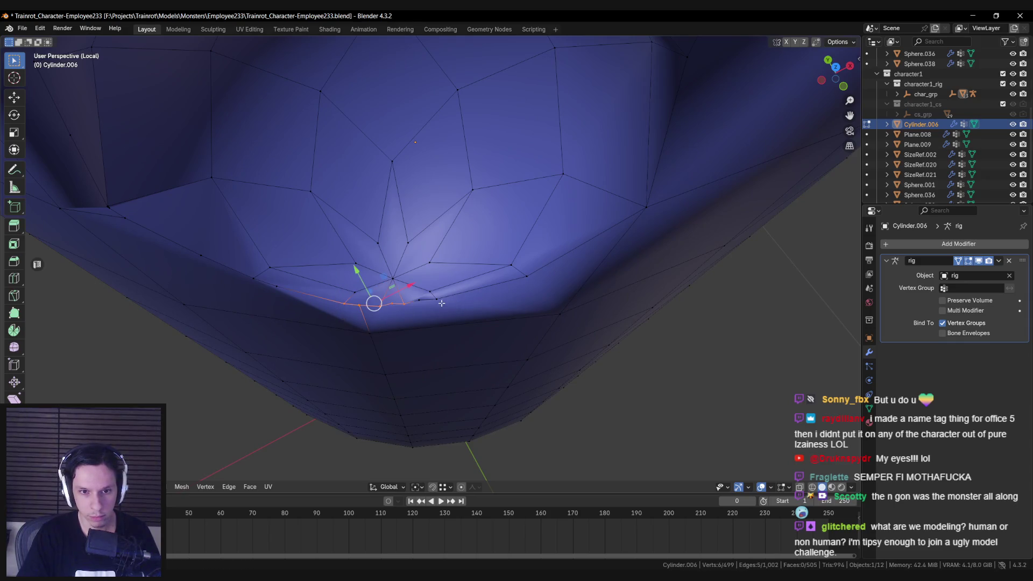
{"action": "left_click", "coordinate": [413, 311]}
Merge further rim vertex pairs and remove a stray vertex around the socket.
{"action": "mouse_move", "coordinate": [376, 272]}
{"action": "left_mouse_down"}
{"action": "mouse_move", "coordinate": [433, 277]}
{"action": "mouse_move", "coordinate": [422, 261]}
{"action": "mouse_move", "coordinate": [402, 266]}
{"action": "left_mouse_up"}
{"action": "key", "text": "m"}
{"action": "left_click", "coordinate": [393, 243]}
{"action": "mouse_move", "coordinate": [422, 223]}
{"action": "left_mouse_down"}
{"action": "mouse_move", "coordinate": [438, 337]}
{"action": "mouse_move", "coordinate": [408, 276]}
{"action": "mouse_move", "coordinate": [530, 274]}
{"action": "mouse_move", "coordinate": [377, 271]}
{"action": "mouse_move", "coordinate": [399, 265]}
{"action": "mouse_move", "coordinate": [384, 260]}
{"action": "left_mouse_up"}
{"action": "key", "text": "m"}
{"action": "left_click", "coordinate": [437, 296]}
{"action": "left_click", "coordinate": [349, 267], "text": "shift"}
{"action": "key", "text": "g"}
{"action": "left_click", "coordinate": [346, 266]}
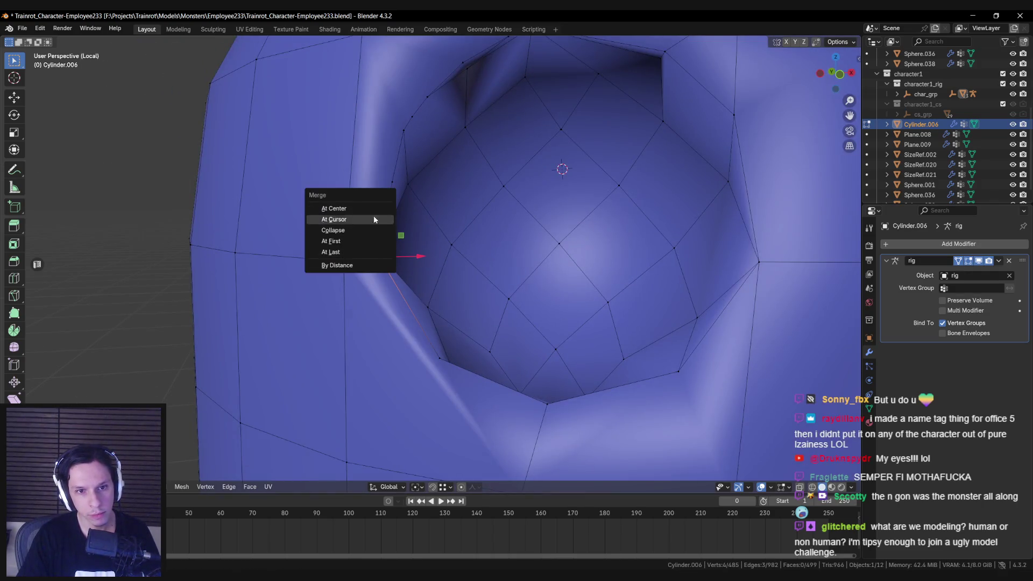
{"action": "key", "text": "m"}
{"action": "left_click", "coordinate": [397, 253]}
Merge a rim vertex onto the last-picked target and slide another vertex along its edge.
{"action": "mouse_move", "coordinate": [421, 231]}
{"action": "left_mouse_down"}
{"action": "mouse_move", "coordinate": [385, 320]}
{"action": "mouse_move", "coordinate": [404, 273]}
{"action": "left_mouse_up"}
{"action": "key", "text": "m"}
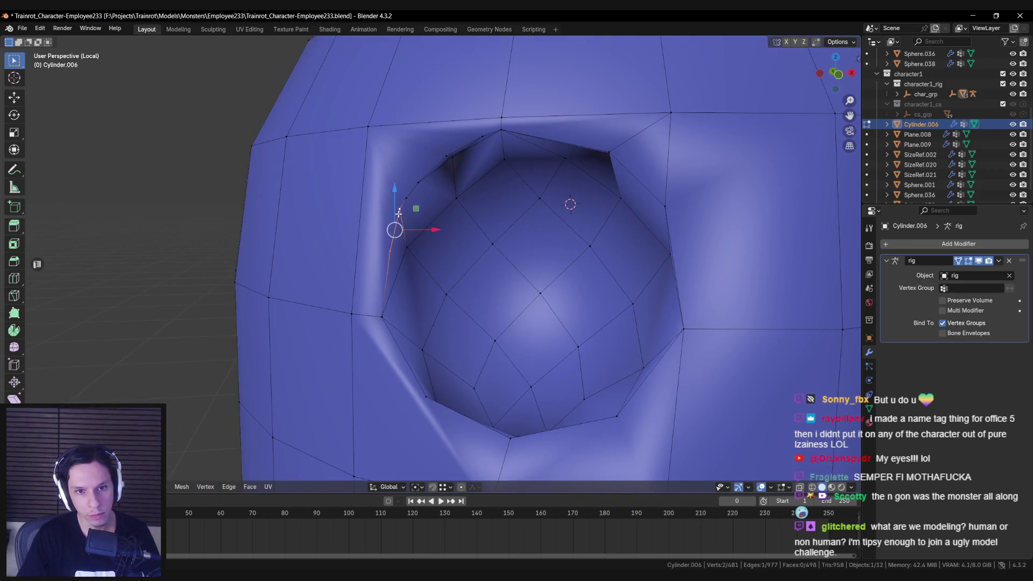
{"action": "left_click", "coordinate": [418, 182]}
{"action": "left_click", "coordinate": [446, 156], "text": "shift"}
{"action": "key", "text": "m"}
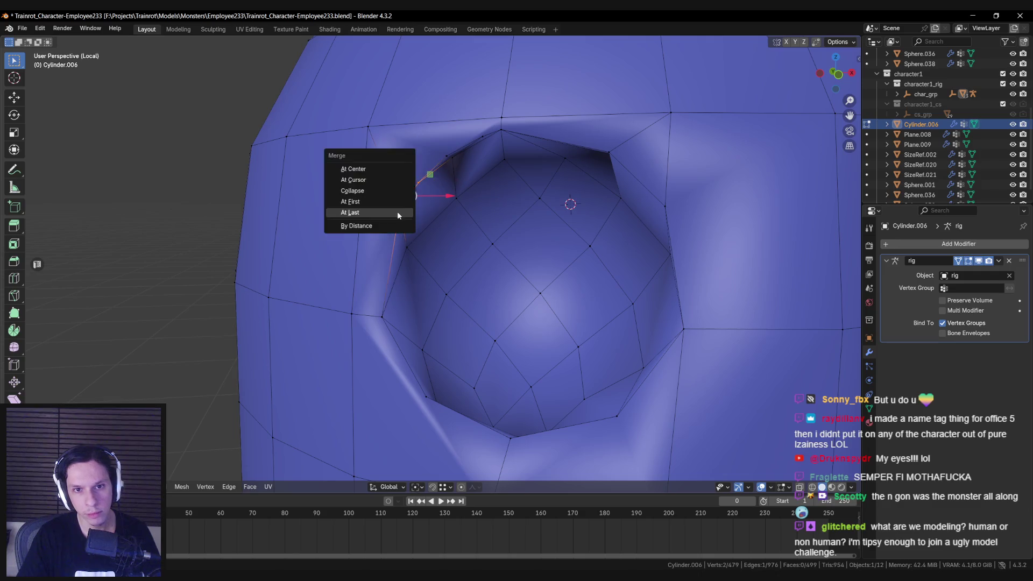
{"action": "left_click", "coordinate": [379, 212]}
{"action": "key", "text": "m"}
{"action": "left_click", "coordinate": [468, 162]}
{"action": "mouse_move", "coordinate": [456, 169]}
{"action": "left_mouse_down"}
{"action": "mouse_move", "coordinate": [445, 149]}
{"action": "mouse_move", "coordinate": [480, 201]}
{"action": "left_mouse_up"}
{"action": "key", "text": "g"}
{"action": "key", "text": "g"}
{"action": "left_click", "coordinate": [468, 162]}
{"action": "left_click_drag", "start_coordinate": [473, 151], "coordinate": [431, 207]}
Join two vertices with an edge and collapse two edges near the socket corner onto their last vertex.
{"action": "key", "text": "alt+a"}
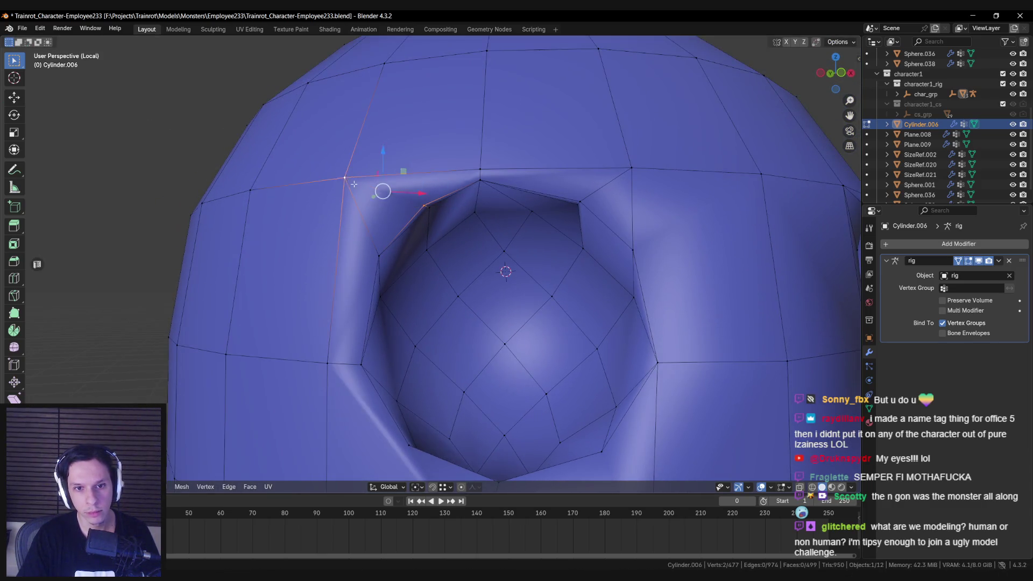
{"action": "key", "text": "j"}
{"action": "key", "text": "alt+a"}
{"action": "scroll", "coordinate": [354, 184], "scroll_direction": "down", "scroll_amount": 3}
{"action": "mouse_move", "coordinate": [354, 184]}
{"action": "left_mouse_down"}
{"action": "mouse_move", "coordinate": [561, 212]}
{"action": "mouse_move", "coordinate": [579, 194]}
{"action": "mouse_move", "coordinate": [518, 241]}
{"action": "mouse_move", "coordinate": [468, 252]}
{"action": "mouse_move", "coordinate": [435, 231]}
{"action": "mouse_move", "coordinate": [657, 373]}
{"action": "mouse_move", "coordinate": [359, 302]}
{"action": "mouse_move", "coordinate": [392, 318]}
{"action": "left_mouse_up"}
{"action": "left_click", "coordinate": [519, 240]}
{"action": "key", "text": "m"}
{"action": "left_click", "coordinate": [508, 272]}
{"action": "key", "text": "alt+a"}
{"action": "left_click", "coordinate": [430, 216]}
{"action": "key", "text": "alt+a"}
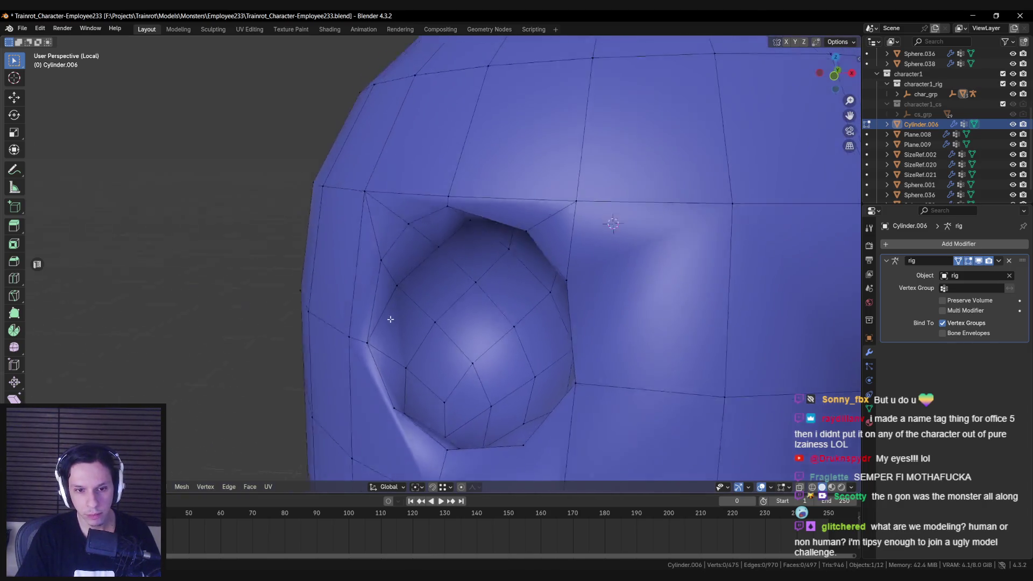
Merge the edge beside the eye and connect two socket-edge vertices with a new edge.
{"action": "scroll", "coordinate": [394, 357], "scroll_direction": "up", "scroll_amount": 3}
{"action": "left_click", "coordinate": [411, 364]}
{"action": "key", "text": "m"}
{"action": "left_click", "coordinate": [404, 380]}
{"action": "mouse_move", "coordinate": [403, 380]}
{"action": "left_mouse_down"}
{"action": "mouse_move", "coordinate": [461, 323]}
{"action": "mouse_move", "coordinate": [422, 281]}
{"action": "mouse_move", "coordinate": [457, 341]}
{"action": "mouse_move", "coordinate": [480, 252]}
{"action": "mouse_move", "coordinate": [465, 239]}
{"action": "mouse_move", "coordinate": [471, 253]}
{"action": "mouse_move", "coordinate": [487, 237]}
{"action": "mouse_move", "coordinate": [503, 249]}
{"action": "mouse_move", "coordinate": [471, 300]}
{"action": "left_mouse_up"}
{"action": "left_click", "coordinate": [448, 314]}
{"action": "scroll", "coordinate": [471, 327], "scroll_direction": "down", "scroll_amount": 10}
{"action": "key", "text": "j"}
{"action": "mouse_move", "coordinate": [394, 331]}
{"action": "left_mouse_down"}
{"action": "mouse_move", "coordinate": [266, 295]}
{"action": "mouse_move", "coordinate": [499, 242]}
{"action": "mouse_move", "coordinate": [411, 259]}
{"action": "left_mouse_up"}
{"action": "key", "text": "alt+a"}
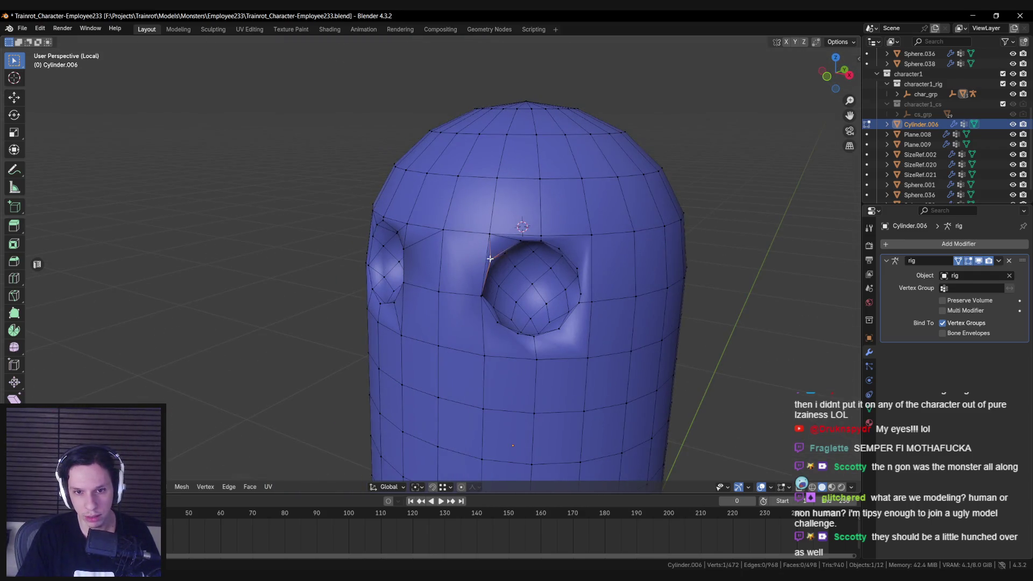
Connect the stray vertices beside the eye socket with J, then merge the remaining pair.
{"action": "mouse_move", "coordinate": [512, 267]}
{"action": "left_mouse_down"}
{"action": "mouse_move", "coordinate": [484, 253]}
{"action": "mouse_move", "coordinate": [506, 258]}
{"action": "mouse_move", "coordinate": [497, 259]}
{"action": "left_mouse_up"}
{"action": "key", "text": "Tab"}
{"action": "key", "text": "Tab"}
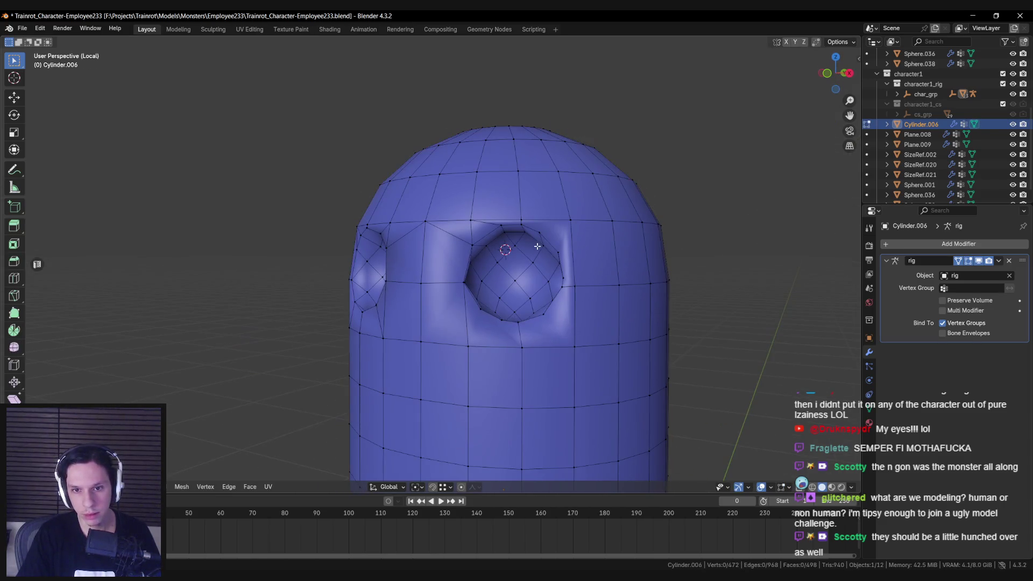
{"action": "scroll", "coordinate": [552, 231], "scroll_direction": "up", "scroll_amount": 2}
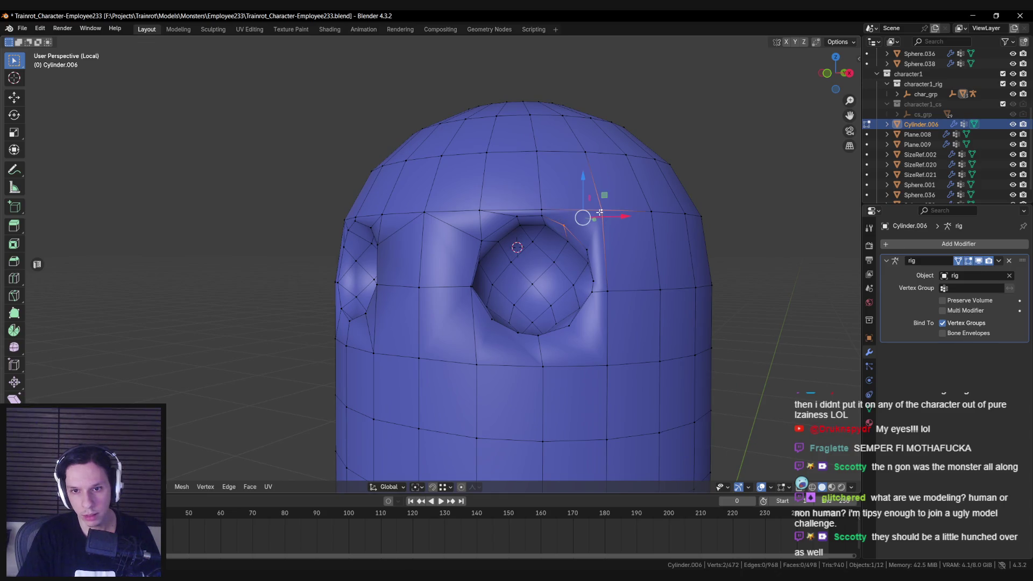
{"action": "key", "text": "m"}
{"action": "key", "text": "Escape"}
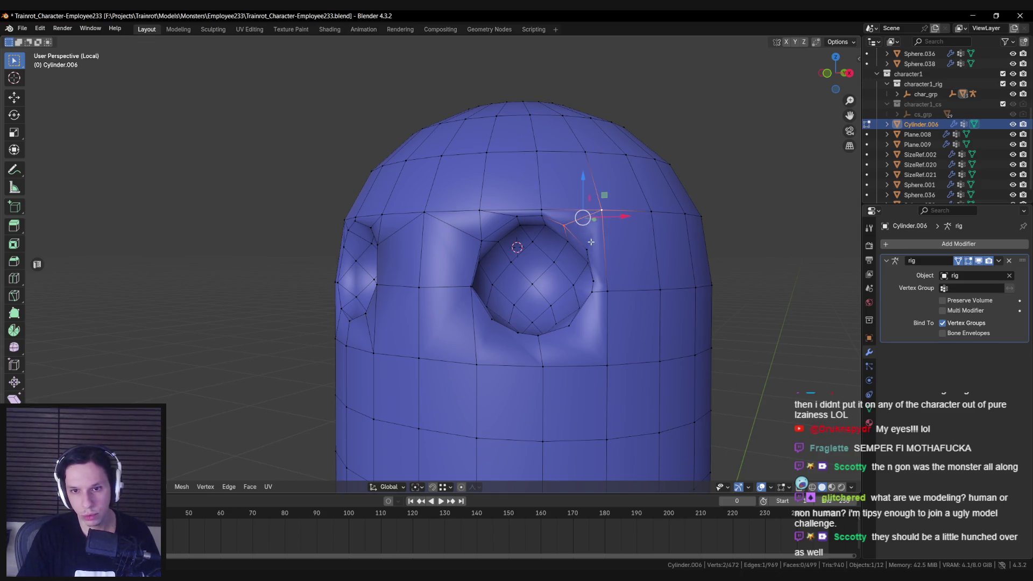
{"action": "key", "text": "j"}
{"action": "key", "text": "alt+a"}
{"action": "scroll", "coordinate": [598, 258], "scroll_direction": "up", "scroll_amount": 3}
{"action": "key", "text": "m"}
{"action": "left_click", "coordinate": [543, 301]}
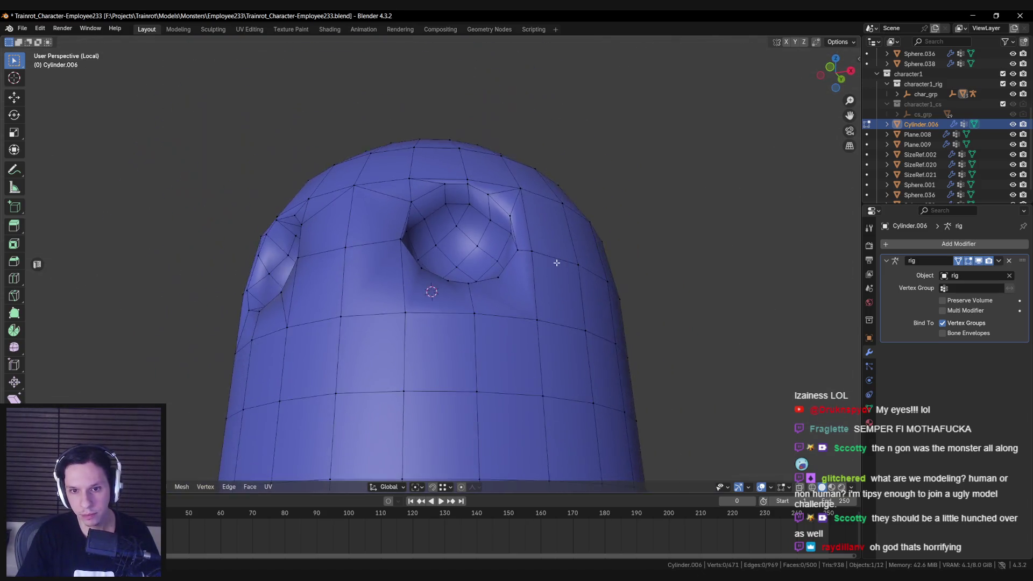
Select the rim loops around both eye sockets and clear their sharp marking.
{"action": "left_click_drag", "start_coordinate": [557, 263], "coordinate": [506, 291]}
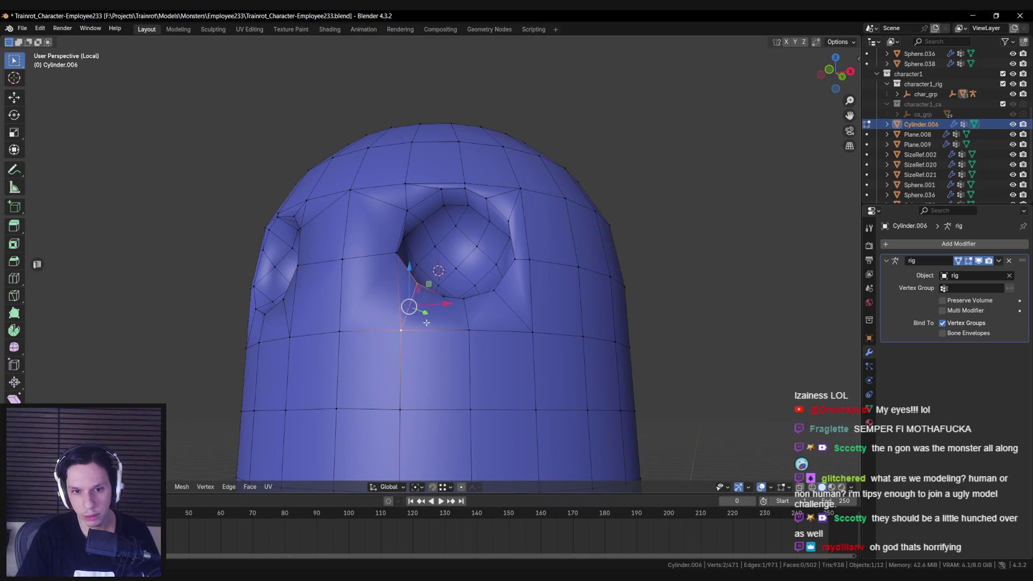
{"action": "key", "text": "j"}
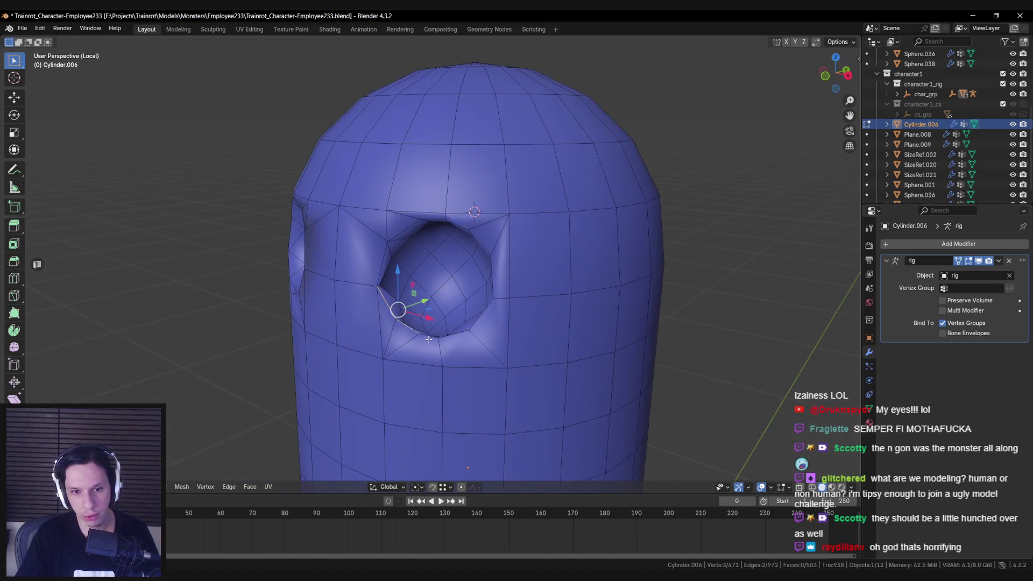
{"action": "left_click", "coordinate": [396, 302], "text": "ctrl"}
{"action": "scroll", "coordinate": [445, 368], "scroll_direction": "up", "scroll_amount": 2}
{"action": "left_click_drag", "start_coordinate": [491, 388], "coordinate": [517, 325]}
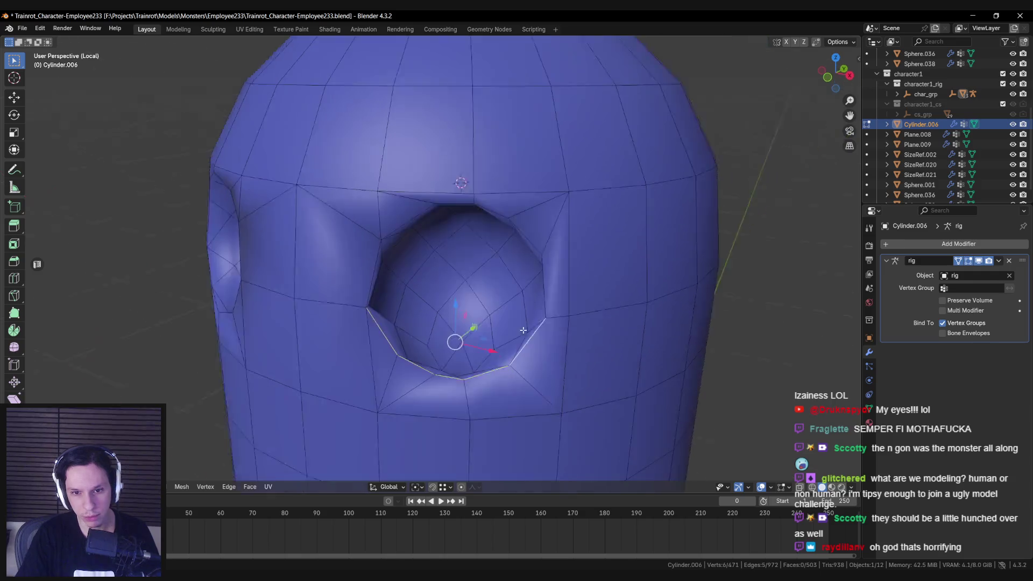
{"action": "left_click", "coordinate": [555, 273], "text": "ctrl"}
{"action": "left_click_drag", "start_coordinate": [383, 260], "coordinate": [466, 272]}
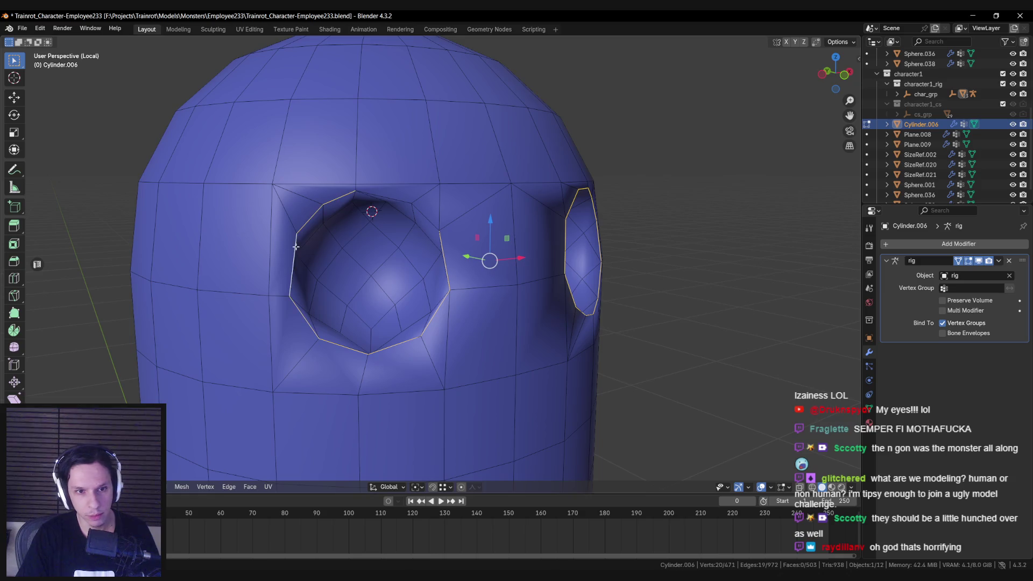
{"action": "key", "text": "ctrl+e"}
{"action": "key", "text": "ctrl+e"}
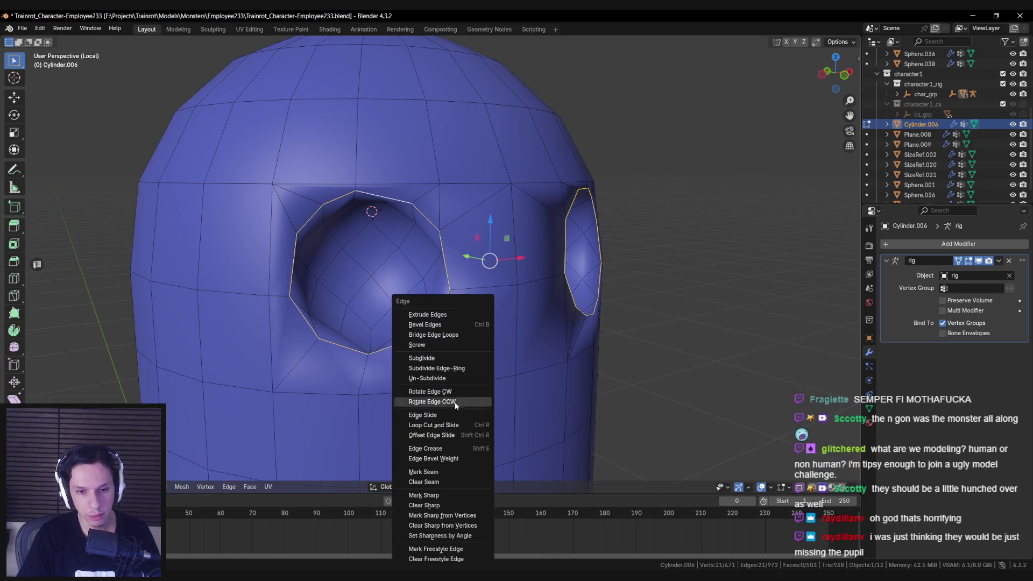
{"action": "left_click", "coordinate": [437, 511]}
Exit Edit Mode and the isolated body view to see the whole character.
{"action": "key", "text": "Tab"}
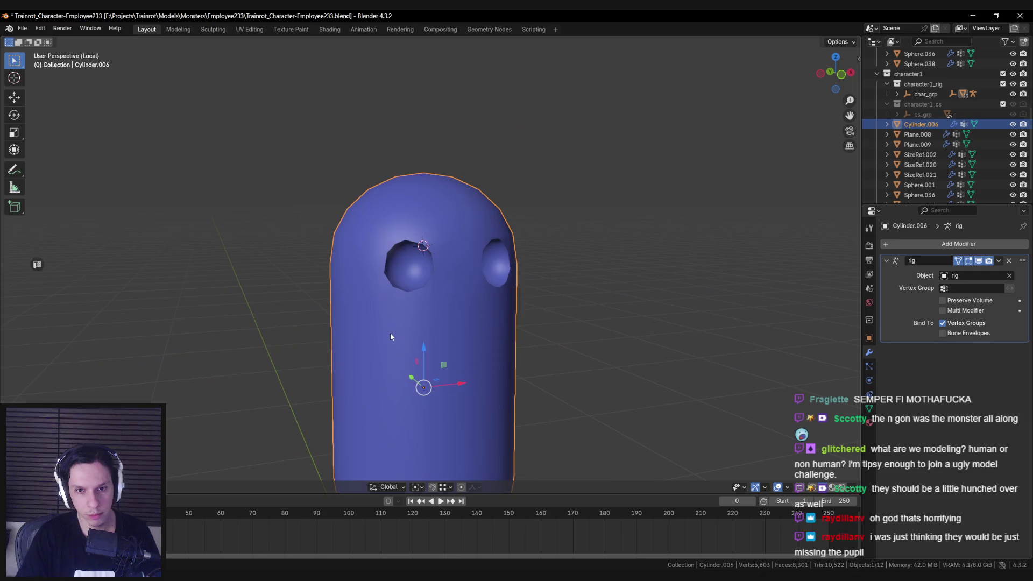
{"action": "key", "text": "KP_Divide"}
{"action": "scroll", "coordinate": [390, 332], "scroll_direction": "down", "scroll_amount": 3}
{"action": "mouse_move", "coordinate": [388, 333]}
{"action": "left_mouse_down"}
{"action": "mouse_move", "coordinate": [386, 256]}
{"action": "mouse_move", "coordinate": [315, 259]}
{"action": "left_mouse_up"}
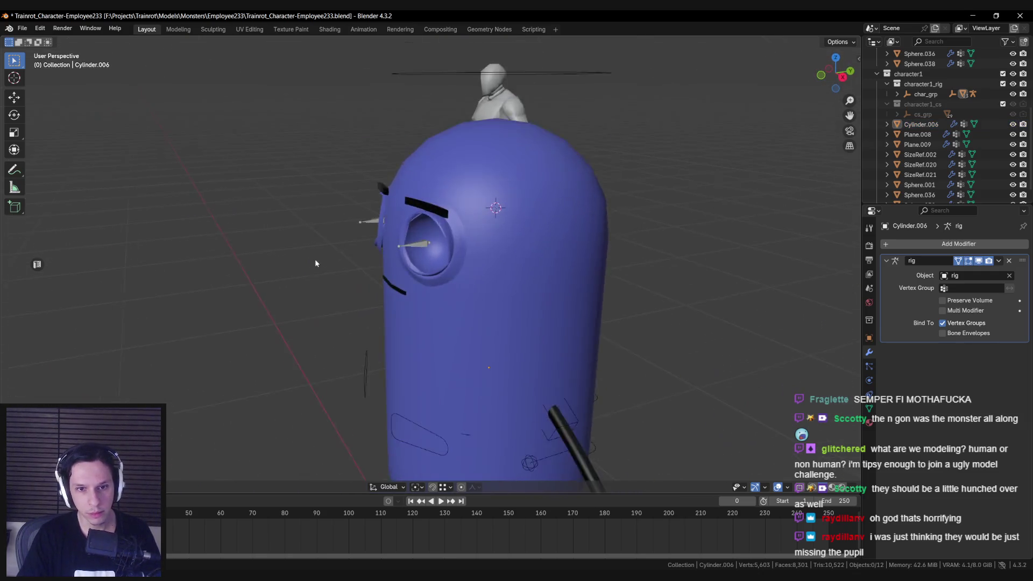
{"action": "scroll", "coordinate": [417, 285], "scroll_direction": "up", "scroll_amount": 4}
Select the eye ring's inner socket edge loop in Edit Mode, then leave Edit Mode.
{"action": "left_click", "coordinate": [417, 285]}
{"action": "key", "text": "KP_1"}
{"action": "key", "text": "Tab"}
{"action": "scroll", "coordinate": [490, 262], "scroll_direction": "up", "scroll_amount": 4}
{"action": "mouse_move", "coordinate": [457, 264]}
{"action": "left_mouse_down"}
{"action": "mouse_move", "coordinate": [490, 262]}
{"action": "mouse_move", "coordinate": [464, 282]}
{"action": "mouse_move", "coordinate": [496, 300]}
{"action": "mouse_move", "coordinate": [533, 295]}
{"action": "mouse_move", "coordinate": [415, 286]}
{"action": "mouse_move", "coordinate": [393, 306]}
{"action": "mouse_move", "coordinate": [464, 284]}
{"action": "mouse_move", "coordinate": [493, 309]}
{"action": "mouse_move", "coordinate": [484, 302]}
{"action": "mouse_move", "coordinate": [514, 257]}
{"action": "mouse_move", "coordinate": [466, 338]}
{"action": "mouse_move", "coordinate": [444, 337]}
{"action": "mouse_move", "coordinate": [413, 304]}
{"action": "mouse_move", "coordinate": [502, 282]}
{"action": "left_mouse_up"}
{"action": "left_click", "coordinate": [415, 286], "text": "alt"}
{"action": "key", "text": "Tab"}
{"action": "scroll", "coordinate": [500, 317], "scroll_direction": "down", "scroll_amount": 4}
{"action": "scroll", "coordinate": [484, 301], "scroll_direction": "up", "scroll_amount": 5}
Delete the extra eye ring Sphere.036 and select Sphere.038 for mesh editing.
{"action": "left_click", "coordinate": [514, 258]}
{"action": "left_click", "coordinate": [514, 258]}
{"action": "scroll", "coordinate": [516, 264], "scroll_direction": "down", "scroll_amount": 4}
{"action": "scroll", "coordinate": [517, 269], "scroll_direction": "up", "scroll_amount": 4}
{"action": "key", "text": "Delete"}
{"action": "left_click", "coordinate": [502, 282]}
{"action": "key", "text": "Tab"}
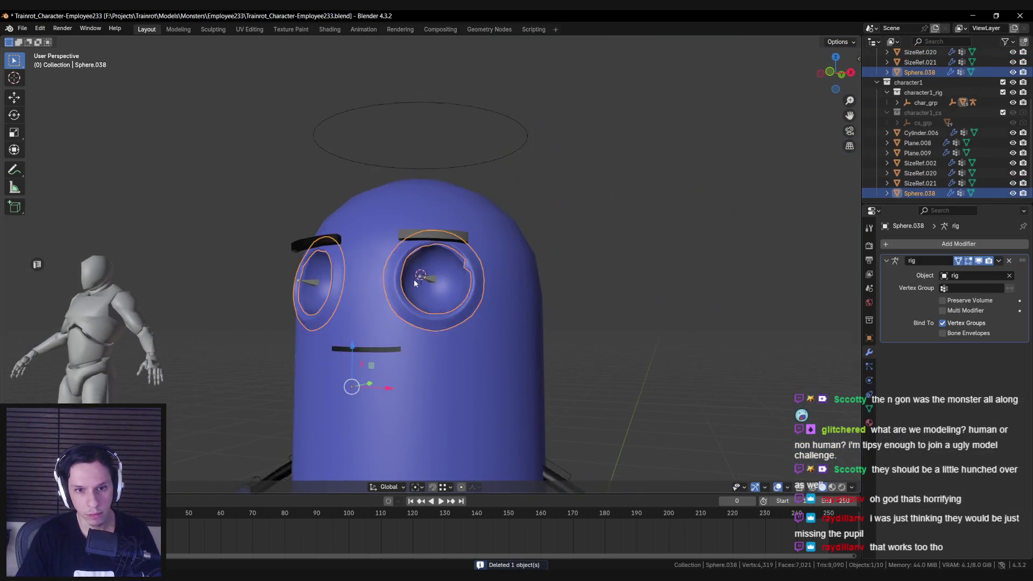
Make the first eye ring's inner loop a perfect circle and move it into place.
{"action": "scroll", "coordinate": [473, 277], "scroll_direction": "up", "scroll_amount": 5}
{"action": "scroll", "coordinate": [496, 264], "scroll_direction": "down", "scroll_amount": 3}
{"action": "mouse_move", "coordinate": [495, 265]}
{"action": "left_mouse_down"}
{"action": "mouse_move", "coordinate": [441, 300]}
{"action": "mouse_move", "coordinate": [444, 258]}
{"action": "mouse_move", "coordinate": [467, 293]}
{"action": "left_mouse_up"}
{"action": "scroll", "coordinate": [441, 300], "scroll_direction": "down", "scroll_amount": 3}
{"action": "key", "text": "Tab"}
{"action": "key", "text": "Tab"}
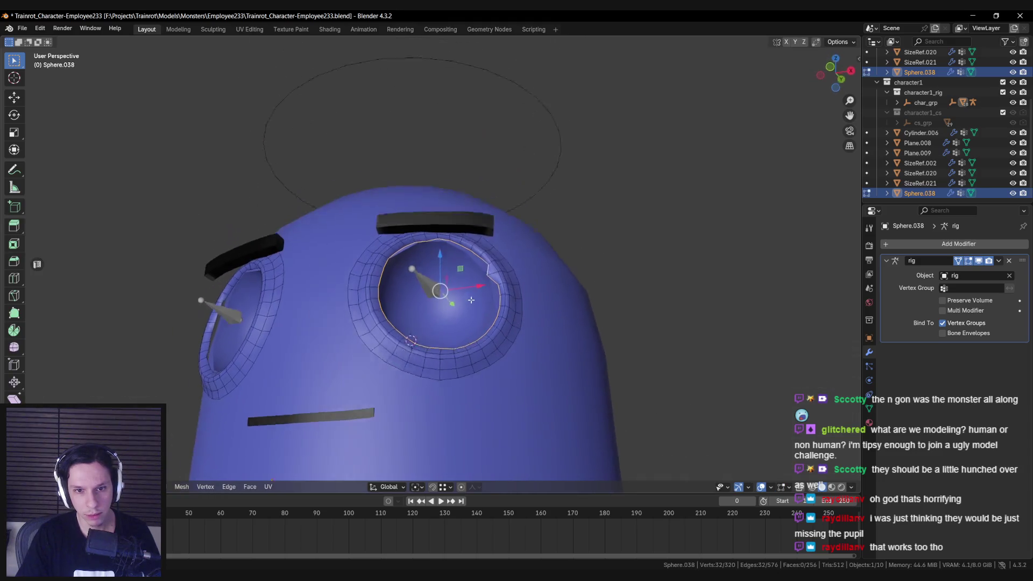
{"action": "right_click", "coordinate": [467, 294]}
{"action": "mouse_move", "coordinate": [443, 240]}
{"action": "left_click", "coordinate": [515, 251]}
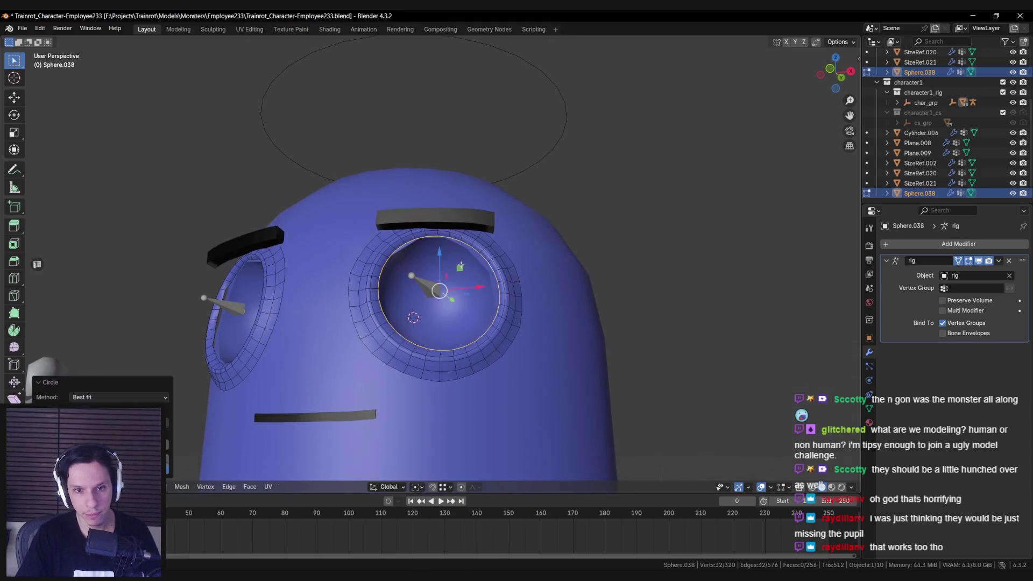
{"action": "scroll", "coordinate": [462, 296], "scroll_direction": "up", "scroll_amount": 3}
{"action": "mouse_move", "coordinate": [463, 296]}
{"action": "left_mouse_down"}
{"action": "mouse_move", "coordinate": [467, 316]}
{"action": "mouse_move", "coordinate": [487, 319]}
{"action": "mouse_move", "coordinate": [477, 306]}
{"action": "mouse_move", "coordinate": [649, 314]}
{"action": "left_mouse_up"}
{"action": "key", "text": "g"}
{"action": "left_click", "coordinate": [496, 323]}
Nudge the rounded loop with a Shift+Z-constrained move, then reopen Edit Mode.
{"action": "mouse_move", "coordinate": [488, 297]}
{"action": "left_mouse_down"}
{"action": "mouse_move", "coordinate": [473, 294]}
{"action": "mouse_move", "coordinate": [474, 303]}
{"action": "left_mouse_up"}
{"action": "key", "text": "g"}
{"action": "key", "text": "shift+z"}
{"action": "left_click", "coordinate": [470, 294]}
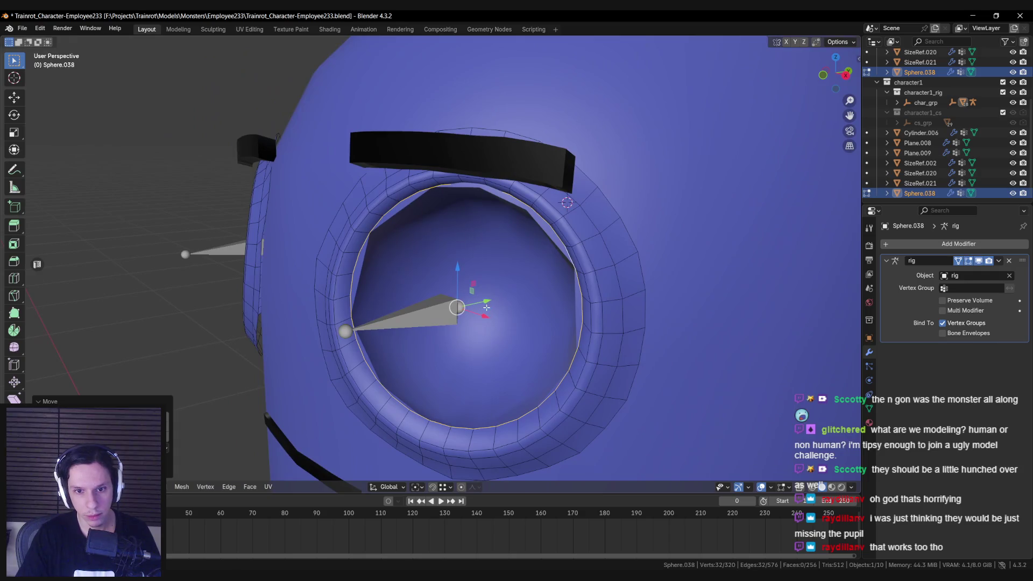
{"action": "key", "text": "Tab"}
{"action": "scroll", "coordinate": [487, 308], "scroll_direction": "down", "scroll_amount": 10}
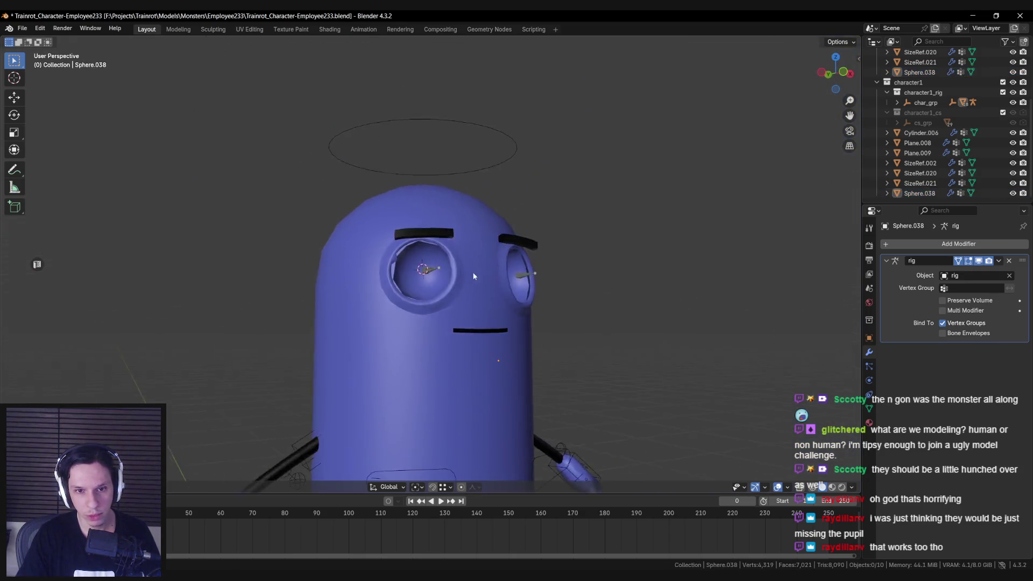
{"action": "scroll", "coordinate": [474, 276], "scroll_direction": "up", "scroll_amount": 10}
{"action": "key", "text": "Tab"}
Smooth the left eye loop with Curve and Circle, then shrink it slightly.
{"action": "key", "text": "ctrl+e"}
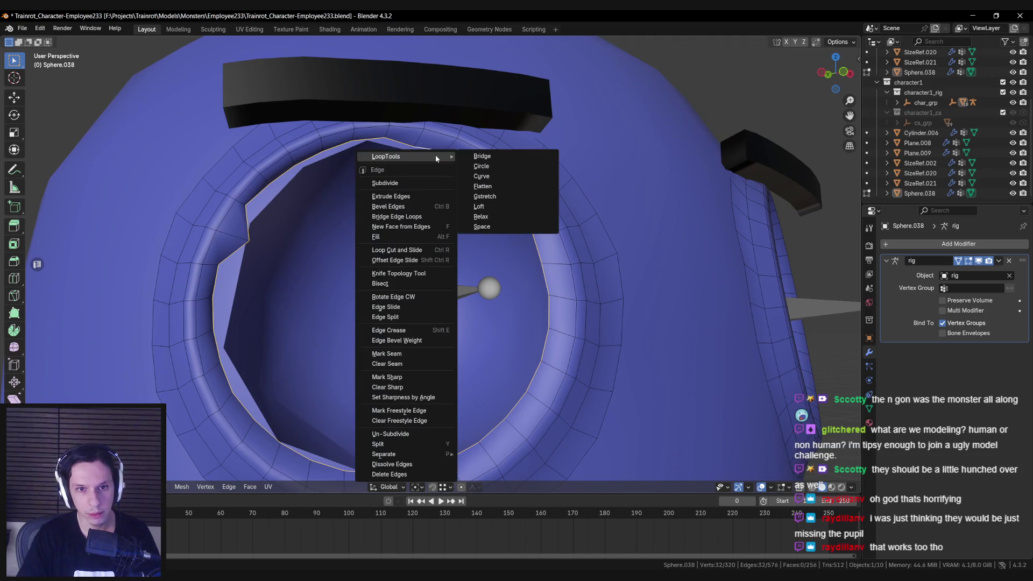
{"action": "left_click", "coordinate": [501, 176]}
{"action": "key", "text": "ctrl+e"}
{"action": "mouse_move", "coordinate": [458, 235]}
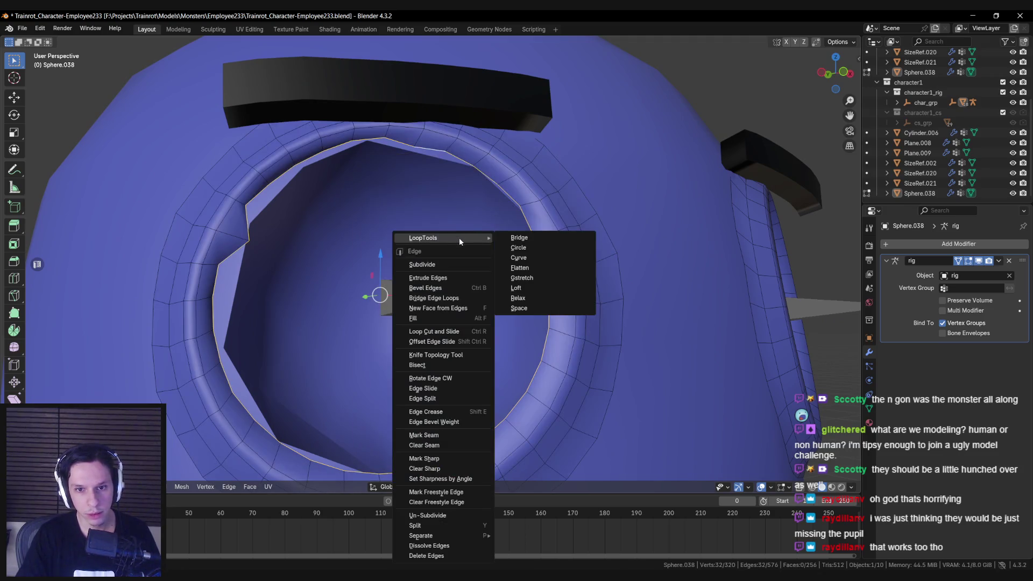
{"action": "left_click", "coordinate": [516, 247]}
{"action": "key", "text": "s"}
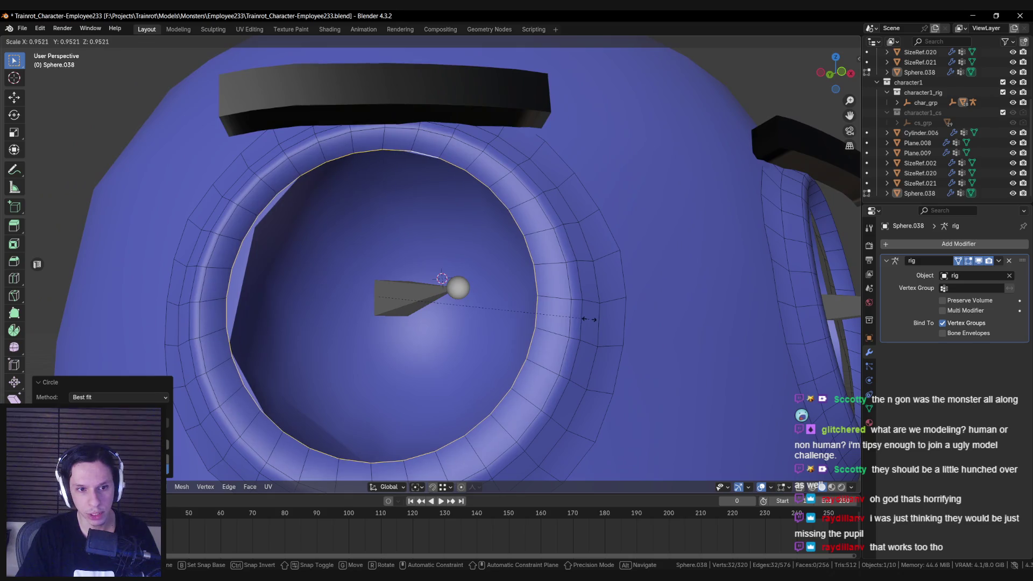
{"action": "left_click", "coordinate": [591, 319]}
Shift the left eye loop along X and rescale it to fit the eyeball.
{"action": "left_click_drag", "start_coordinate": [591, 319], "coordinate": [454, 319]}
{"action": "key", "text": "g"}
{"action": "key", "text": "x"}
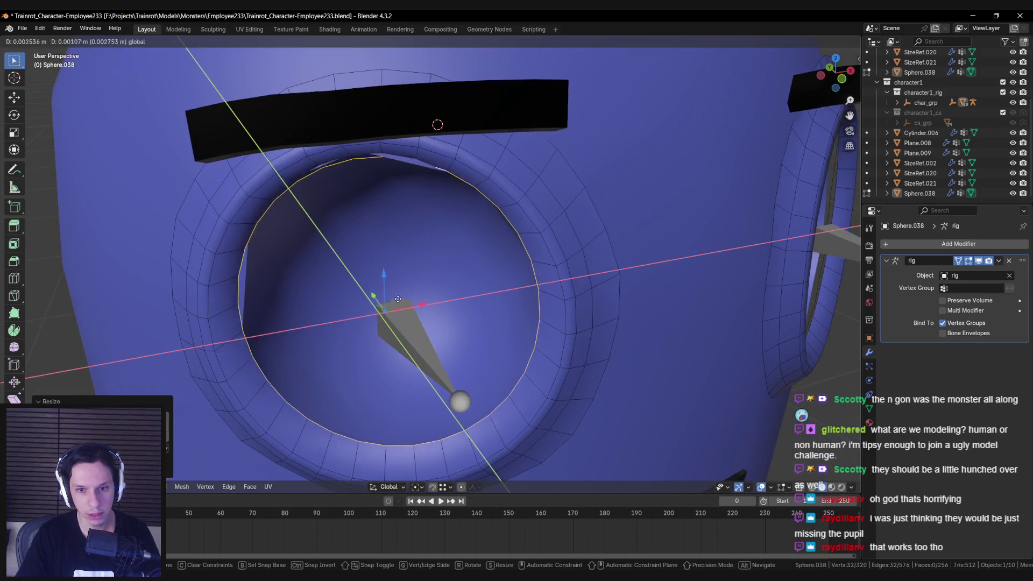
{"action": "left_click", "coordinate": [404, 299]}
{"action": "mouse_move", "coordinate": [404, 299]}
{"action": "left_mouse_down"}
{"action": "mouse_move", "coordinate": [407, 285]}
{"action": "mouse_move", "coordinate": [450, 284]}
{"action": "mouse_move", "coordinate": [411, 291]}
{"action": "left_mouse_up"}
{"action": "key", "text": "s"}
{"action": "left_click", "coordinate": [409, 294]}
Deselect, reposition the eye loop with a Shift+Z-constrained move, and return to Object Mode.
{"action": "key", "text": "s"}
{"action": "key", "text": "shift+z"}
{"action": "key", "text": "Escape"}
{"action": "key", "text": "alt+a"}
{"action": "key", "text": "g"}
{"action": "key", "text": "shift+z"}
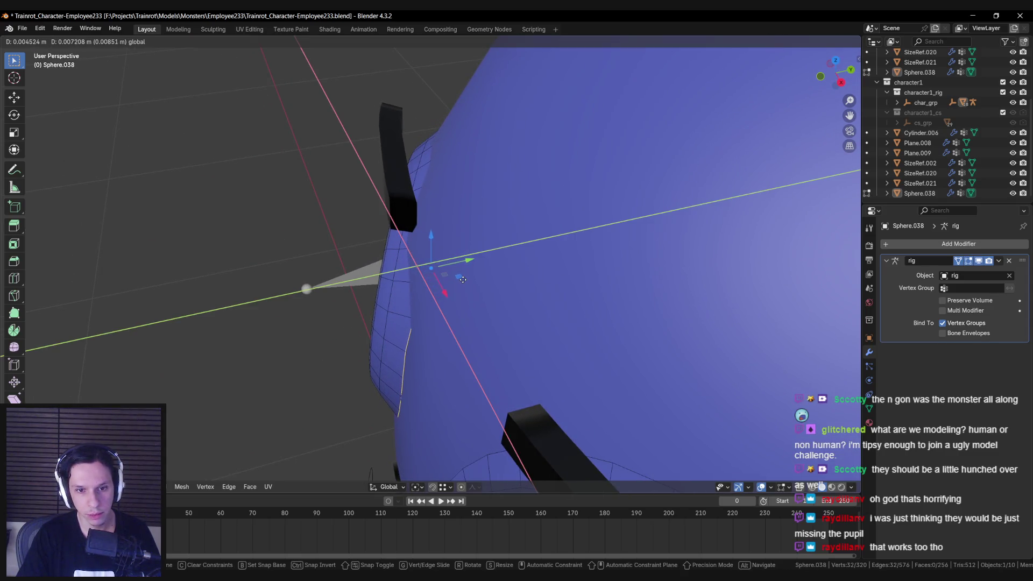
{"action": "left_click", "coordinate": [465, 279]}
{"action": "key", "text": "Tab"}
{"action": "key", "text": "KP_Decimal"}
{"action": "mouse_move", "coordinate": [443, 286]}
{"action": "left_mouse_down"}
{"action": "mouse_move", "coordinate": [522, 251]}
{"action": "mouse_move", "coordinate": [448, 276]}
{"action": "left_mouse_up"}
{"action": "key", "text": "Delete"}
{"action": "left_click", "coordinate": [501, 276]}
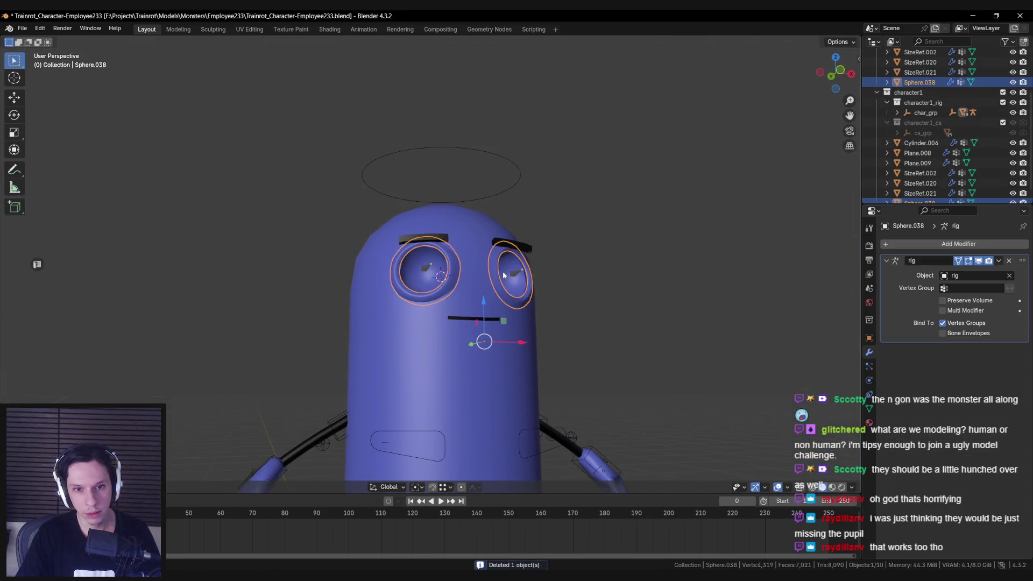
Select Plane.008 near the mouth and delete it, leaving 9 objects in the scene.
{"action": "scroll", "coordinate": [502, 272], "scroll_direction": "down", "scroll_amount": 6}
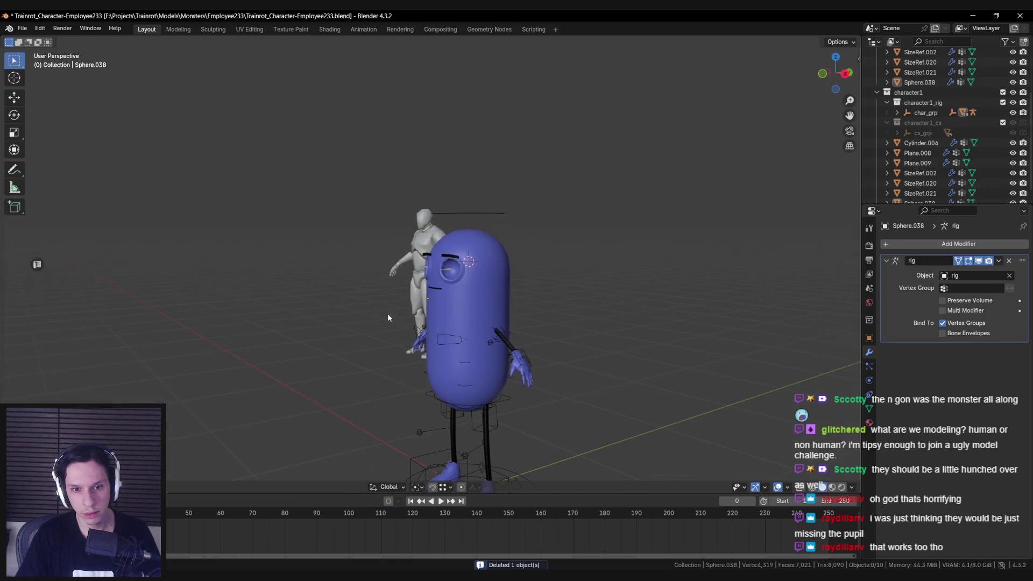
{"action": "scroll", "coordinate": [489, 315], "scroll_direction": "up", "scroll_amount": 5}
{"action": "left_click", "coordinate": [480, 347]}
{"action": "scroll", "coordinate": [454, 321], "scroll_direction": "down", "scroll_amount": 2}
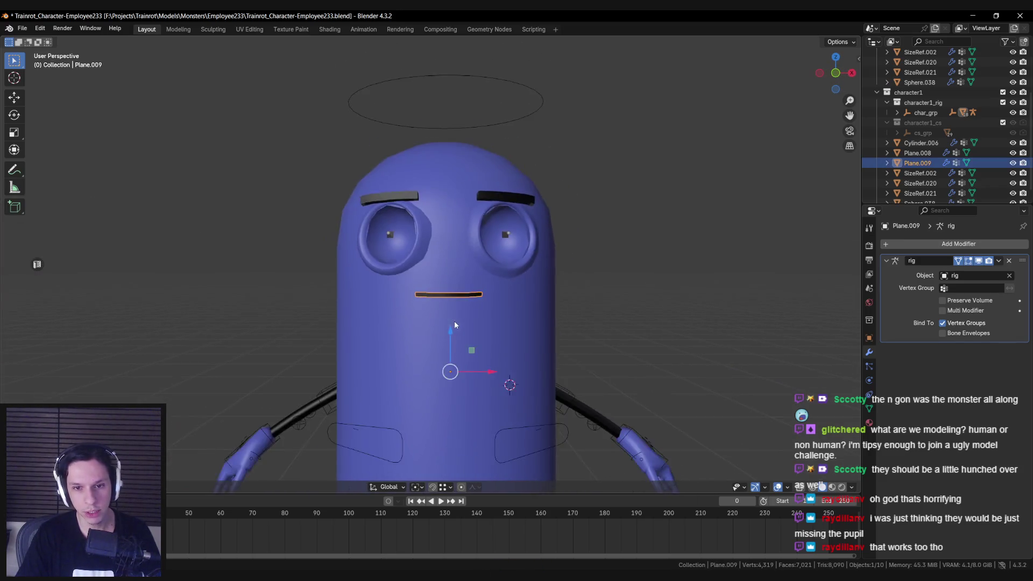
{"action": "scroll", "coordinate": [417, 300], "scroll_direction": "up", "scroll_amount": 4}
{"action": "scroll", "coordinate": [417, 300], "scroll_direction": "down", "scroll_amount": 4}
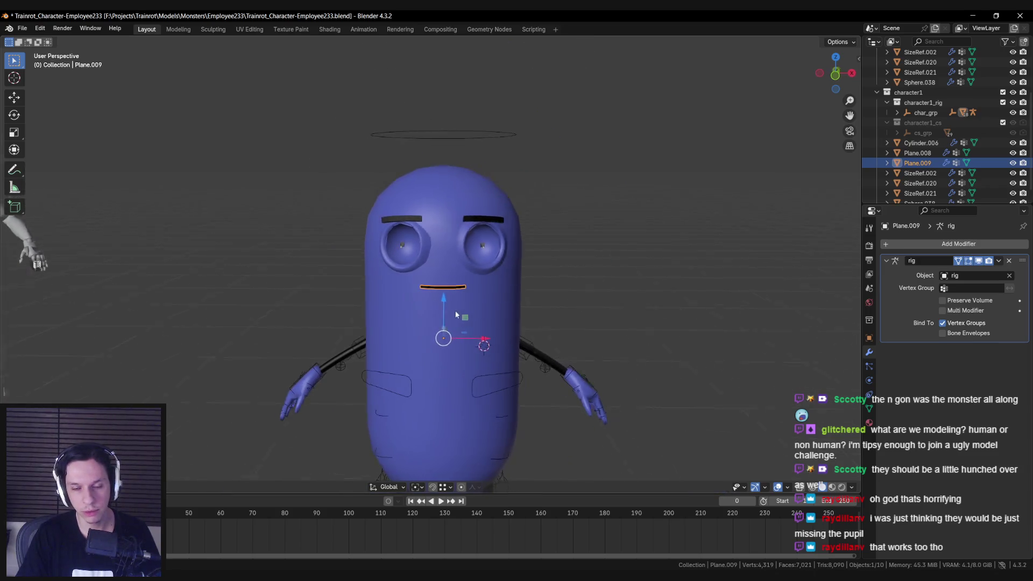
{"action": "key", "text": "Delete"}
{"action": "scroll", "coordinate": [453, 318], "scroll_direction": "down", "scroll_amount": 1}
{"action": "scroll", "coordinate": [451, 305], "scroll_direction": "down", "scroll_amount": 4}
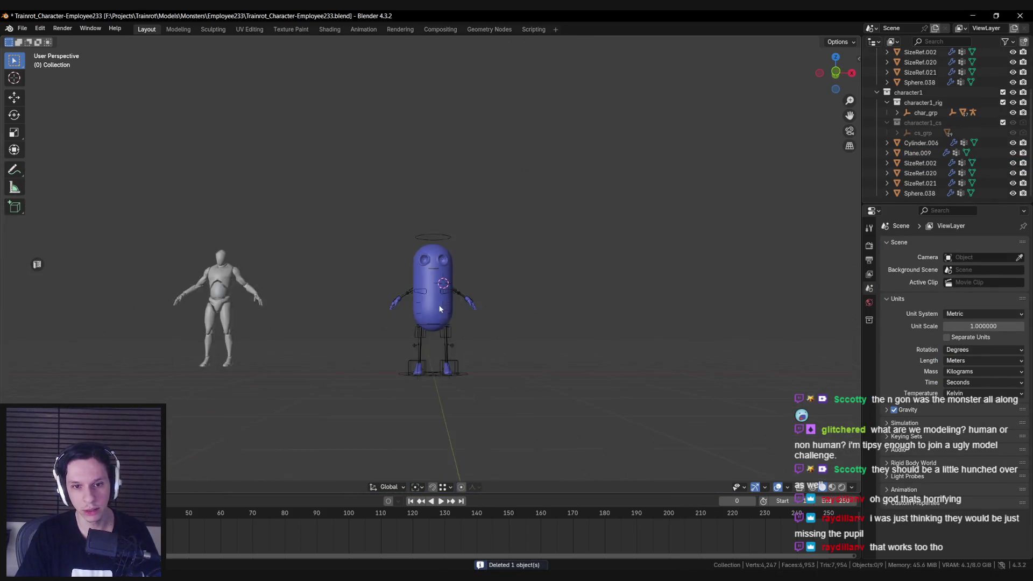
{"action": "scroll", "coordinate": [379, 324], "scroll_direction": "up", "scroll_amount": 4}
{"action": "scroll", "coordinate": [430, 322], "scroll_direction": "down", "scroll_amount": 3}
{"action": "scroll", "coordinate": [479, 323], "scroll_direction": "up", "scroll_amount": 4}
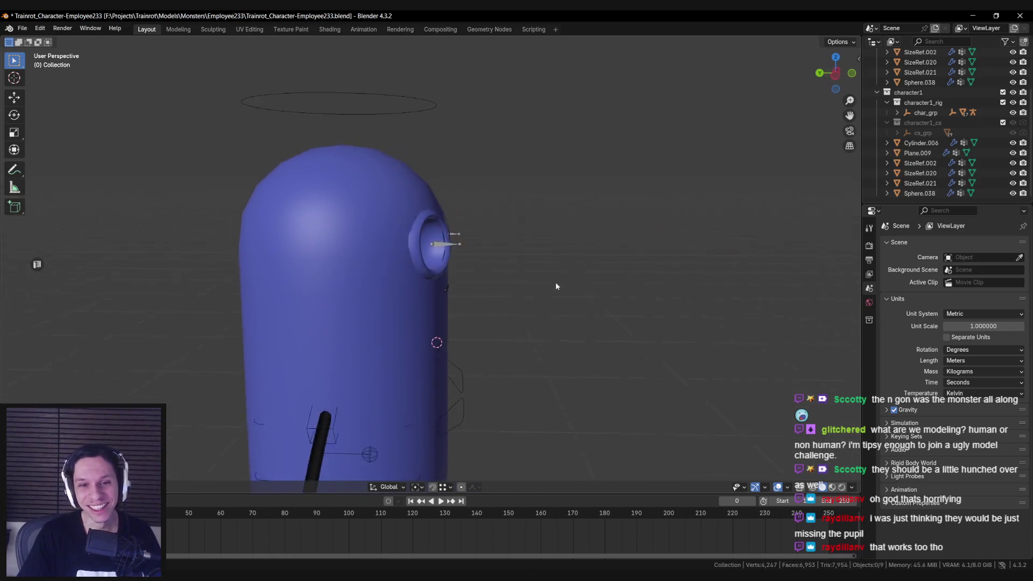
{"action": "scroll", "coordinate": [555, 282], "scroll_direction": "down", "scroll_amount": 2}
{"action": "scroll", "coordinate": [487, 280], "scroll_direction": "up", "scroll_amount": 6}
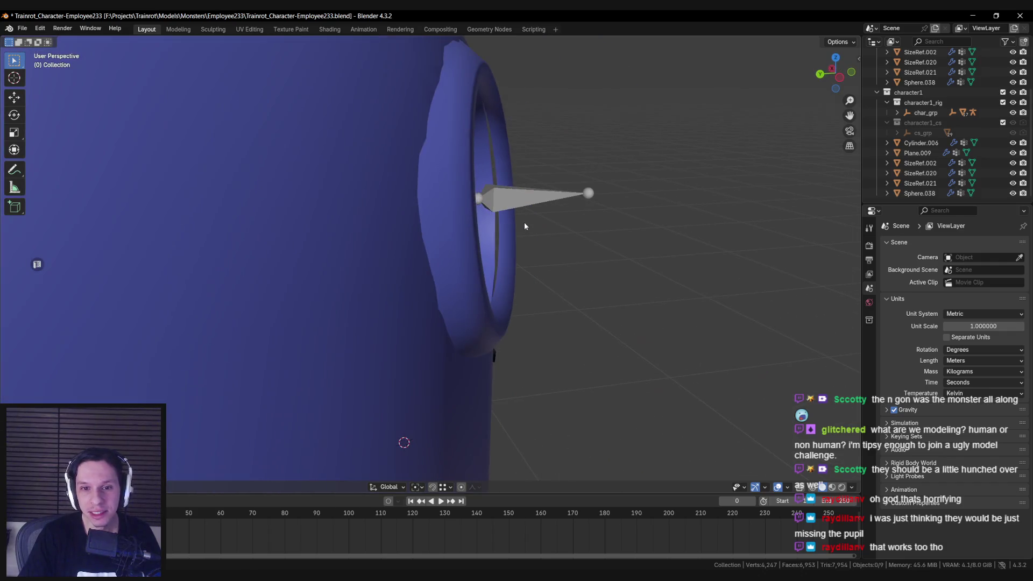
In Sphere.038's Edit Mode, scale the socket loop up about 1.03 and shift it onto the eye.
{"action": "left_click", "coordinate": [498, 215]}
{"action": "key", "text": "Tab"}
{"action": "left_click_drag", "start_coordinate": [444, 227], "coordinate": [436, 230]}
{"action": "key", "text": "s"}
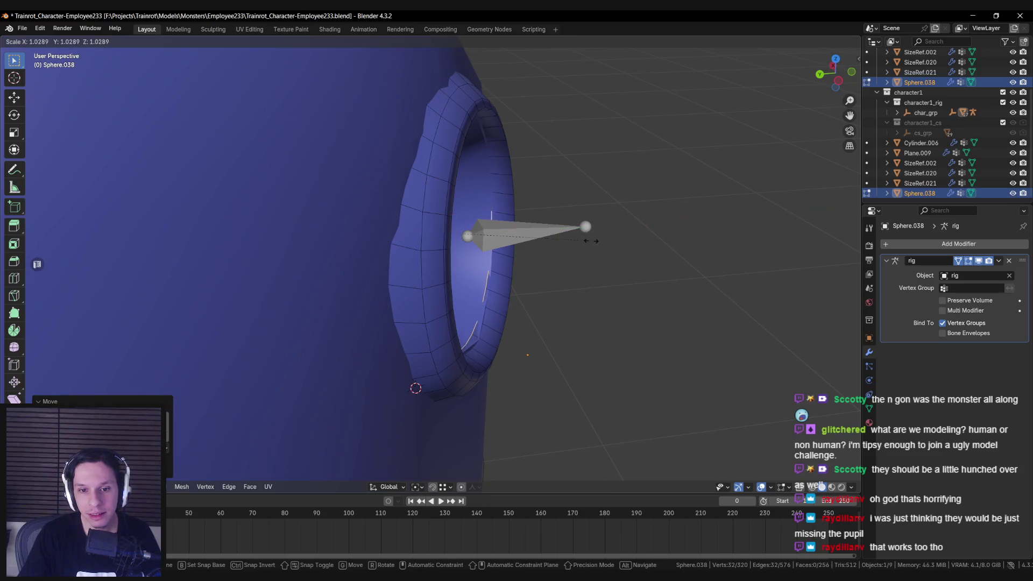
{"action": "left_click", "coordinate": [596, 241]}
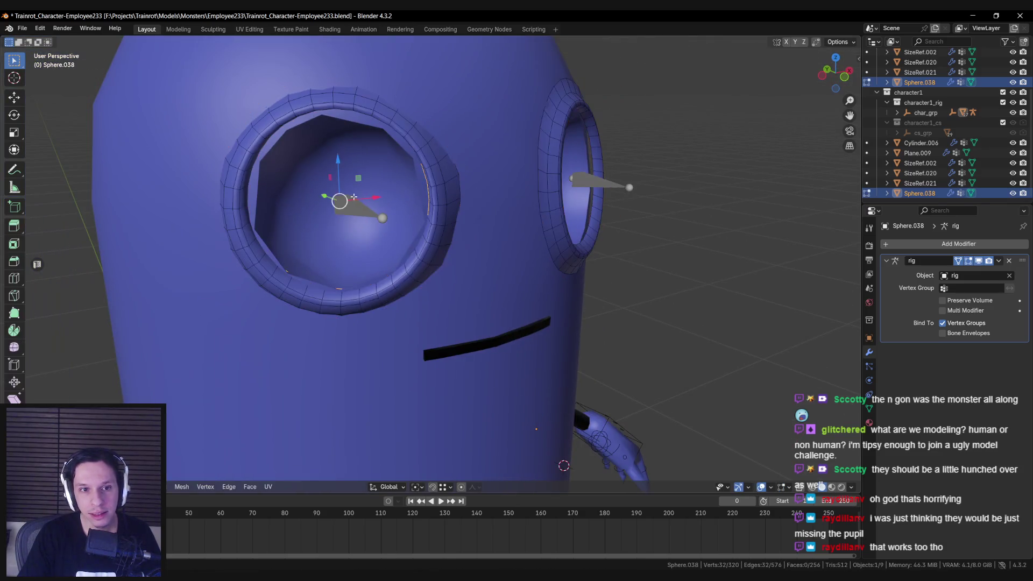
{"action": "left_click_drag", "start_coordinate": [344, 191], "coordinate": [347, 196]}
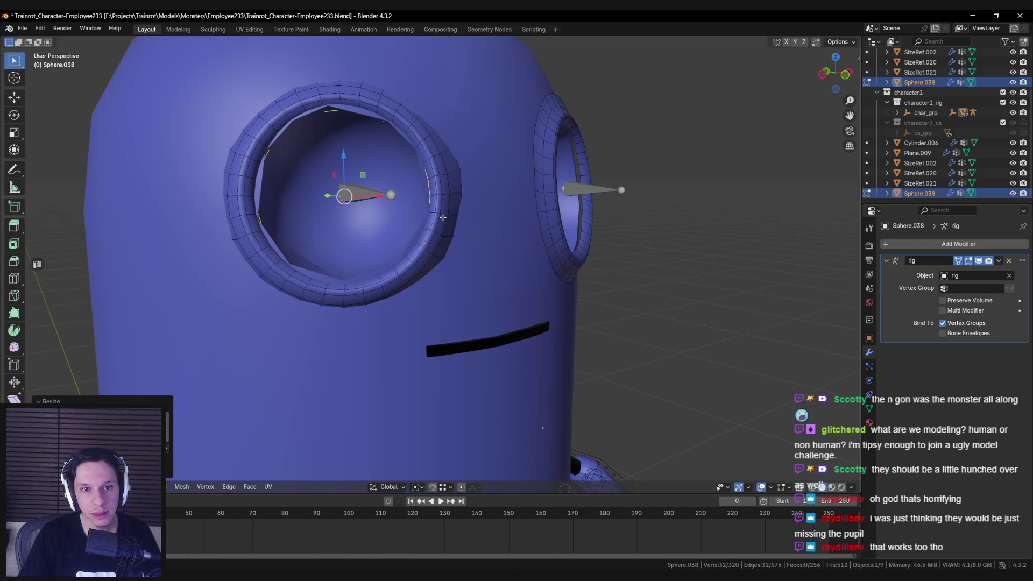
{"action": "key", "text": "Tab"}
{"action": "key", "text": "alt+a"}
{"action": "scroll", "coordinate": [435, 218], "scroll_direction": "down", "scroll_amount": 10}
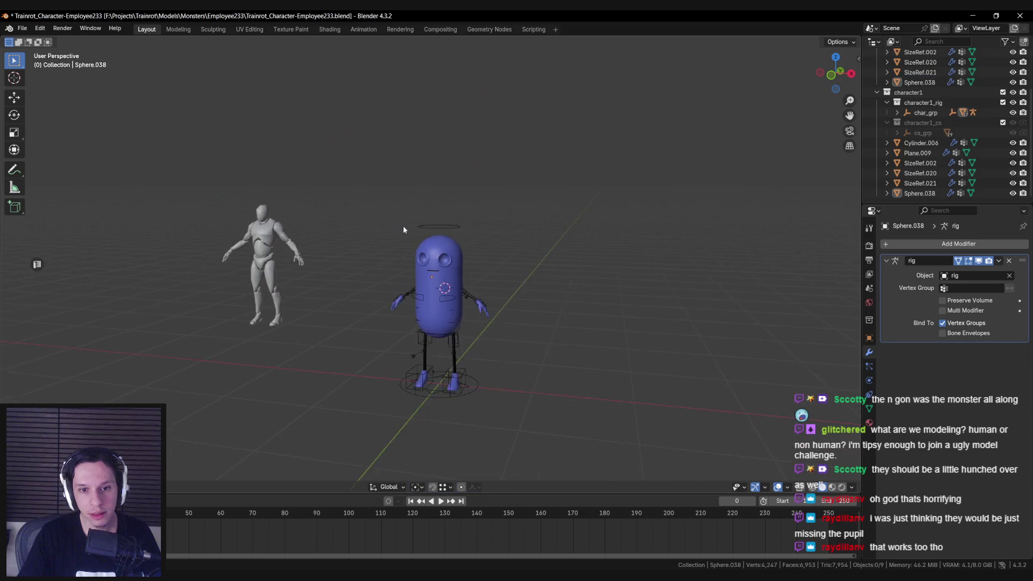
{"action": "scroll", "coordinate": [469, 303], "scroll_direction": "up", "scroll_amount": 5}
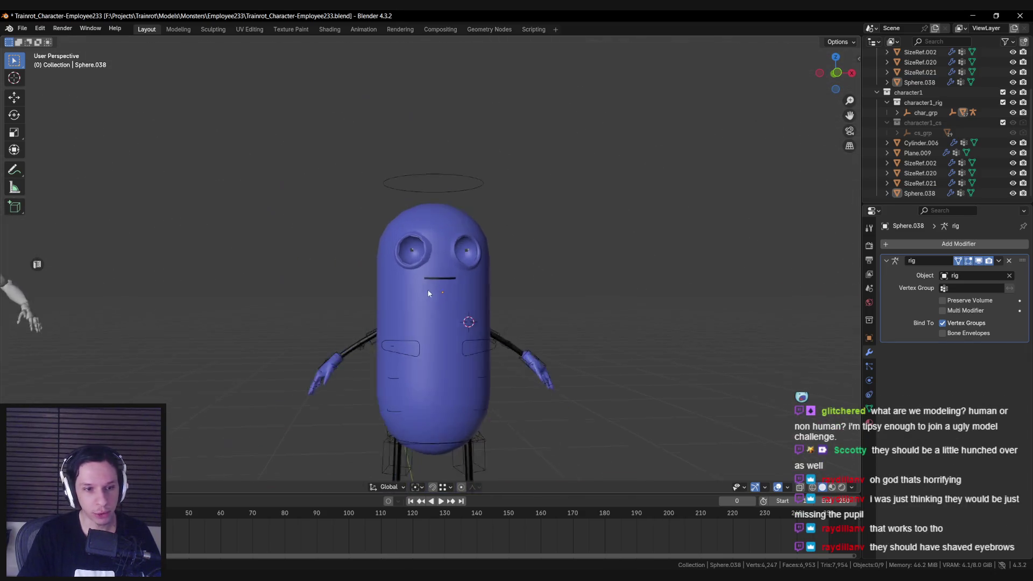
{"action": "scroll", "coordinate": [430, 289], "scroll_direction": "down", "scroll_amount": 7}
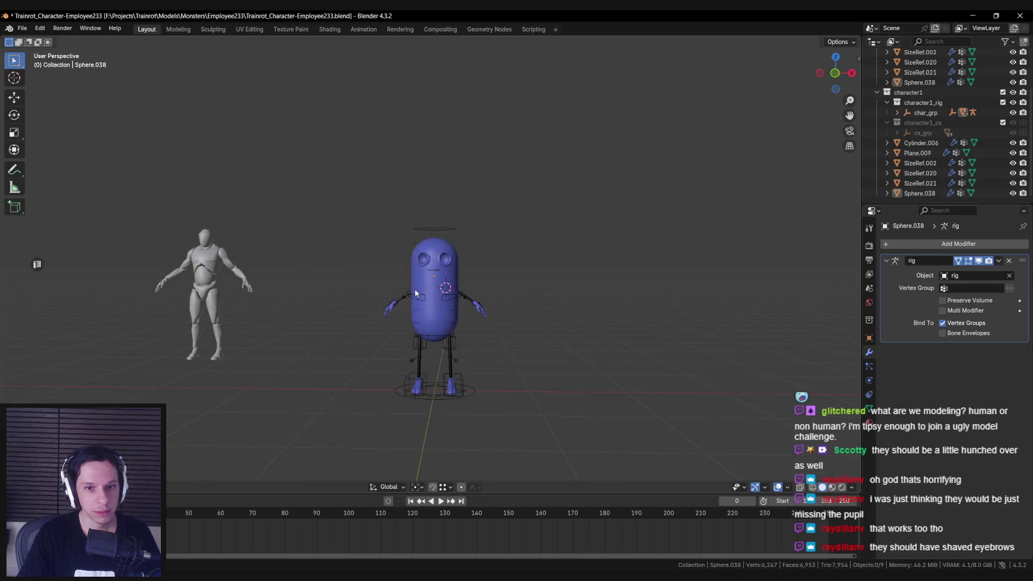
{"action": "scroll", "coordinate": [420, 291], "scroll_direction": "up", "scroll_amount": 8}
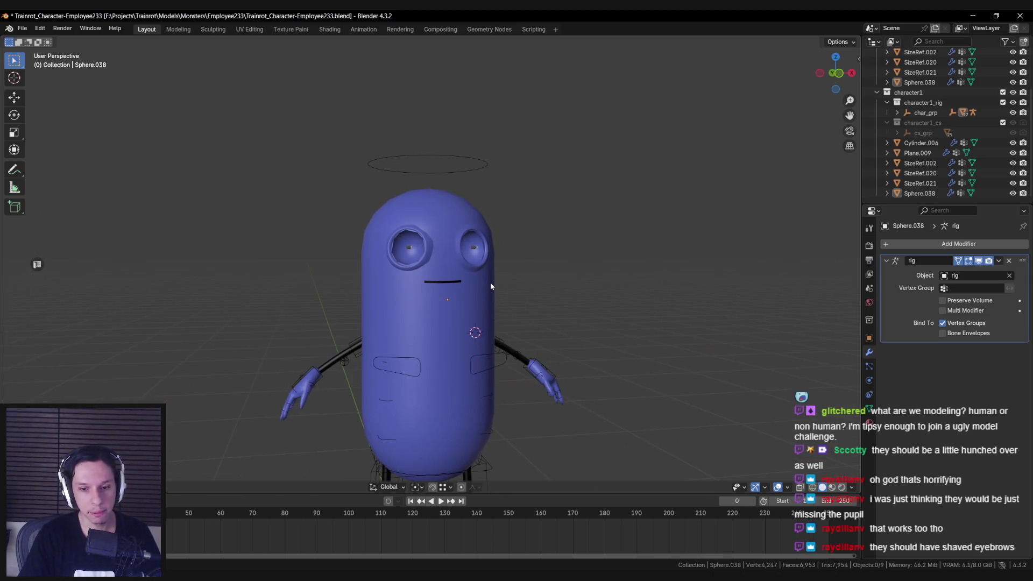
{"action": "scroll", "coordinate": [488, 283], "scroll_direction": "down", "scroll_amount": 5}
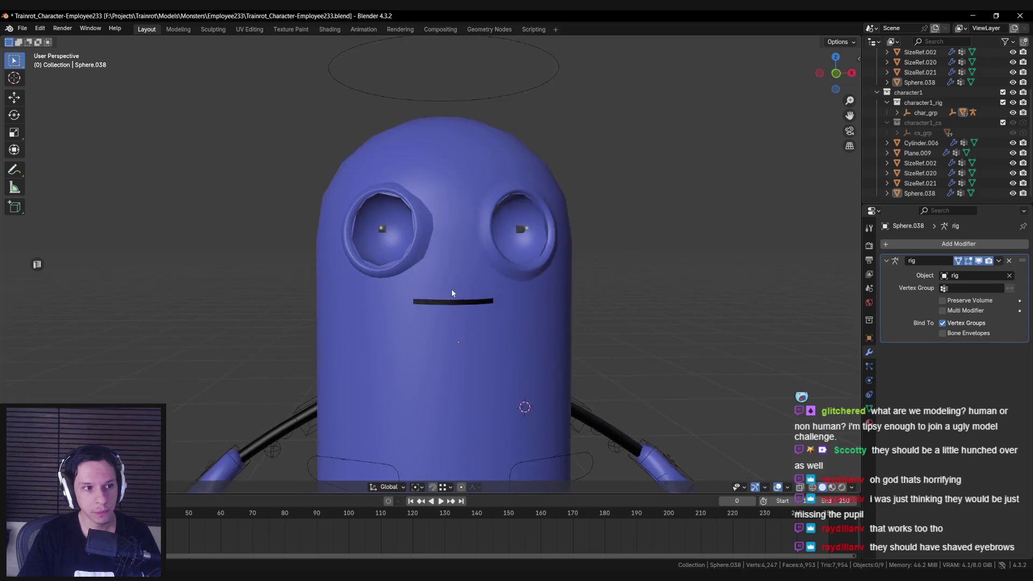
{"action": "left_click_drag", "start_coordinate": [442, 300], "coordinate": [436, 265]}
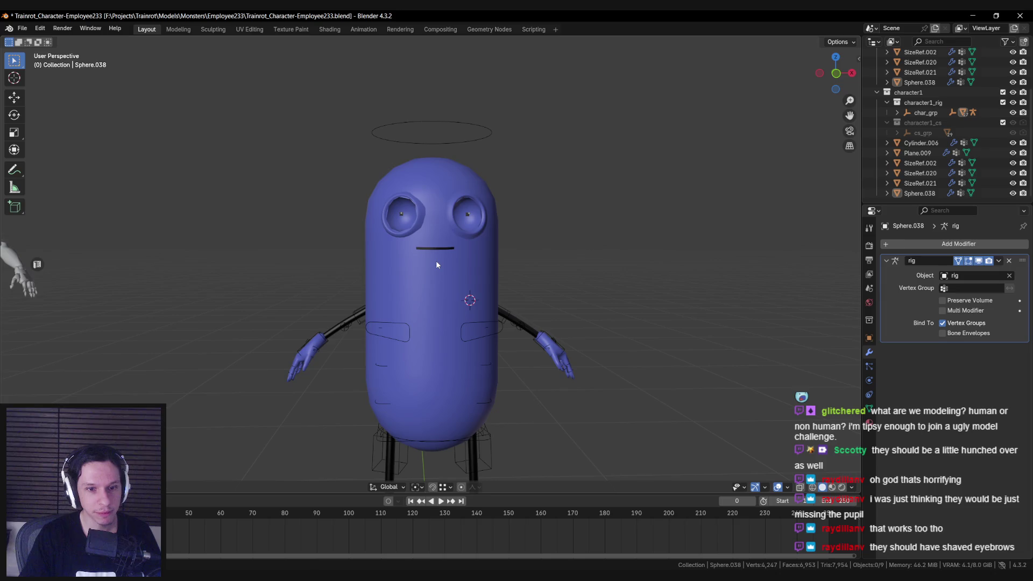
{"action": "scroll", "coordinate": [436, 261], "scroll_direction": "down", "scroll_amount": 3}
{"action": "mouse_move", "coordinate": [436, 261]}
{"action": "left_mouse_down"}
{"action": "mouse_move", "coordinate": [341, 267]}
{"action": "mouse_move", "coordinate": [473, 259]}
{"action": "mouse_move", "coordinate": [415, 276]}
{"action": "mouse_move", "coordinate": [450, 289]}
{"action": "mouse_move", "coordinate": [370, 286]}
{"action": "left_mouse_up"}
{"action": "scroll", "coordinate": [473, 260], "scroll_direction": "down", "scroll_amount": 3}
{"action": "scroll", "coordinate": [414, 277], "scroll_direction": "up", "scroll_amount": 10}
{"action": "left_click", "coordinate": [447, 293]}
{"action": "scroll", "coordinate": [394, 300], "scroll_direction": "down", "scroll_amount": 3}
{"action": "scroll", "coordinate": [417, 332], "scroll_direction": "up", "scroll_amount": 5}
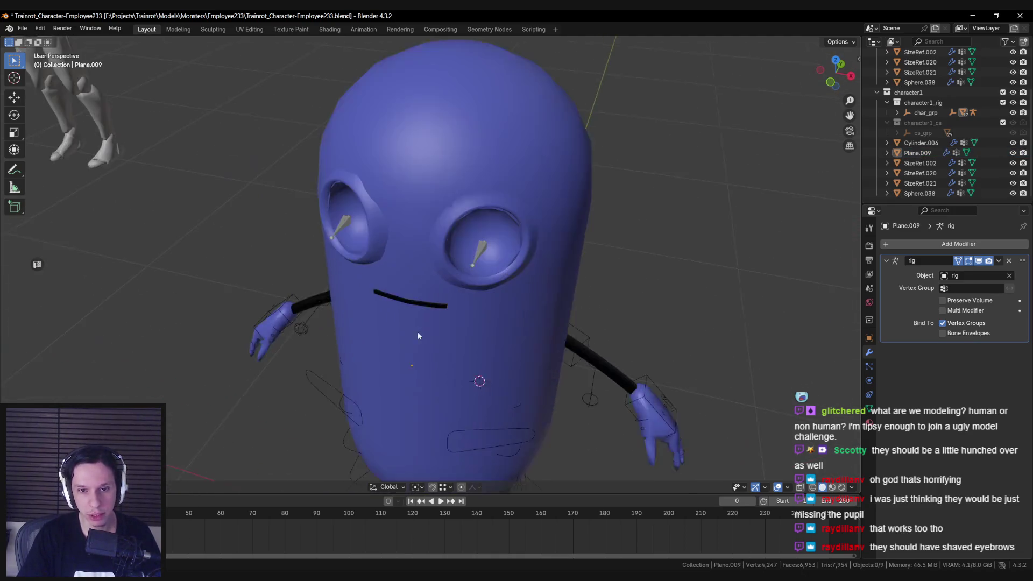